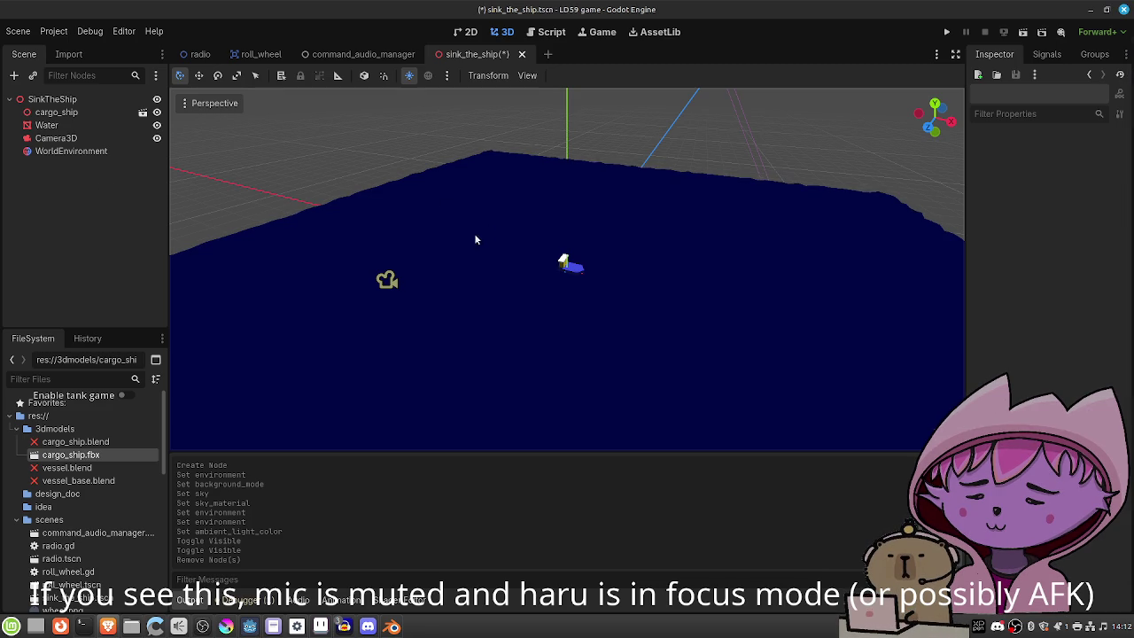
Select WorldEnvironment and leave its Background Mode set to Clear Color.
{"action": "scroll", "coordinate": [434, 247], "scroll_direction": "down", "scroll_amount": 2}
{"action": "left_click", "coordinate": [133, 151]}
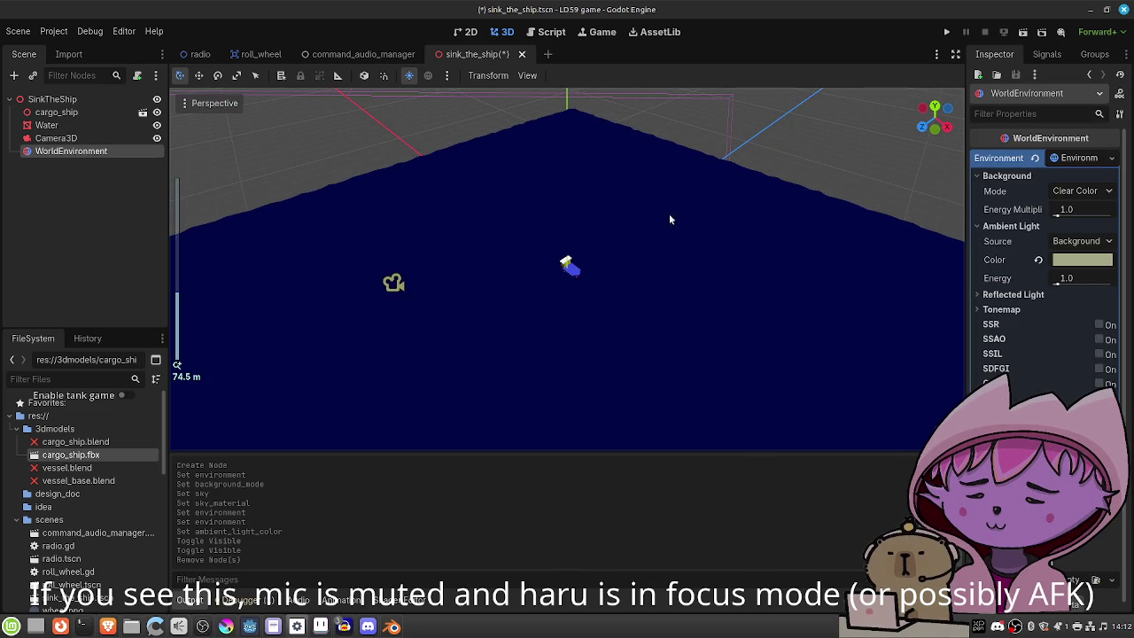
{"action": "left_click", "coordinate": [1095, 197]}
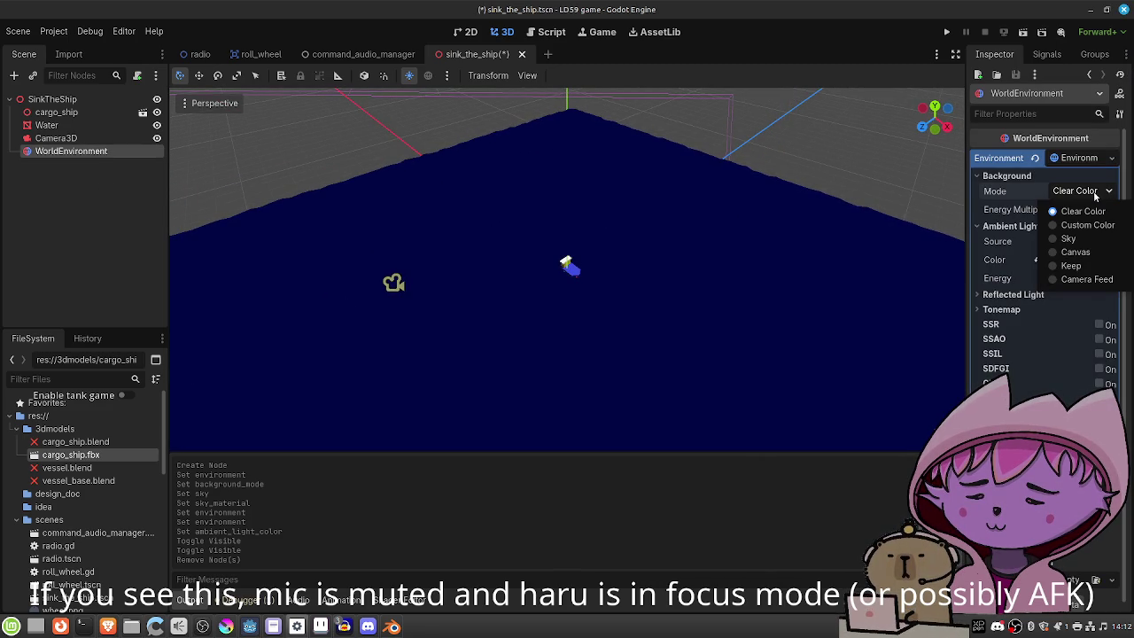
{"action": "left_click", "coordinate": [1093, 197]}
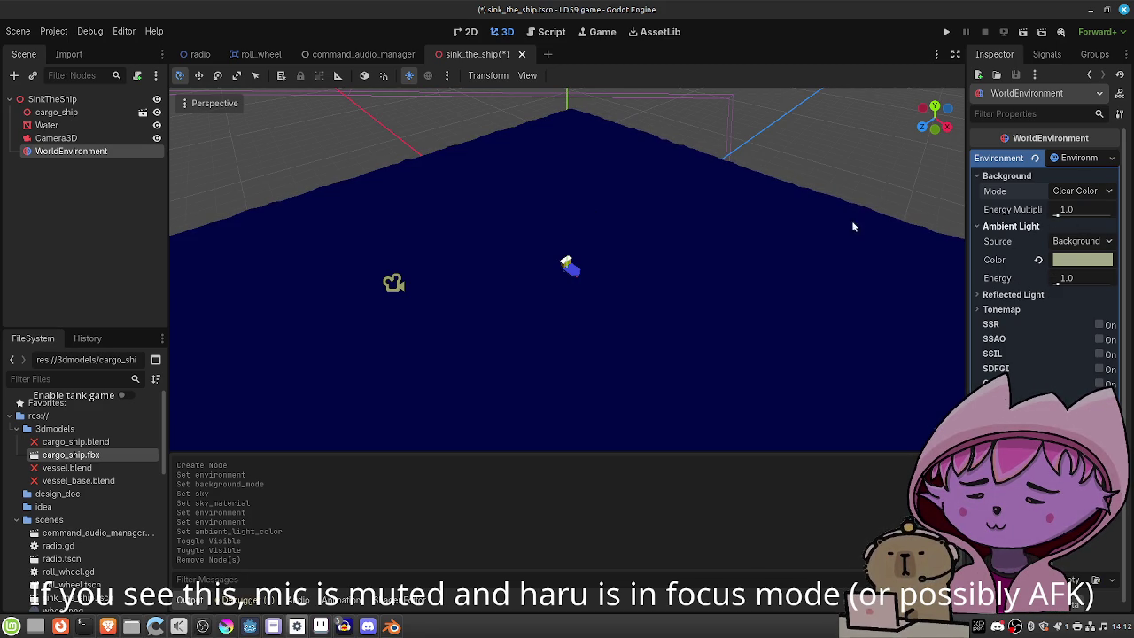
Add a DirectionalLight3D node to the scene by searching 'dire'.
{"action": "left_click", "coordinate": [15, 77]}
{"action": "type", "text": "dire"}
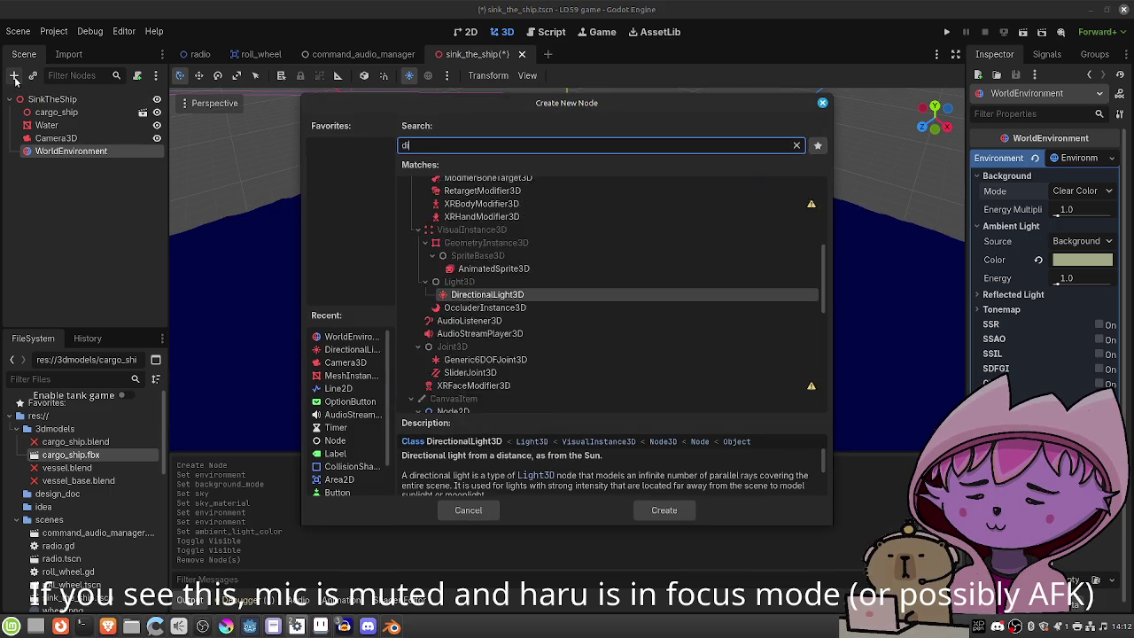
{"action": "key", "text": "Return"}
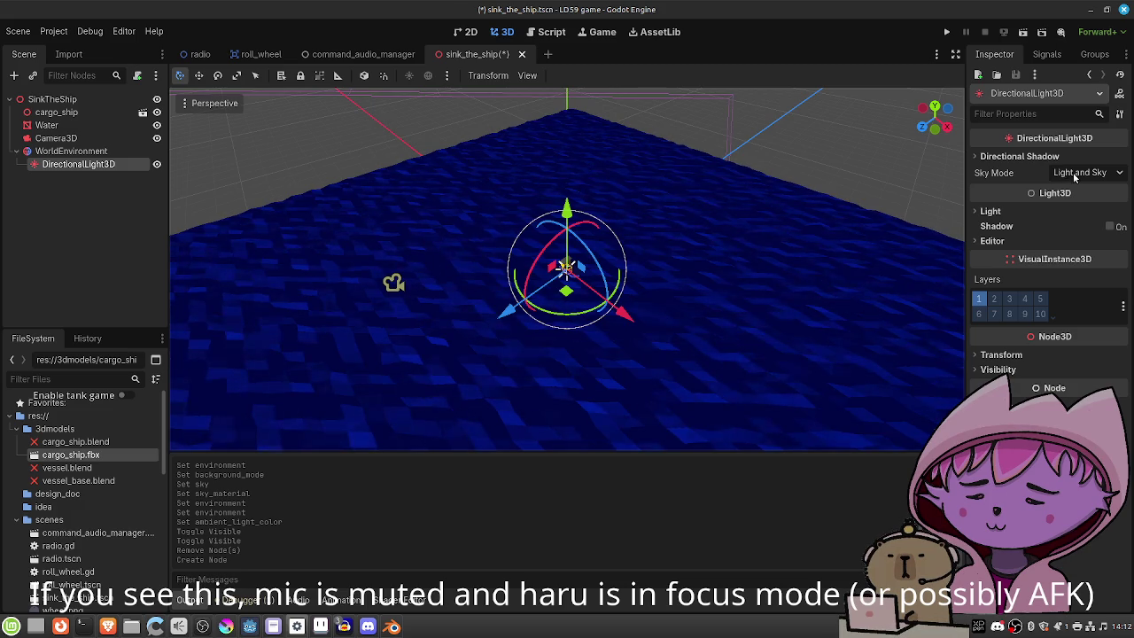
Set the light's Color to pure white after trying a pastel tint.
{"action": "left_click", "coordinate": [990, 212]}
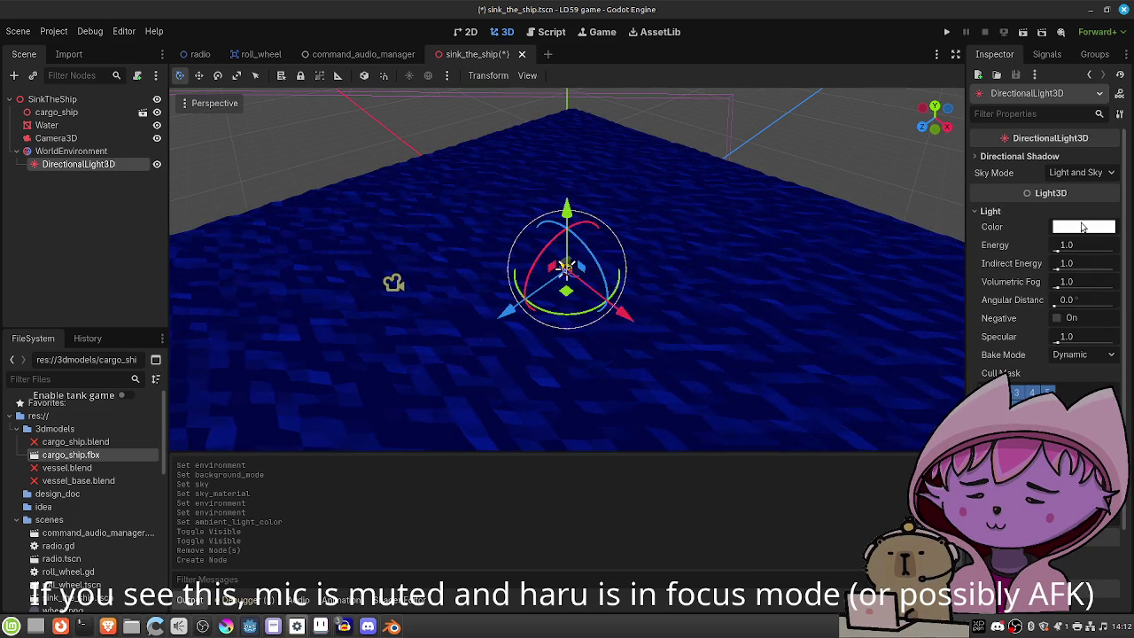
{"action": "left_click", "coordinate": [1081, 228]}
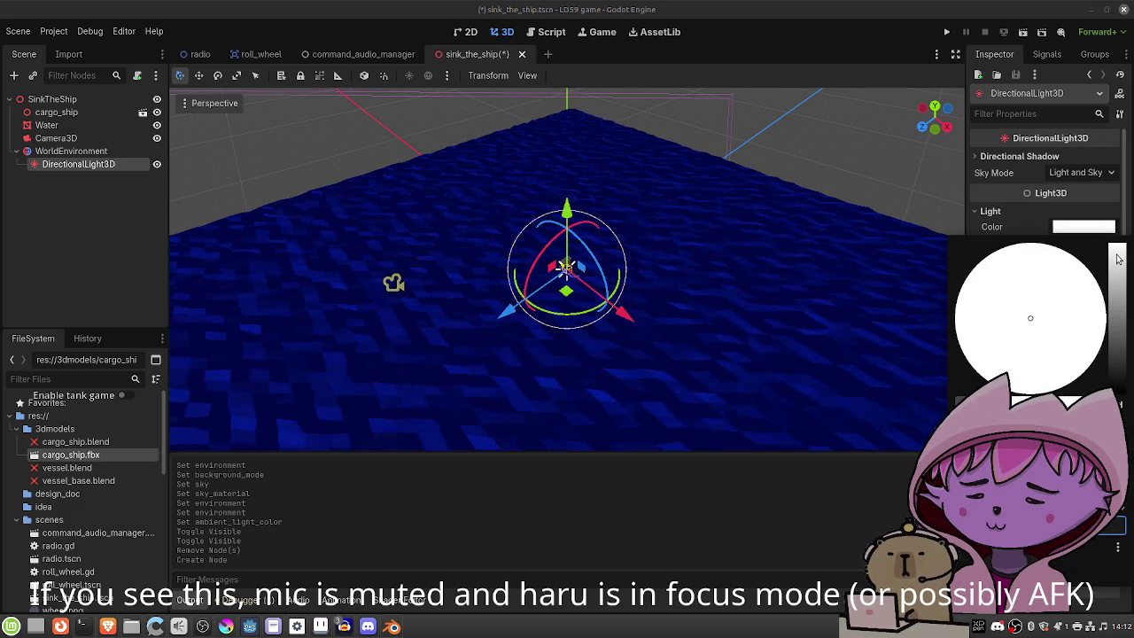
{"action": "left_click", "coordinate": [1025, 321]}
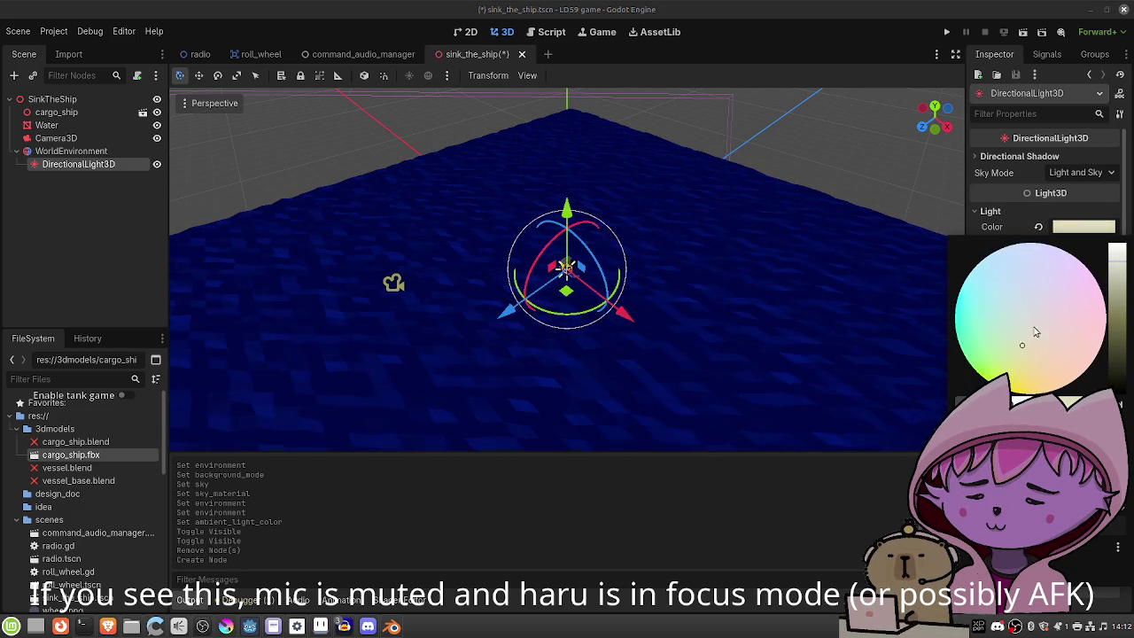
{"action": "left_click_drag", "start_coordinate": [1112, 269], "coordinate": [1121, 244]}
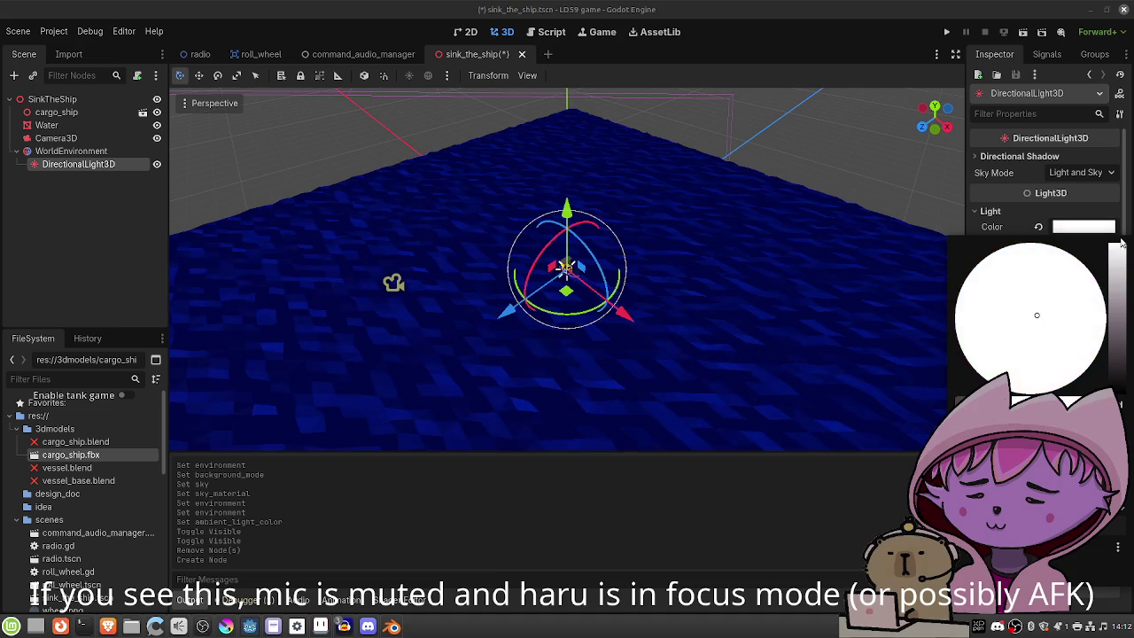
{"action": "key", "text": "Escape"}
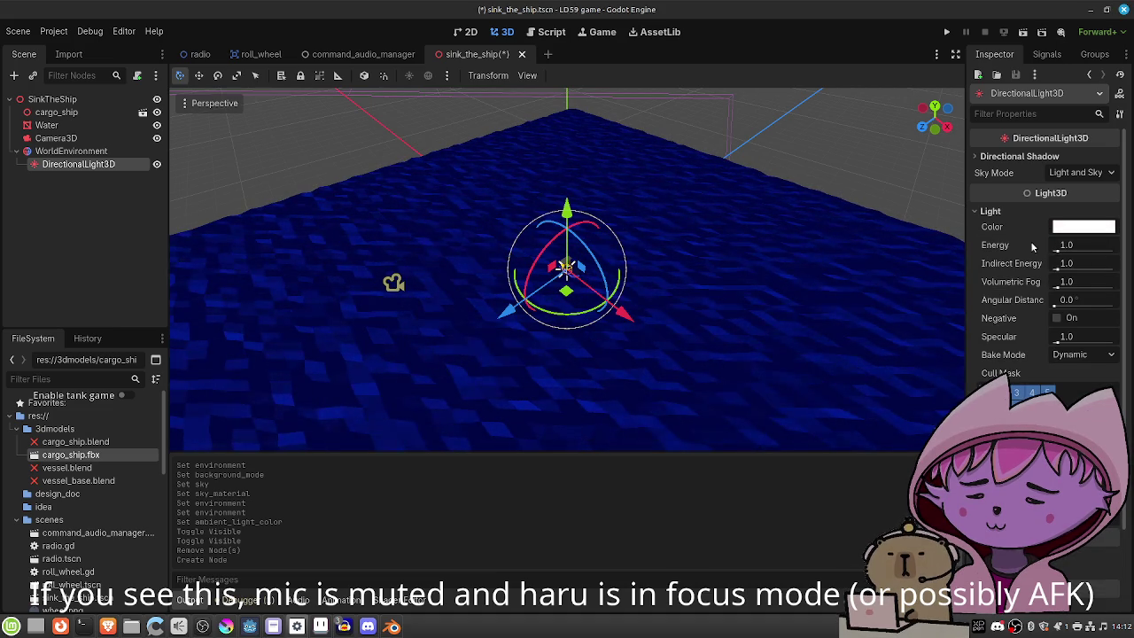
{"action": "scroll", "coordinate": [1030, 266], "scroll_direction": "down", "scroll_amount": 3}
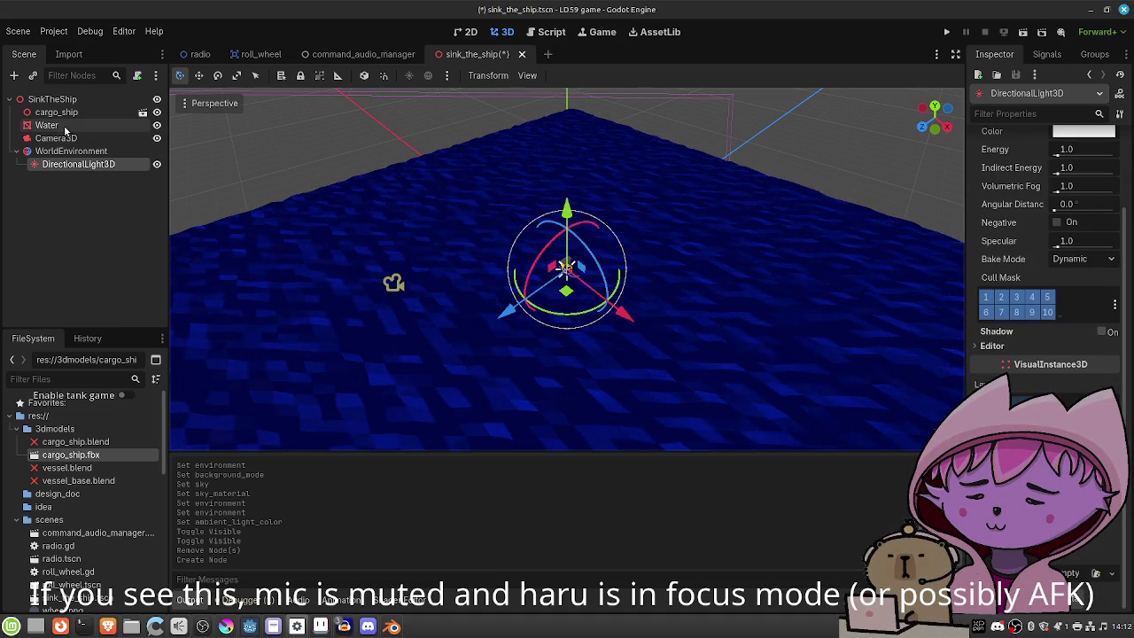
Change the Water shader colour from deep blue 0033ff to cyan-blue 00abfc.
{"action": "left_click", "coordinate": [66, 129]}
{"action": "left_click", "coordinate": [1063, 412]}
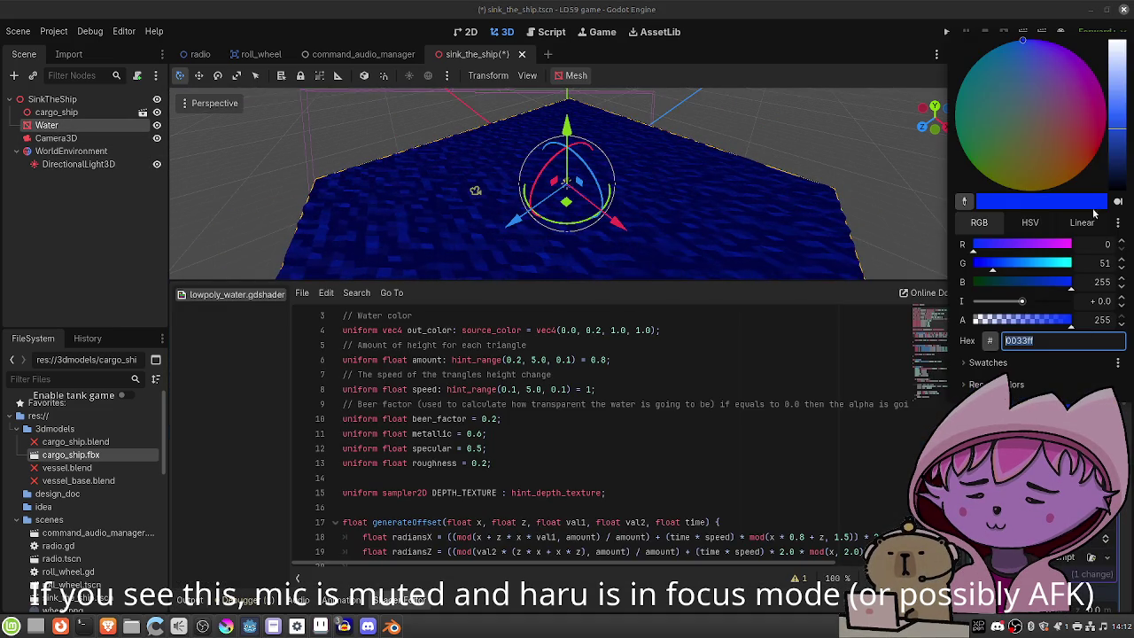
{"action": "mouse_move", "coordinate": [1118, 130]}
{"action": "left_mouse_down"}
{"action": "mouse_move", "coordinate": [1122, 86]}
{"action": "mouse_move", "coordinate": [1122, 95]}
{"action": "left_mouse_up"}
{"action": "left_click_drag", "start_coordinate": [1019, 60], "coordinate": [990, 55]}
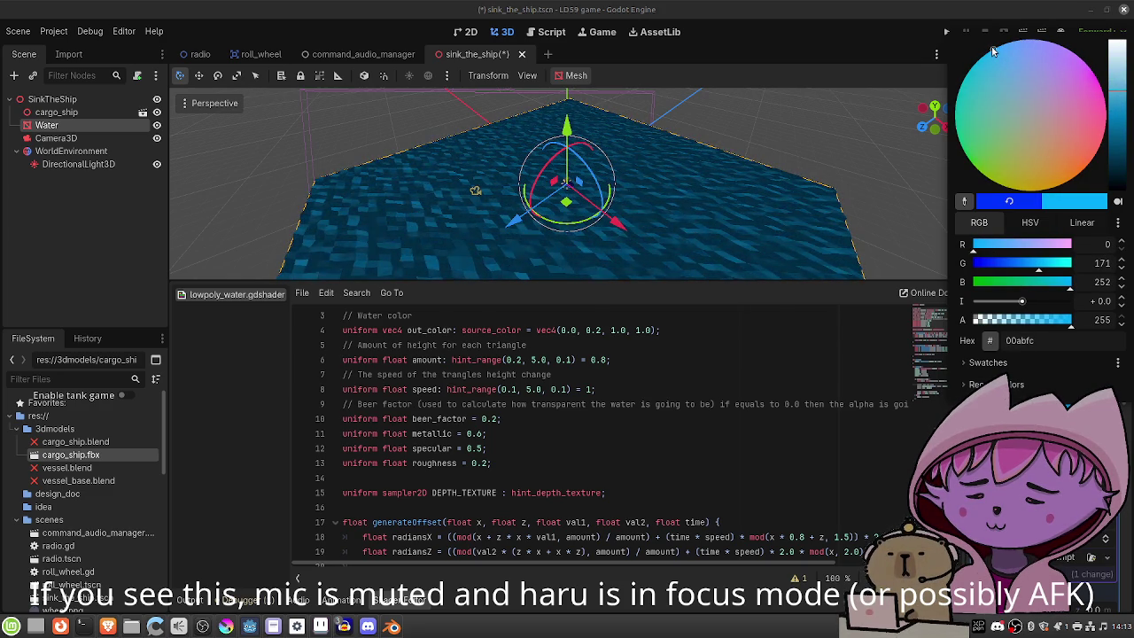
{"action": "key", "text": "Escape"}
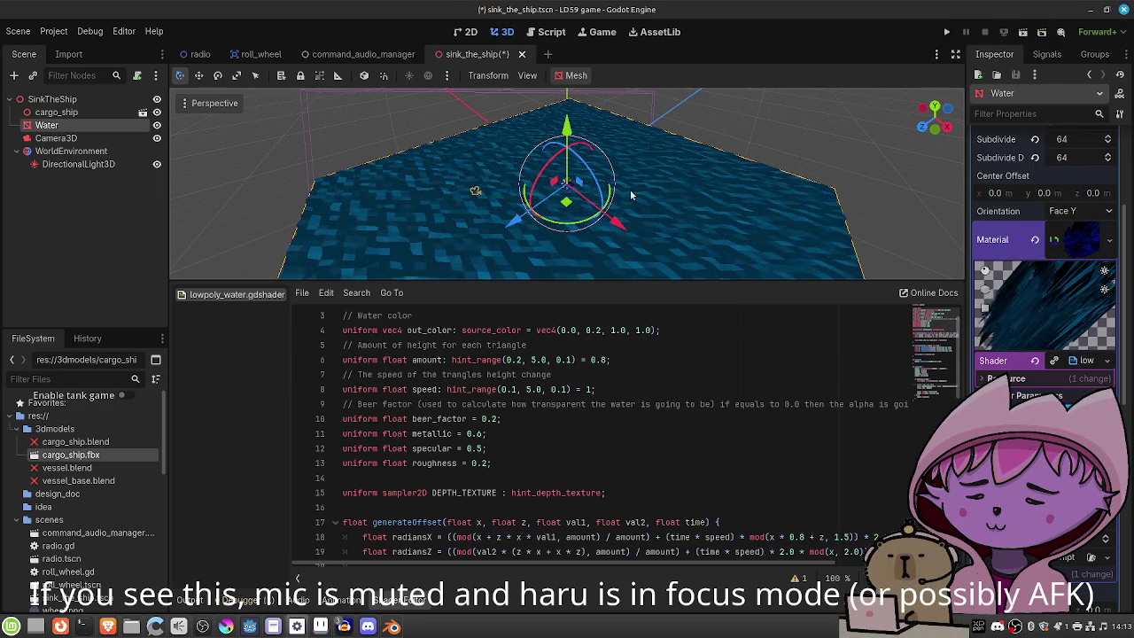
{"action": "scroll", "coordinate": [567, 202], "scroll_direction": "up", "scroll_amount": 3}
{"action": "scroll", "coordinate": [567, 202], "scroll_direction": "up", "scroll_amount": 4}
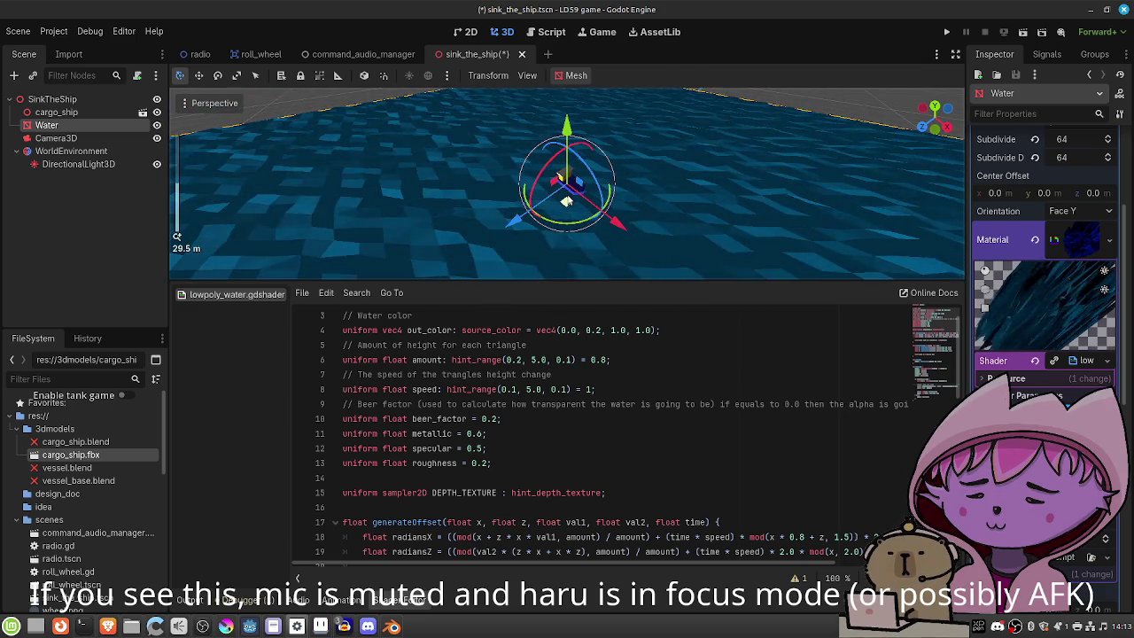
Move DirectionalLight3D out from under WorldEnvironment to the scene's top level.
{"action": "left_click", "coordinate": [81, 139]}
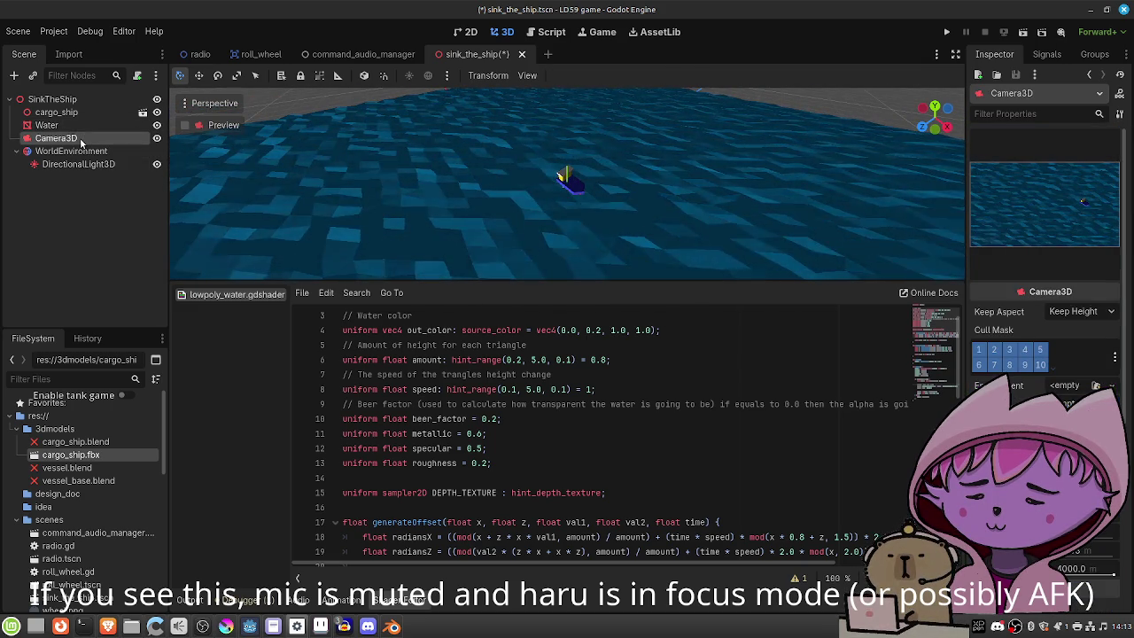
{"action": "left_click", "coordinate": [75, 165]}
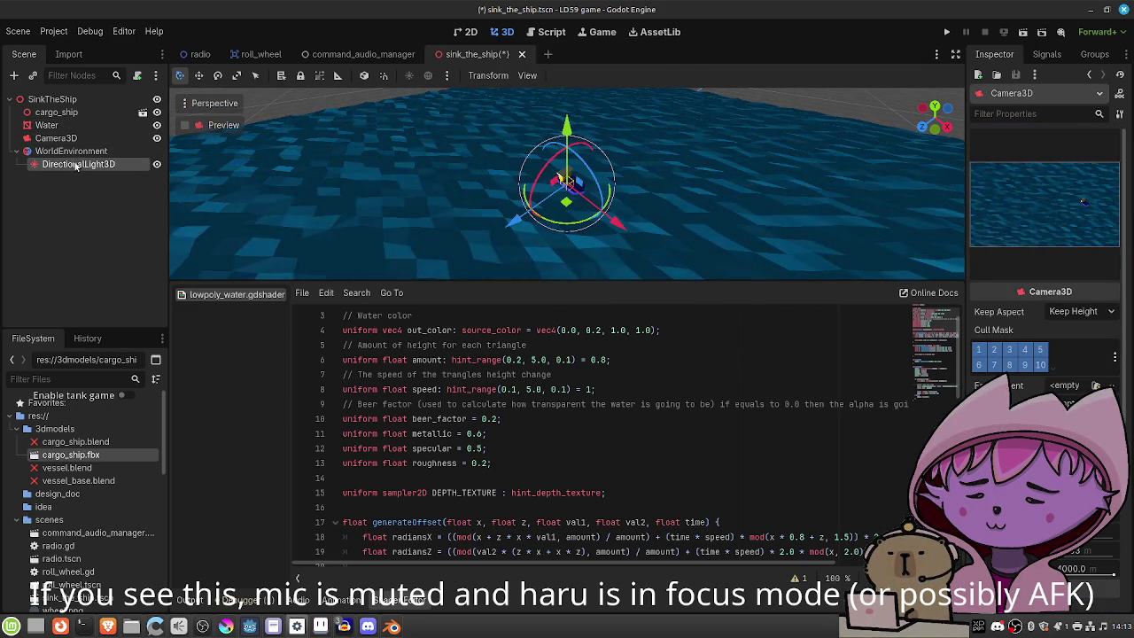
{"action": "left_click_drag", "start_coordinate": [75, 170], "coordinate": [73, 146]}
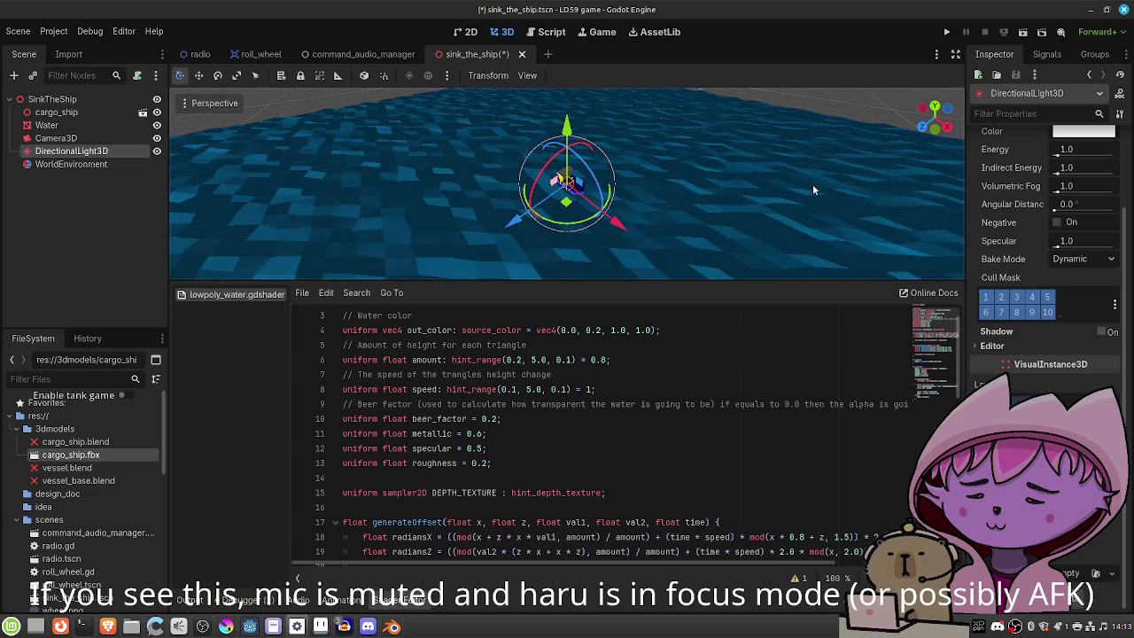
{"action": "scroll", "coordinate": [1000, 188], "scroll_direction": "up", "scroll_amount": 3}
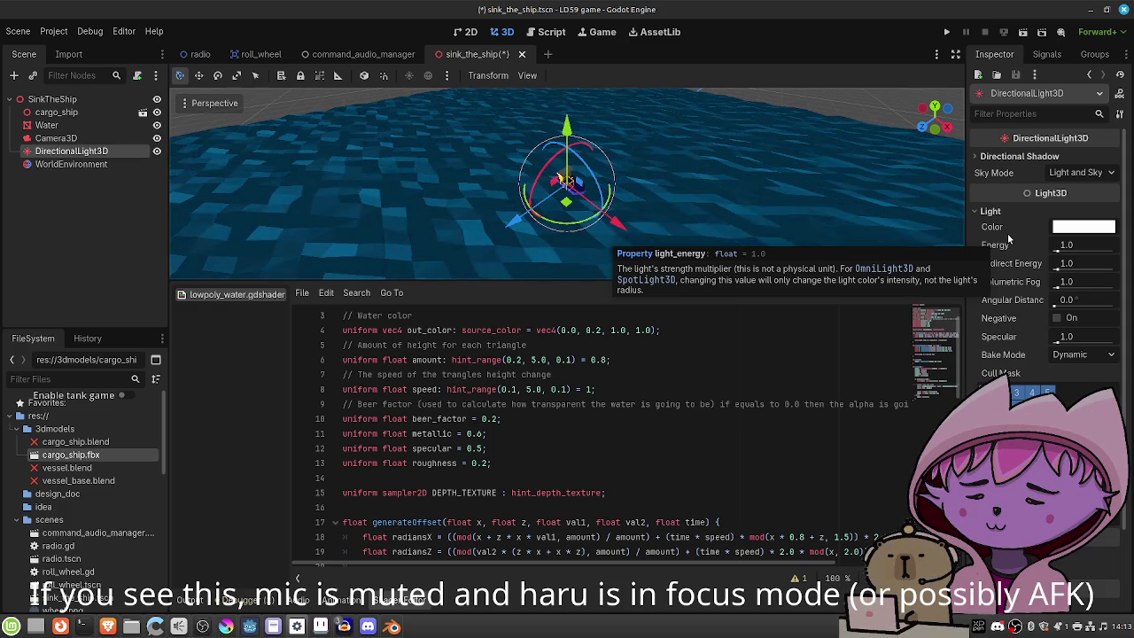
Raise the light's Energy to 1.792 and Indirect Energy to 2.109.
{"action": "mouse_move", "coordinate": [1059, 251]}
{"action": "left_mouse_down"}
{"action": "mouse_move", "coordinate": [1073, 250]}
{"action": "mouse_move", "coordinate": [1061, 252]}
{"action": "left_mouse_up"}
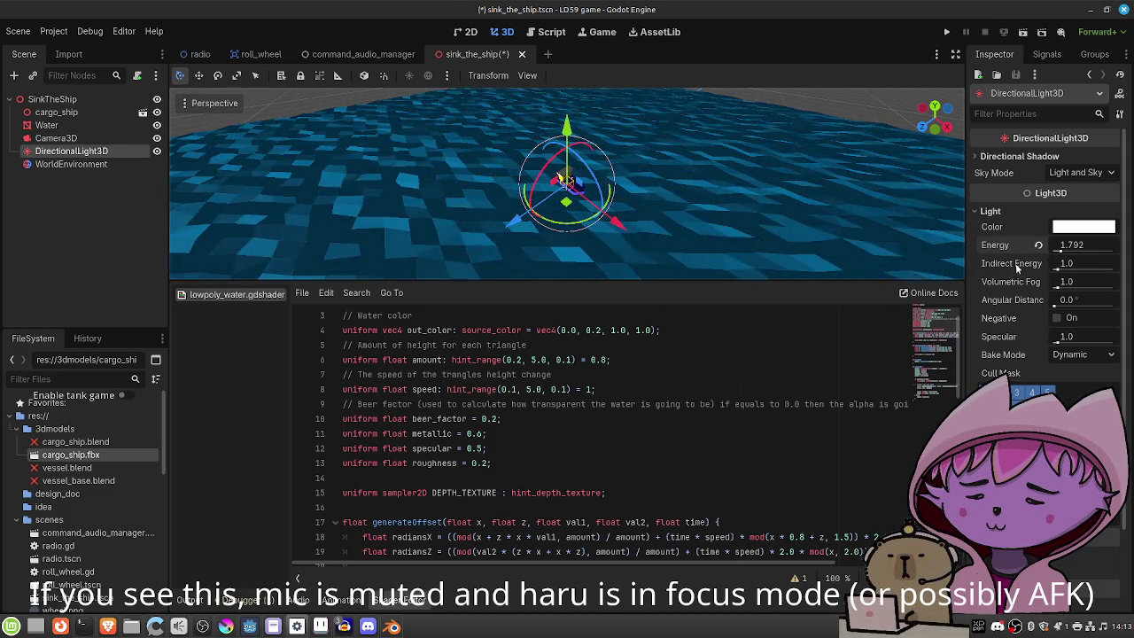
{"action": "mouse_move", "coordinate": [1060, 268]}
{"action": "left_mouse_down"}
{"action": "mouse_move", "coordinate": [1096, 272]}
{"action": "mouse_move", "coordinate": [1065, 264]}
{"action": "left_mouse_up"}
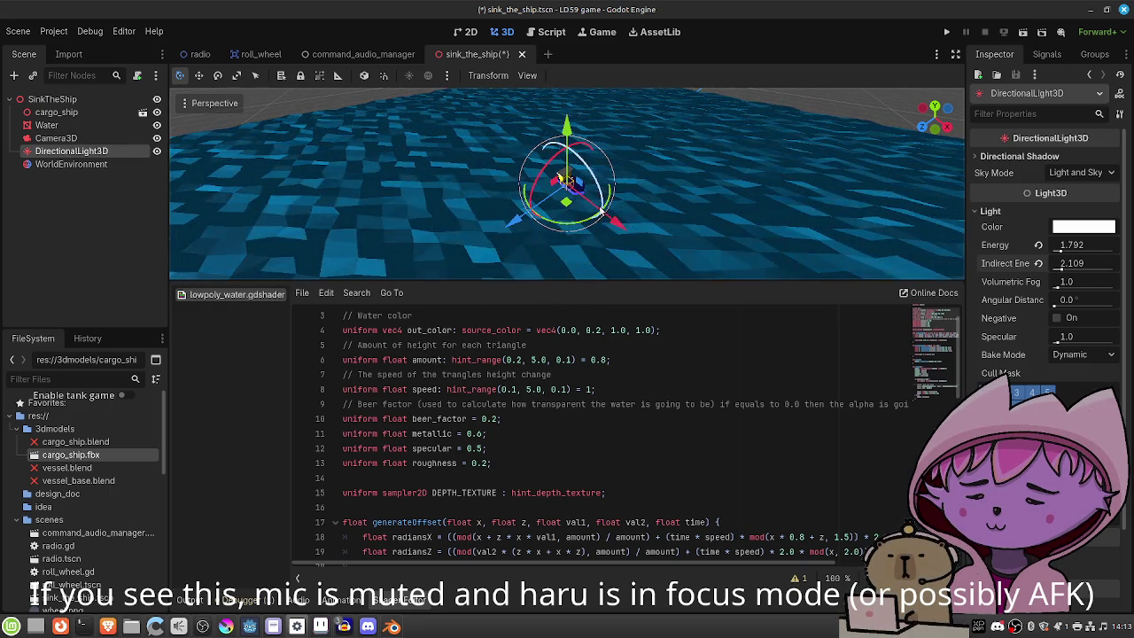
{"action": "left_click", "coordinate": [83, 163]}
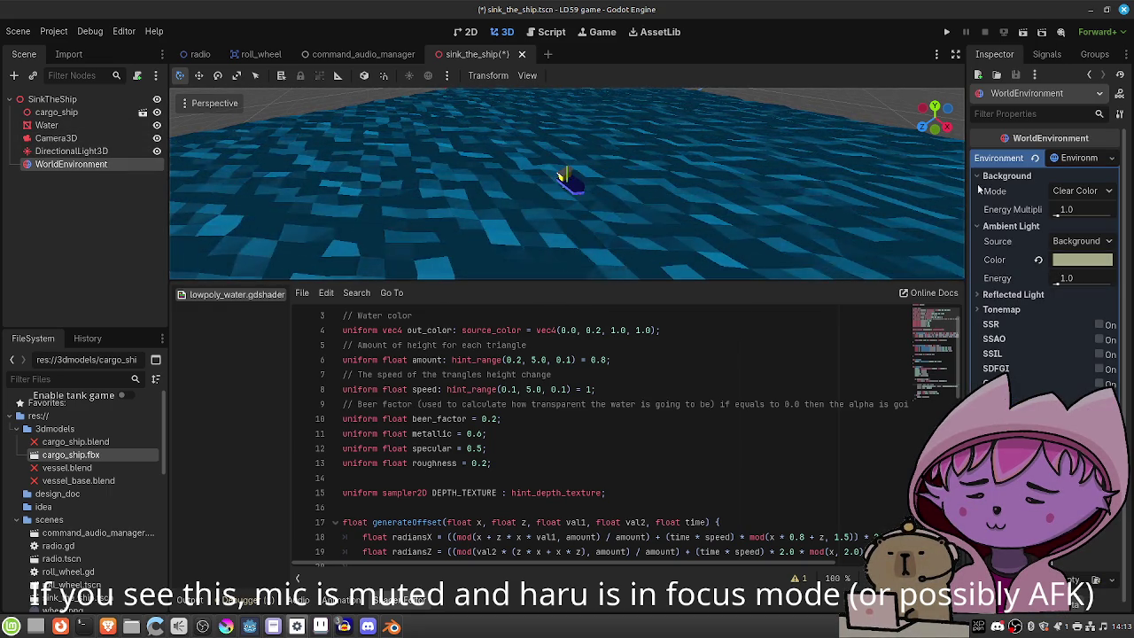
Set WorldEnvironment's background Energy Multiplier to 6.28, keeping ambient energy at 1.0.
{"action": "scroll", "coordinate": [648, 213], "scroll_direction": "up", "scroll_amount": 5}
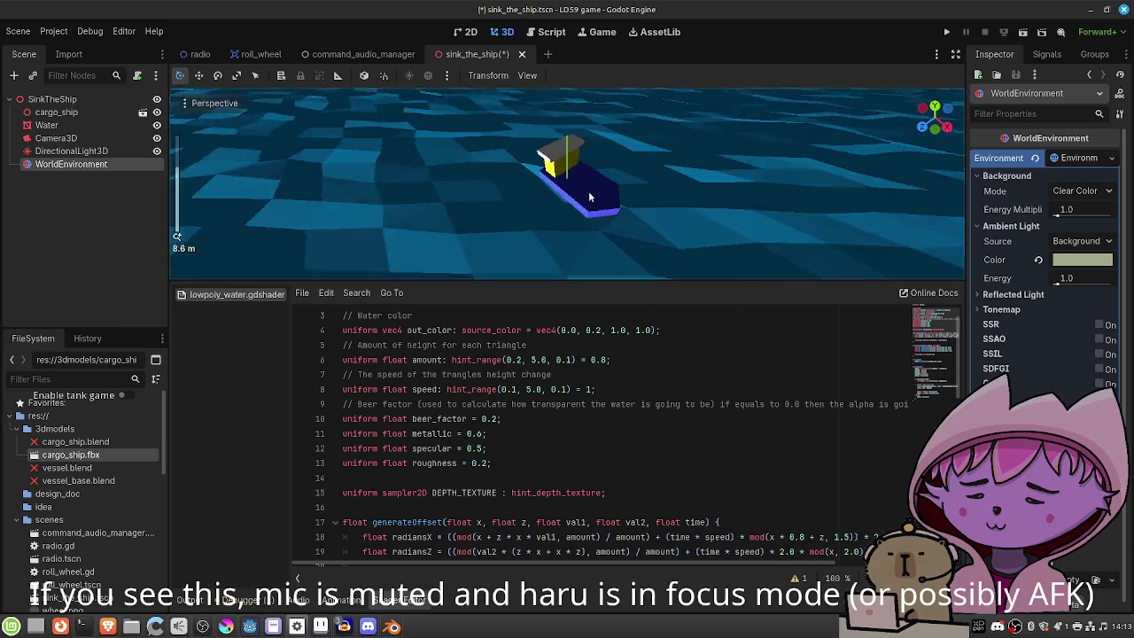
{"action": "mouse_move", "coordinate": [1060, 283]}
{"action": "left_mouse_down"}
{"action": "mouse_move", "coordinate": [1113, 285]}
{"action": "mouse_move", "coordinate": [1064, 281]}
{"action": "left_mouse_up"}
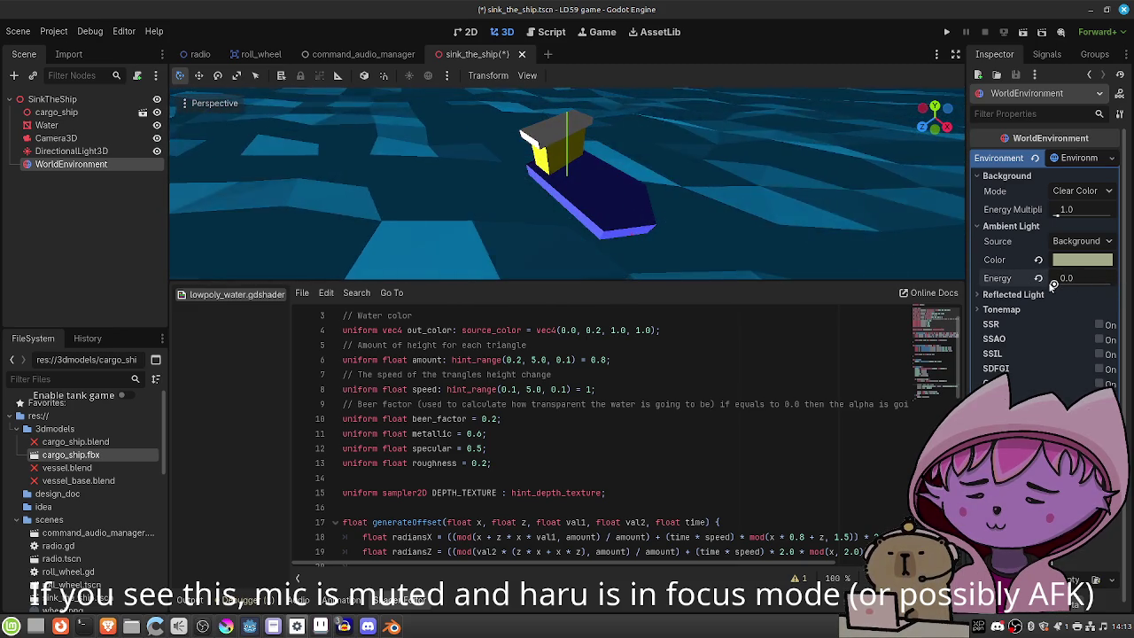
{"action": "key", "text": "ctrl+z"}
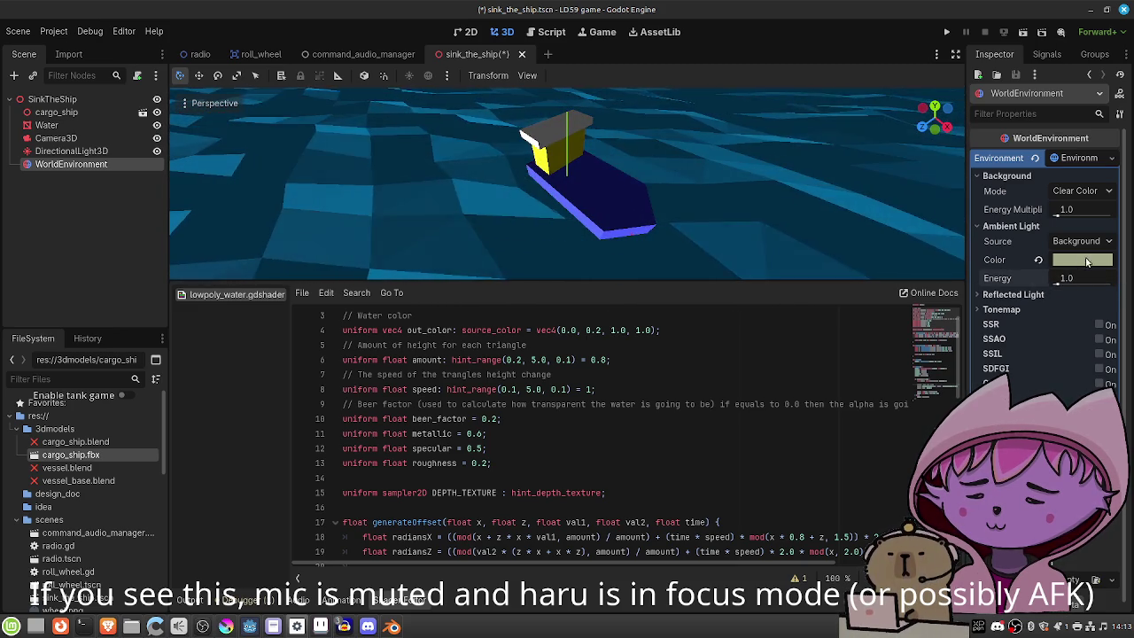
{"action": "mouse_move", "coordinate": [1059, 209]}
{"action": "left_mouse_down"}
{"action": "mouse_move", "coordinate": [1088, 211]}
{"action": "mouse_move", "coordinate": [1076, 222]}
{"action": "left_mouse_up"}
{"action": "scroll", "coordinate": [675, 198], "scroll_direction": "down", "scroll_amount": 10}
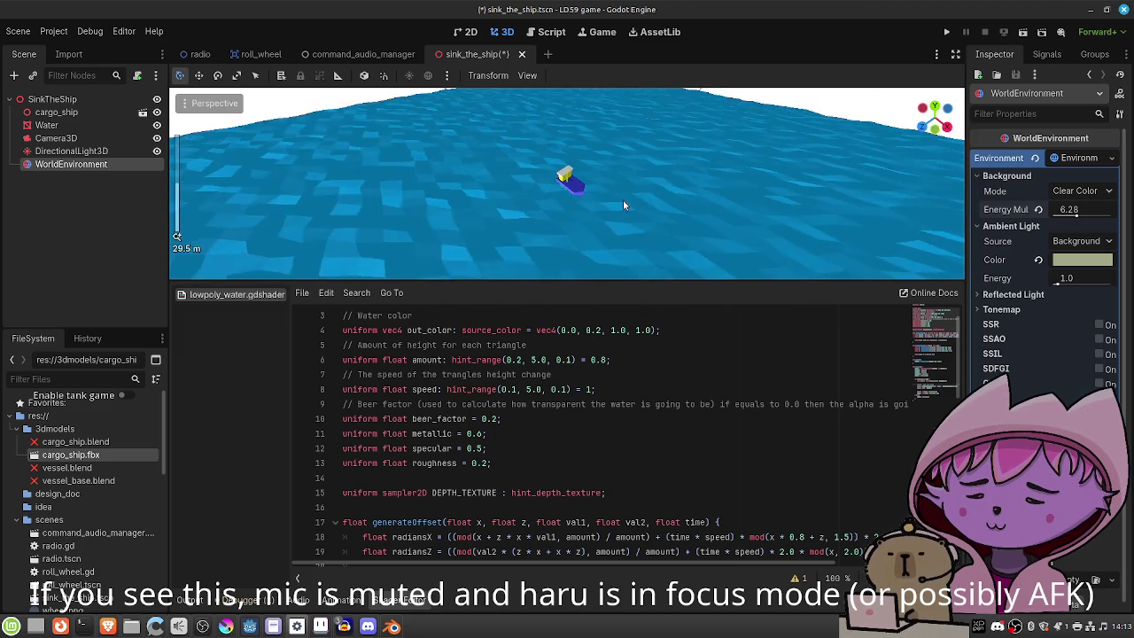
{"action": "scroll", "coordinate": [619, 205], "scroll_direction": "down", "scroll_amount": 2}
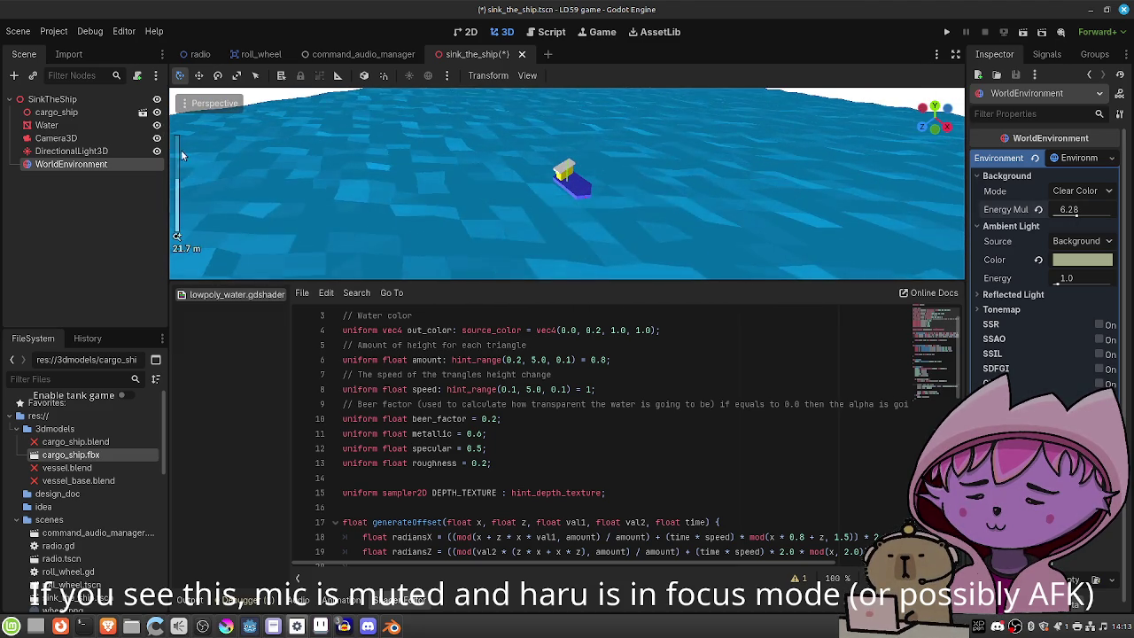
Preview the scene through Camera3D and save it.
{"action": "left_click", "coordinate": [64, 137]}
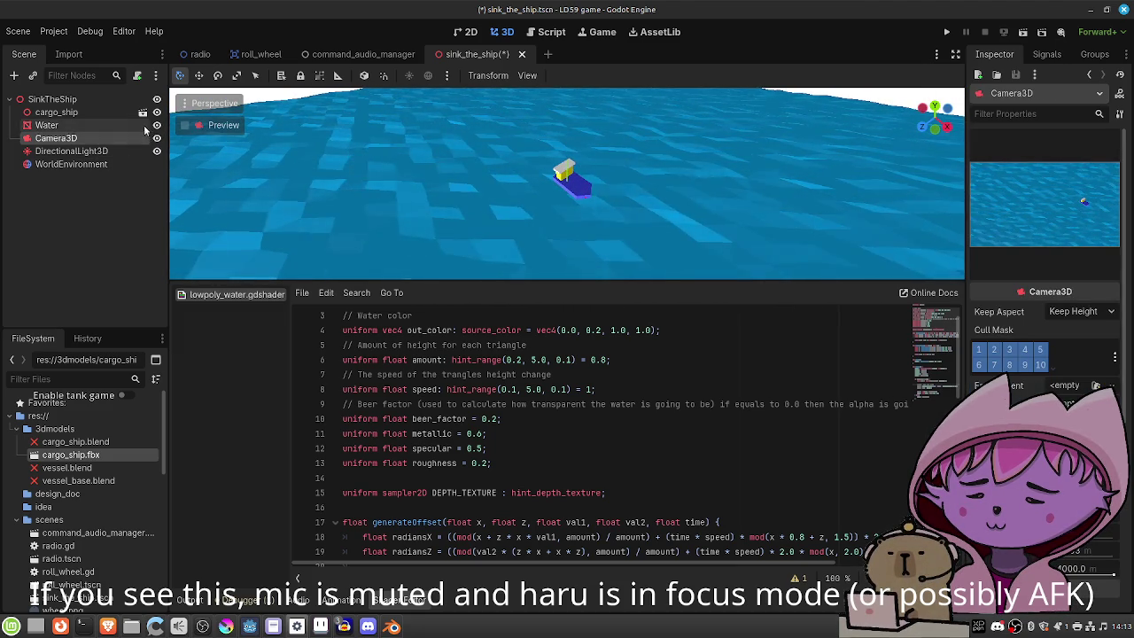
{"action": "left_click", "coordinate": [186, 125]}
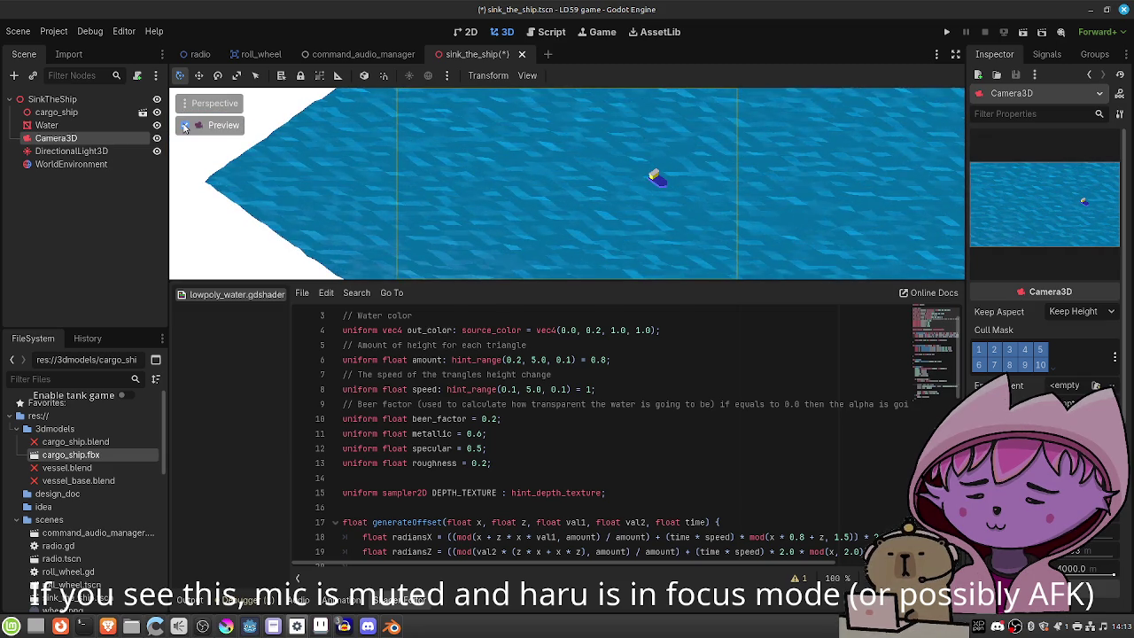
{"action": "key", "text": "ctrl+s"}
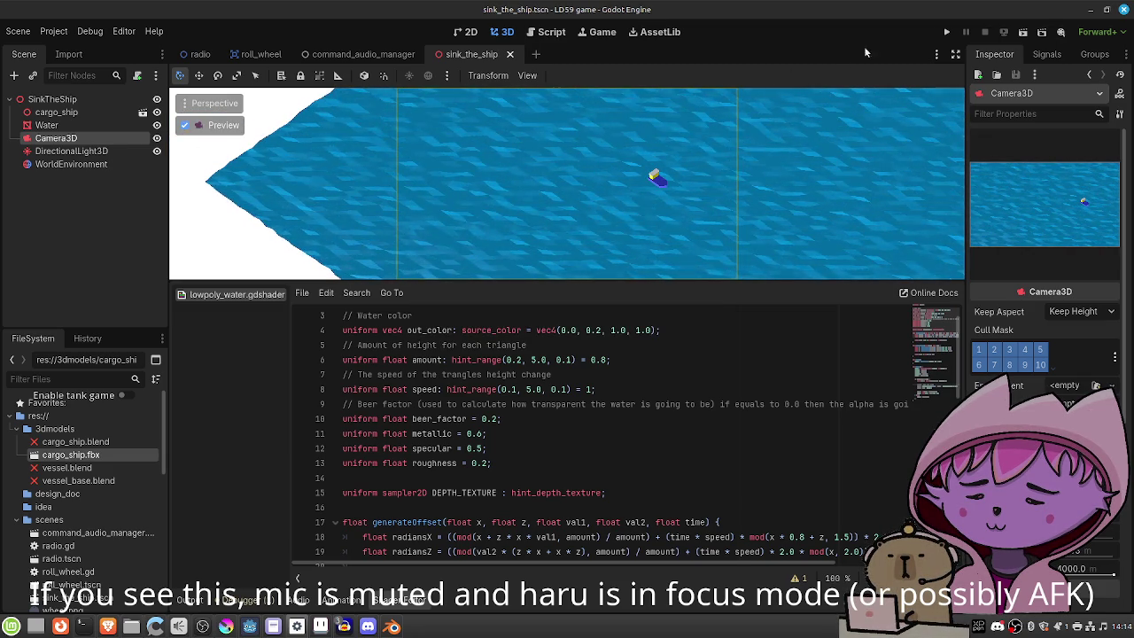
Run the current scene to playtest the cargo ship on the ocean.
{"action": "left_click", "coordinate": [1023, 34]}
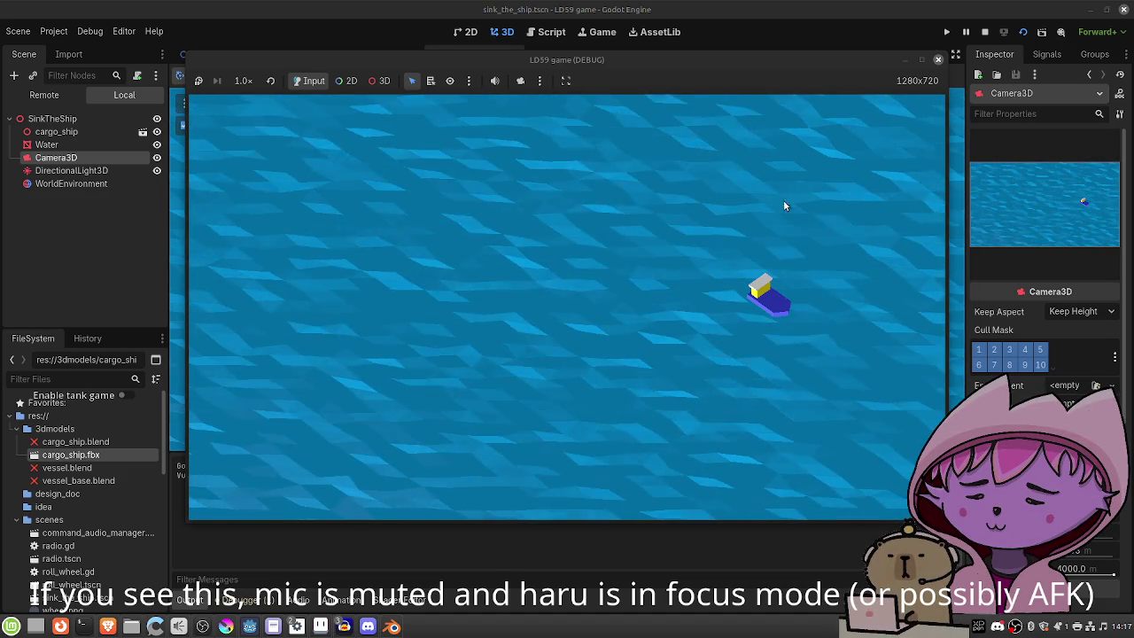
Stop the playtest, turn off the Camera3D preview, and orbit to see the whole ocean.
{"action": "left_click", "coordinate": [938, 60]}
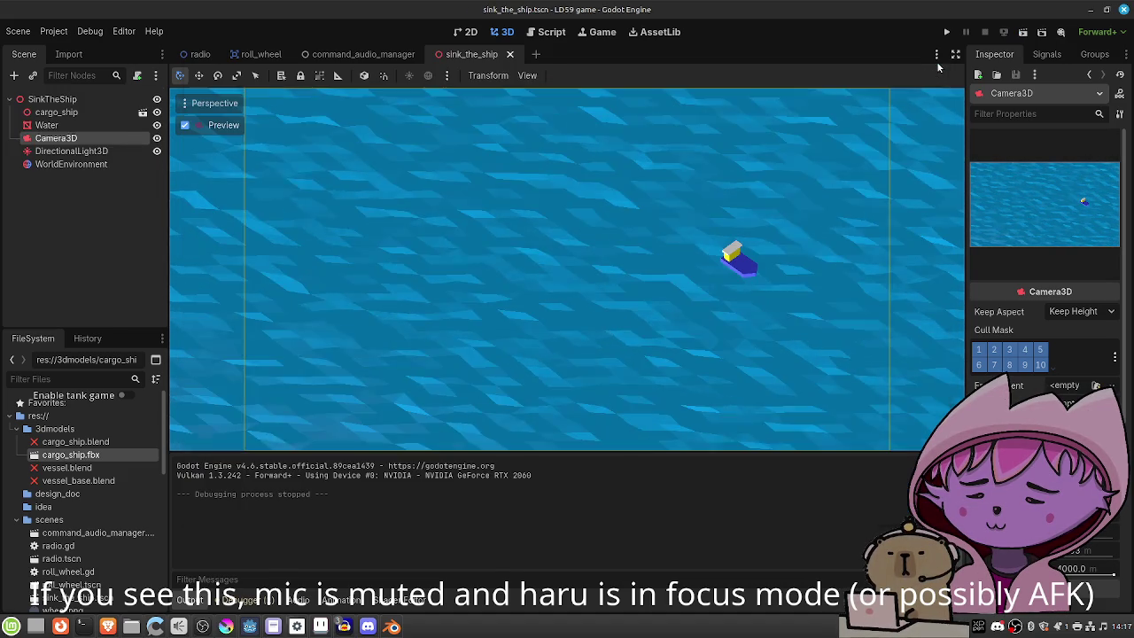
{"action": "left_click", "coordinate": [184, 125]}
{"action": "scroll", "coordinate": [567, 321], "scroll_direction": "up", "scroll_amount": 4}
{"action": "scroll", "coordinate": [557, 324], "scroll_direction": "down", "scroll_amount": 5}
{"action": "mouse_move", "coordinate": [558, 324]}
{"action": "left_mouse_down"}
{"action": "mouse_move", "coordinate": [612, 336]}
{"action": "mouse_move", "coordinate": [515, 271]}
{"action": "mouse_move", "coordinate": [518, 256]}
{"action": "mouse_move", "coordinate": [594, 311]}
{"action": "mouse_move", "coordinate": [841, 394]}
{"action": "mouse_move", "coordinate": [767, 349]}
{"action": "mouse_move", "coordinate": [639, 313]}
{"action": "mouse_move", "coordinate": [498, 321]}
{"action": "left_mouse_up"}
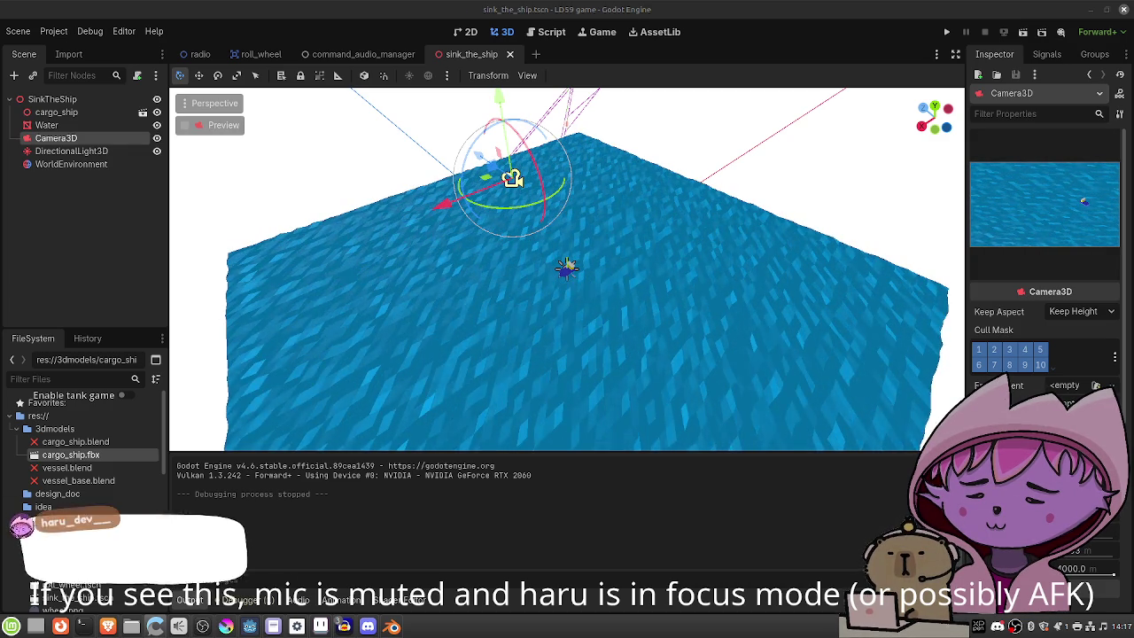
{"action": "left_click", "coordinate": [100, 103]}
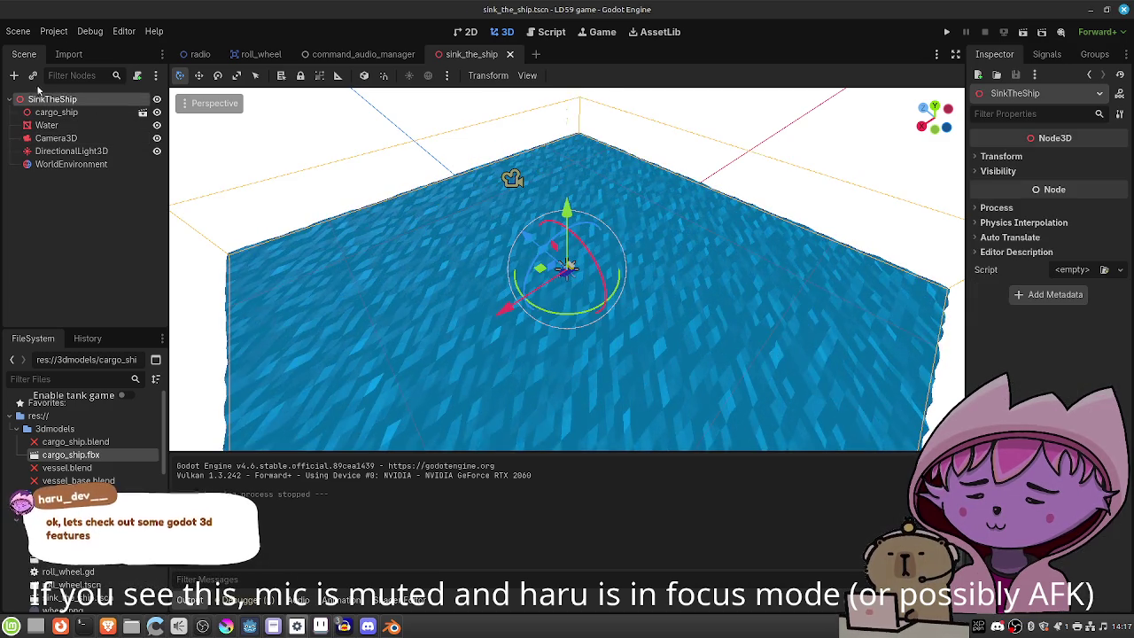
Open Create New Node for the SinkTheShip root and search for line3d.
{"action": "left_click", "coordinate": [14, 76]}
{"action": "type", "text": "line3"}
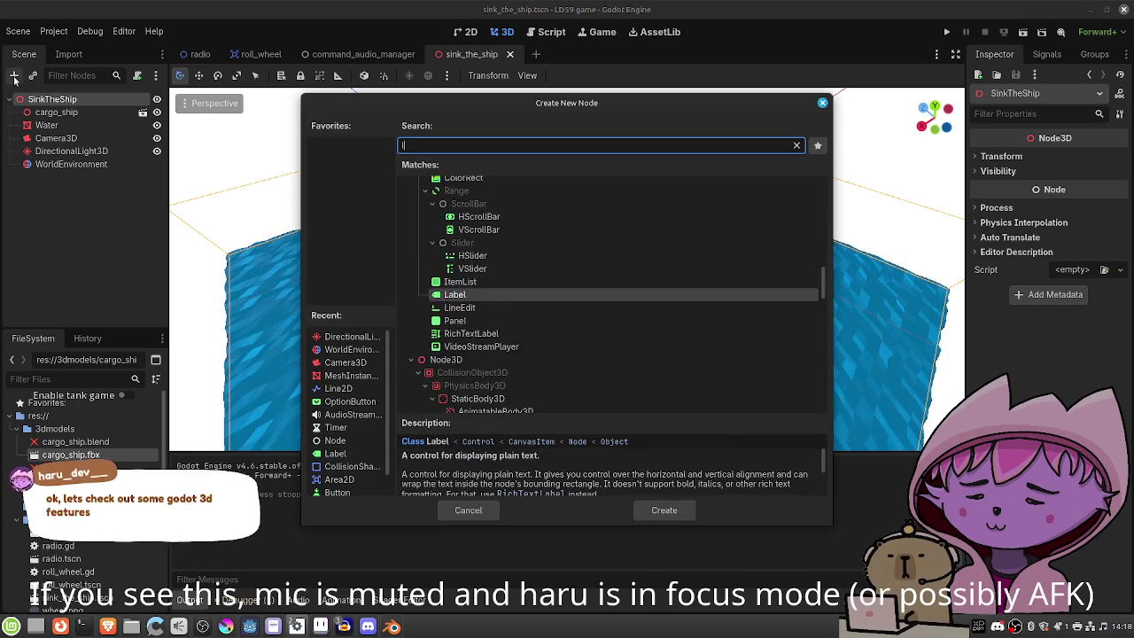
{"action": "type", "text": "d"}
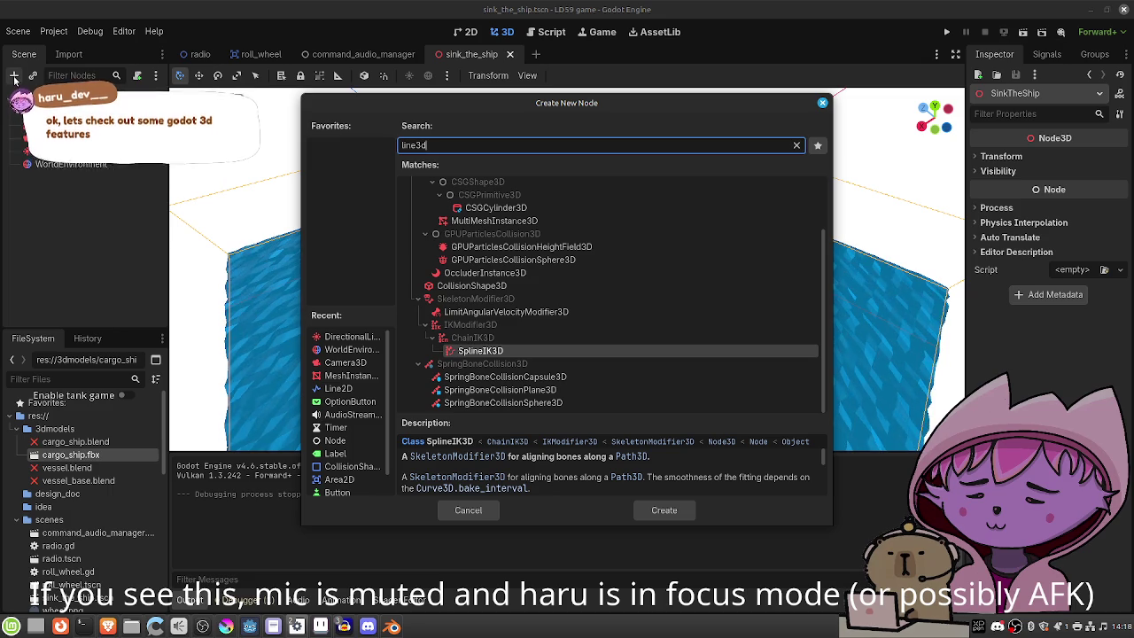
{"action": "scroll", "coordinate": [578, 317], "scroll_direction": "up", "scroll_amount": 3}
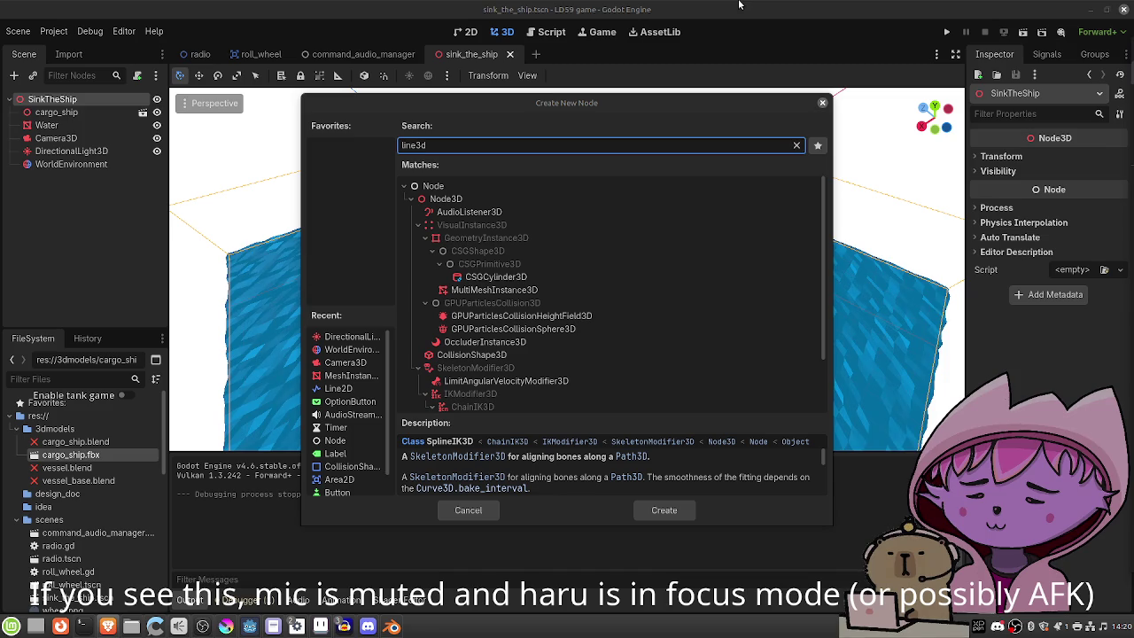
{"action": "left_click", "coordinate": [485, 508]}
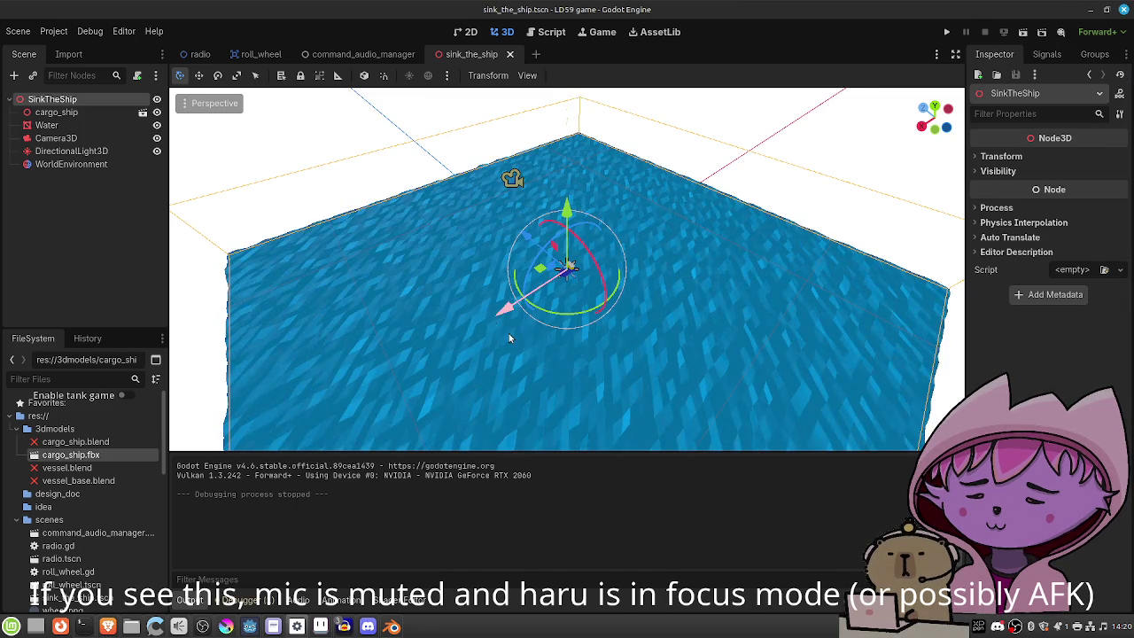
{"action": "scroll", "coordinate": [534, 337], "scroll_direction": "up", "scroll_amount": 3}
{"action": "scroll", "coordinate": [536, 333], "scroll_direction": "down", "scroll_amount": 2}
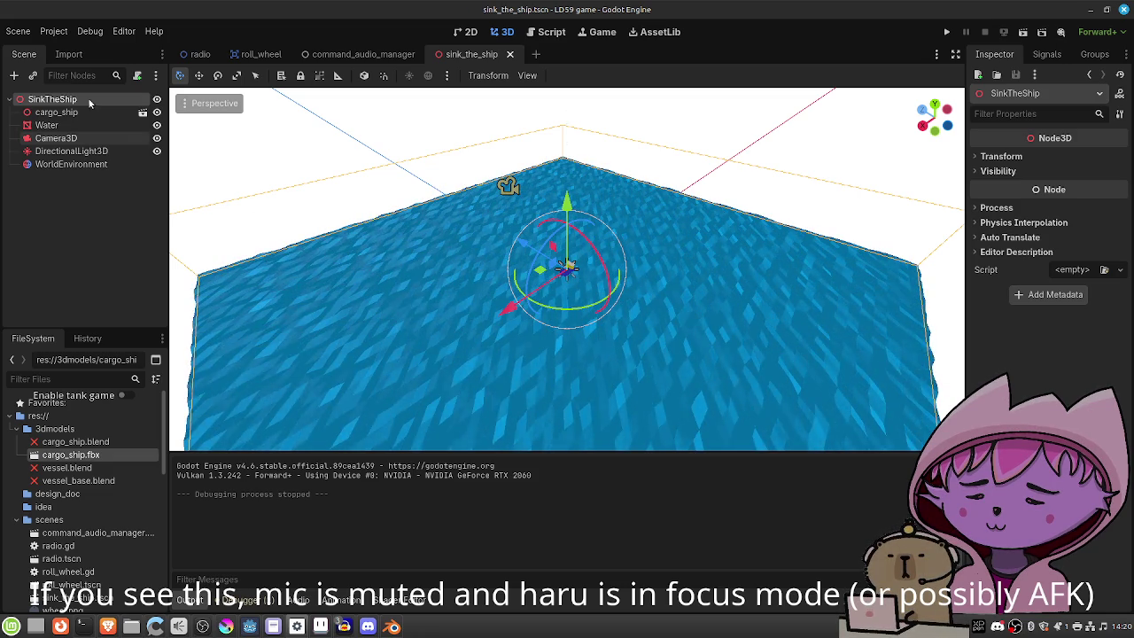
{"action": "left_click", "coordinate": [15, 77]}
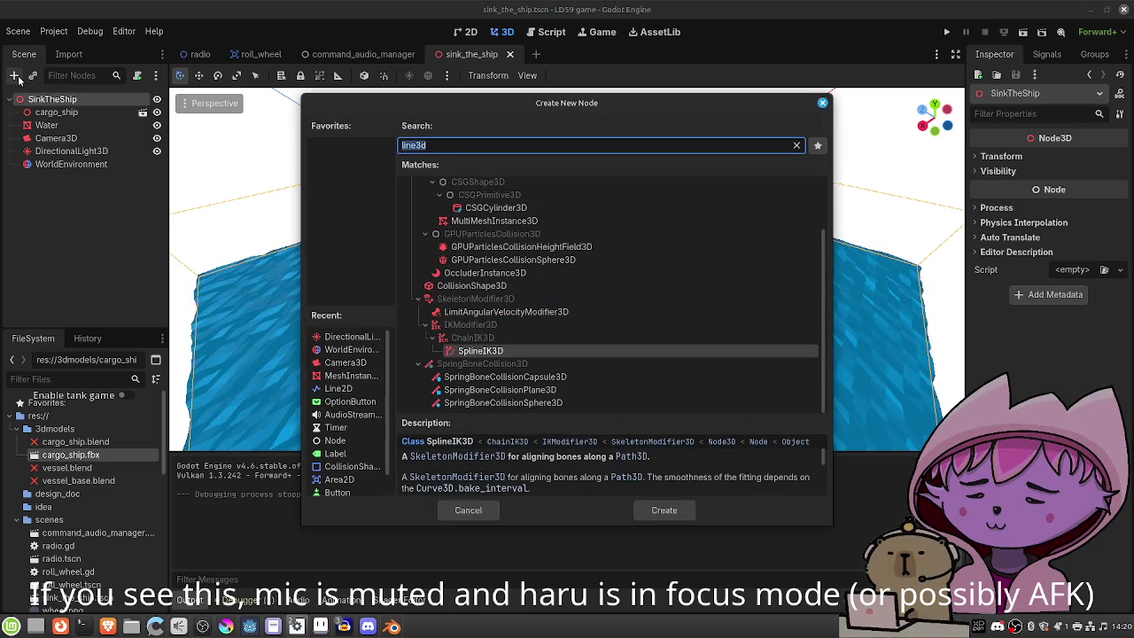
Add a MeshInstance3D node and give it a new PlaneMesh.
{"action": "type", "text": "mesh"}
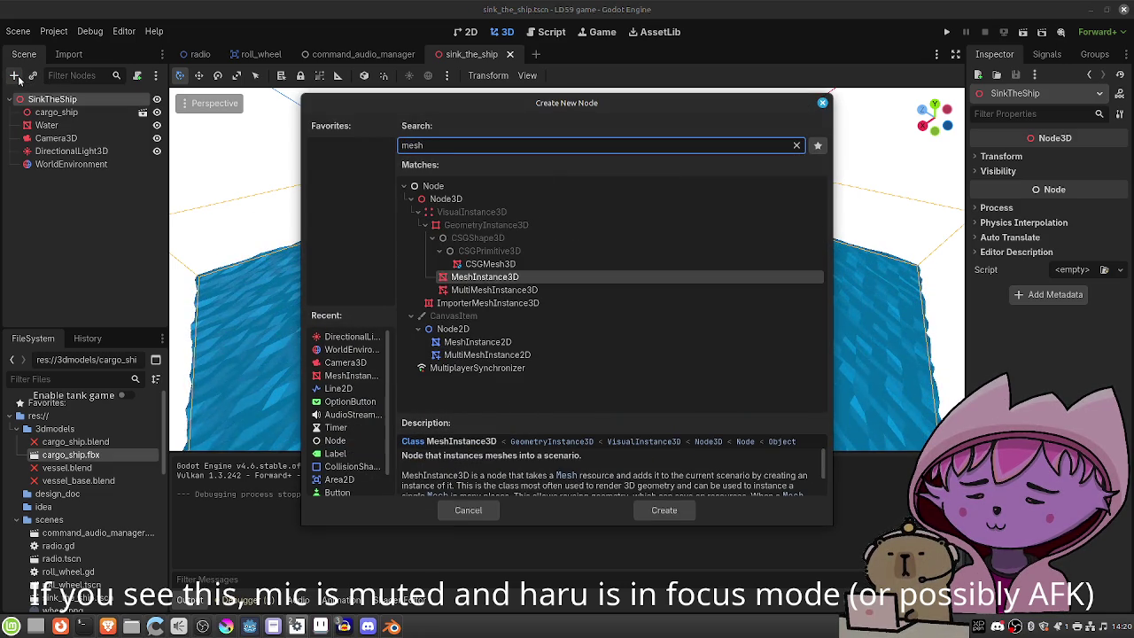
{"action": "key", "text": "Return"}
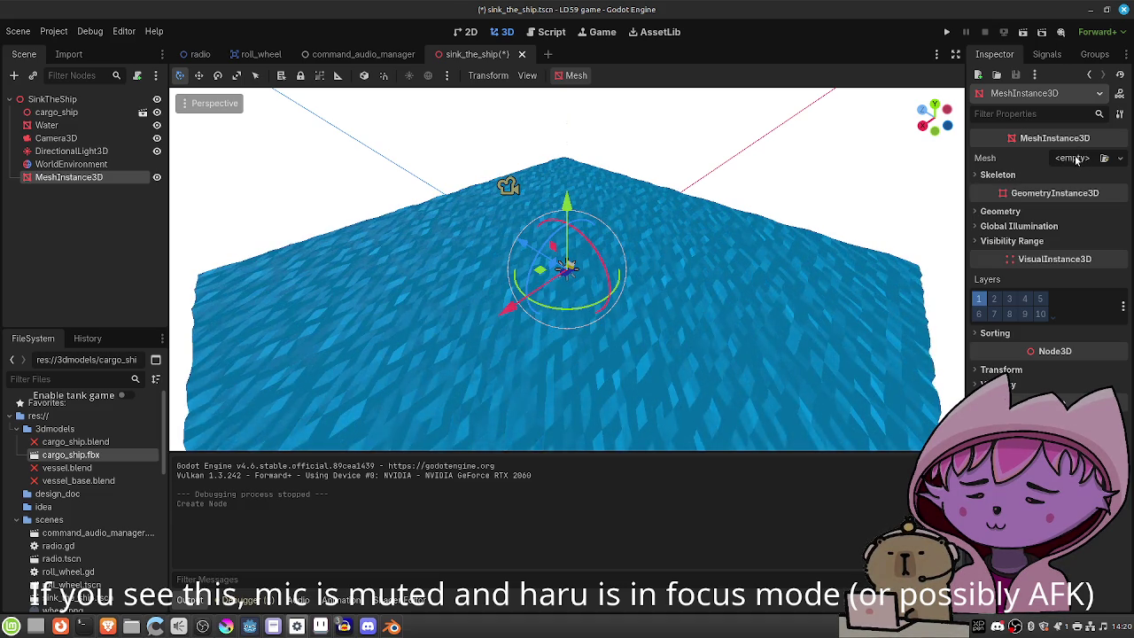
{"action": "left_click", "coordinate": [1074, 158]}
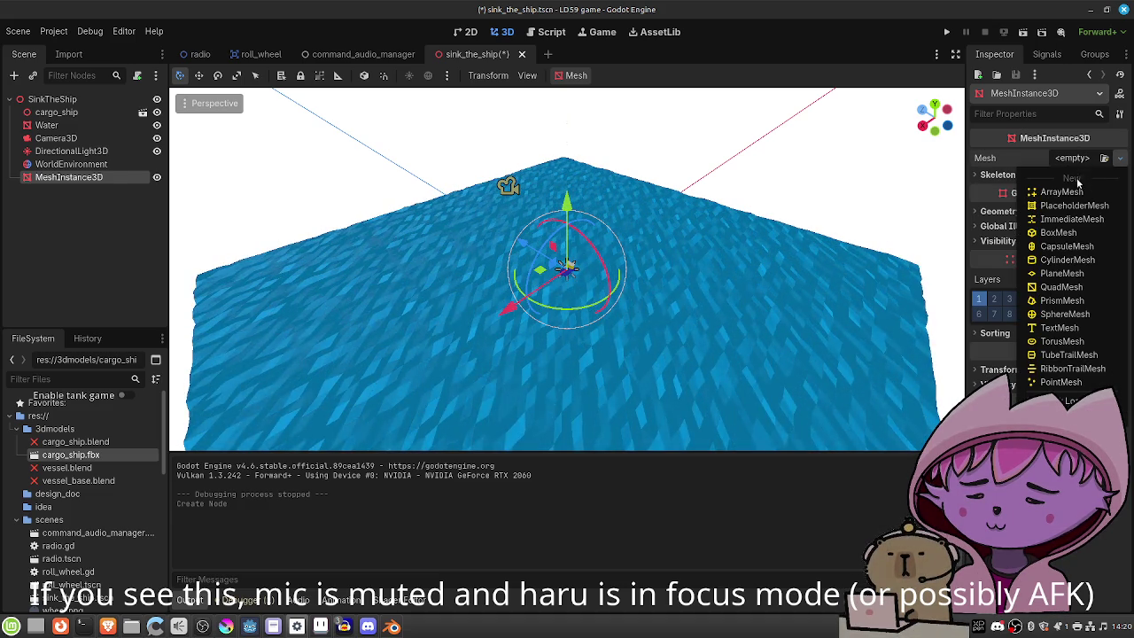
{"action": "left_click", "coordinate": [1067, 273]}
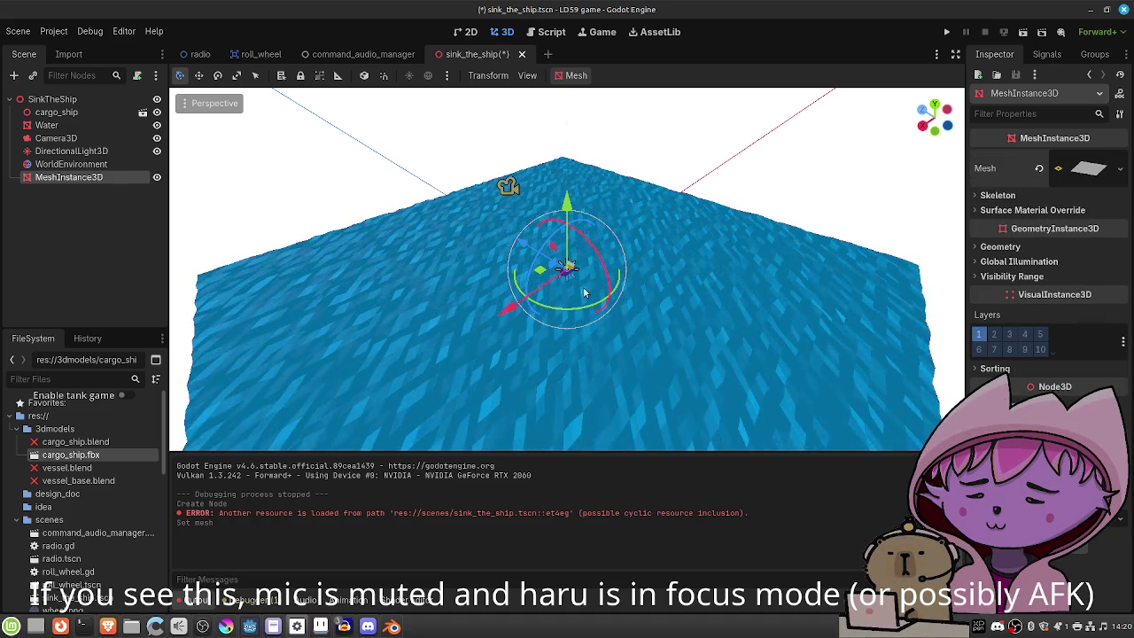
{"action": "scroll", "coordinate": [556, 285], "scroll_direction": "up", "scroll_amount": 5}
{"action": "scroll", "coordinate": [556, 285], "scroll_direction": "up", "scroll_amount": 3}
Raise the plane above the water and set its Size y to 50 m.
{"action": "left_click_drag", "start_coordinate": [567, 198], "coordinate": [554, 123]}
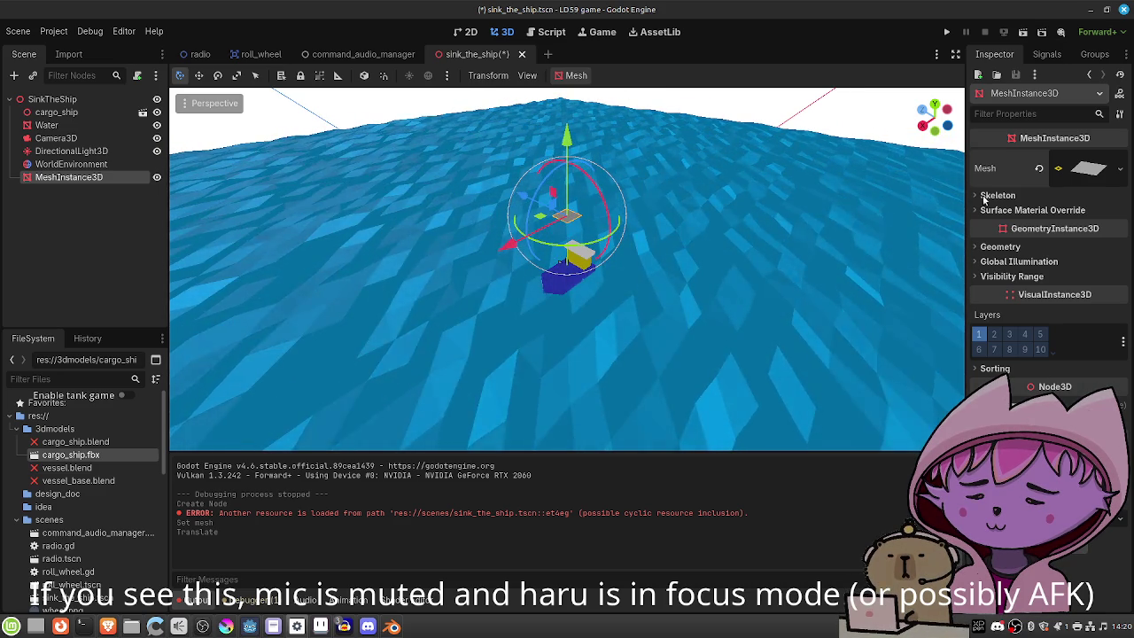
{"action": "left_click", "coordinate": [1090, 168]}
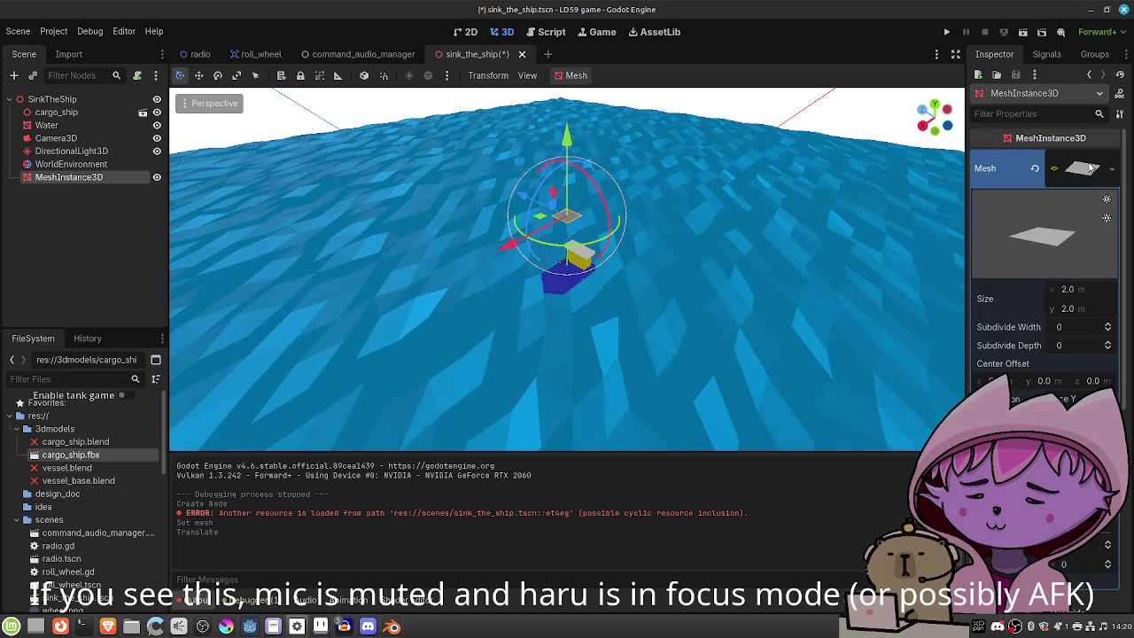
{"action": "left_click", "coordinate": [1066, 309]}
{"action": "type", "text": "50"}
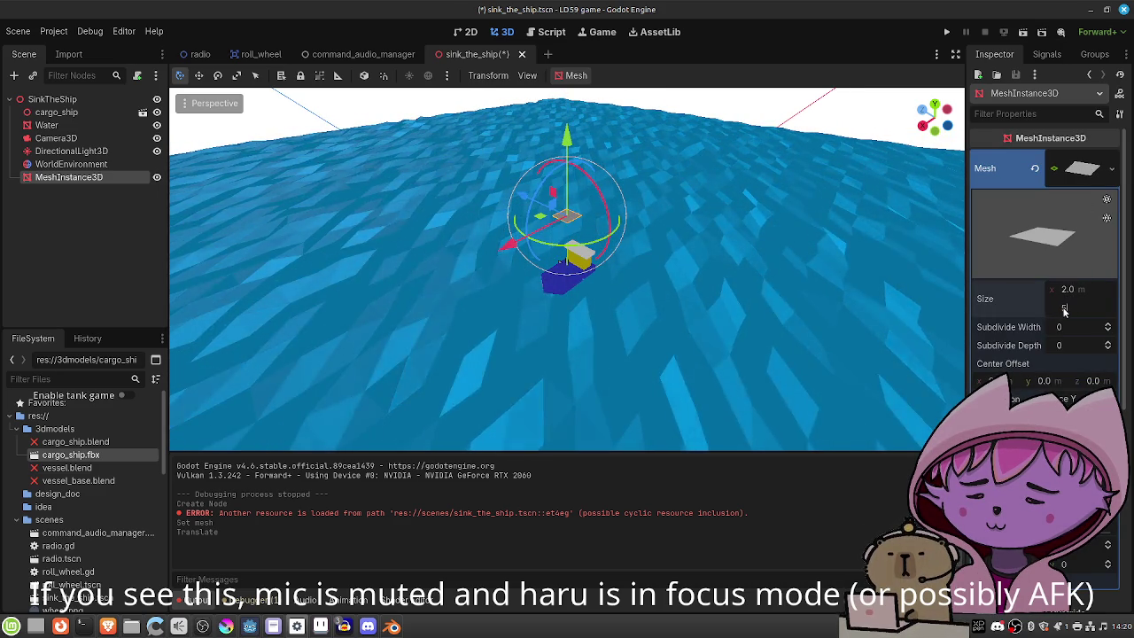
{"action": "key", "text": "Return"}
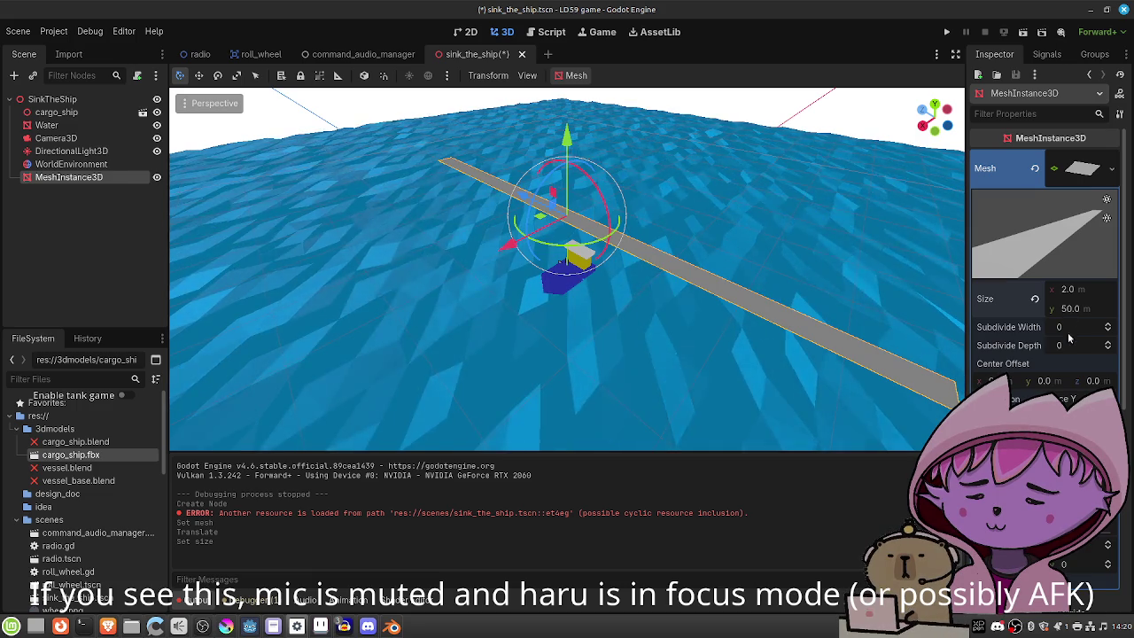
{"action": "scroll", "coordinate": [1027, 346], "scroll_direction": "down", "scroll_amount": 2}
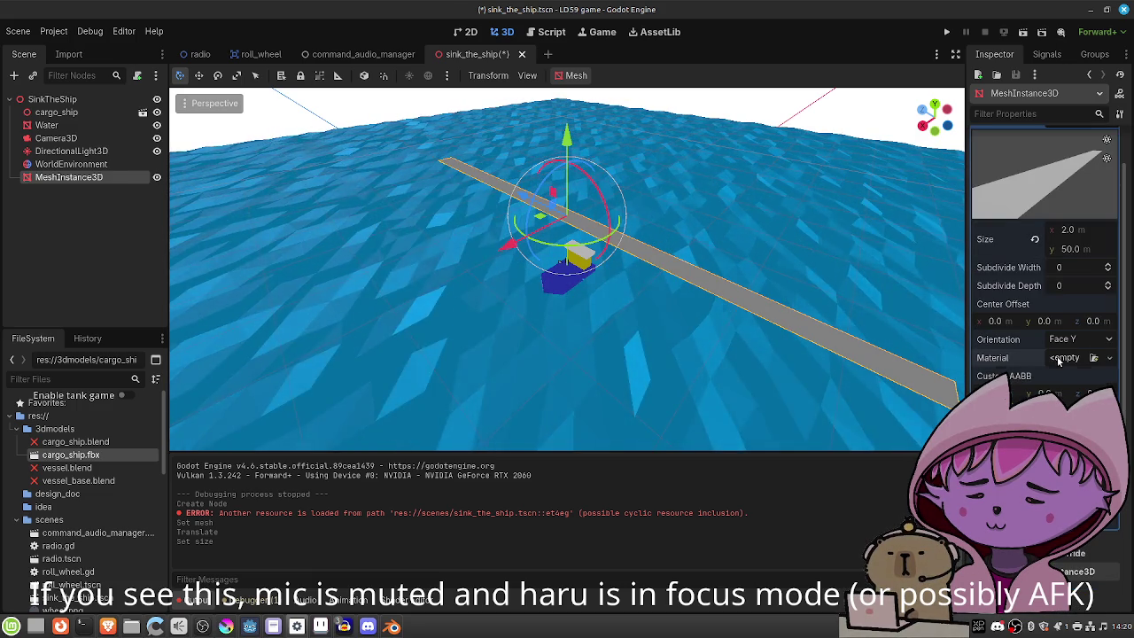
Give the PlaneMesh a new StandardMaterial3D and expand its Albedo settings.
{"action": "left_click", "coordinate": [1058, 357]}
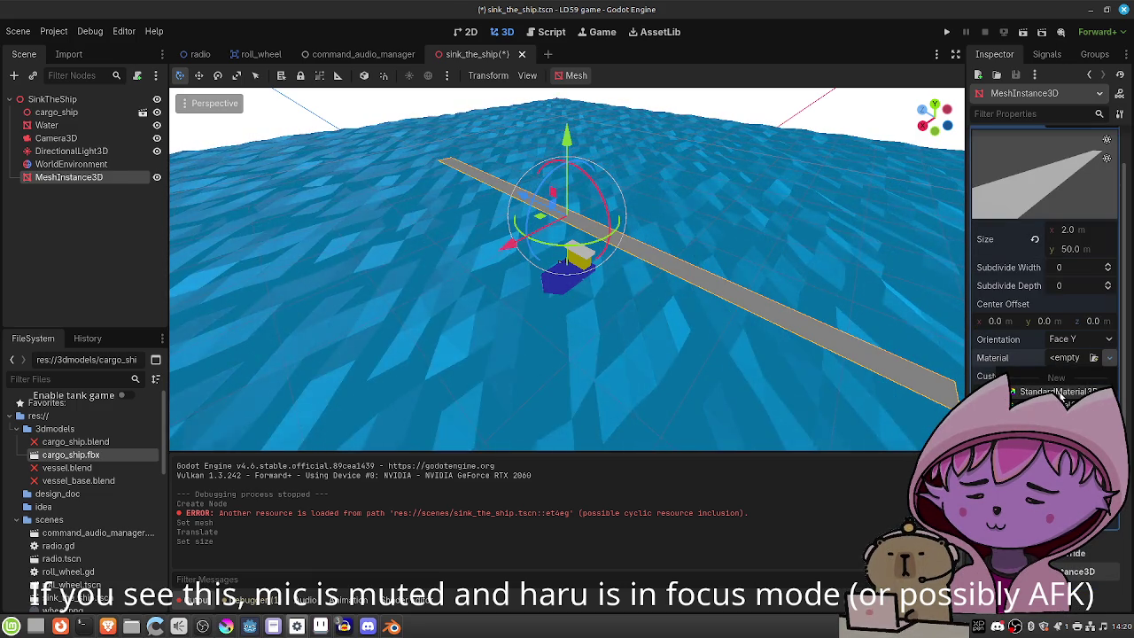
{"action": "left_click", "coordinate": [1061, 398]}
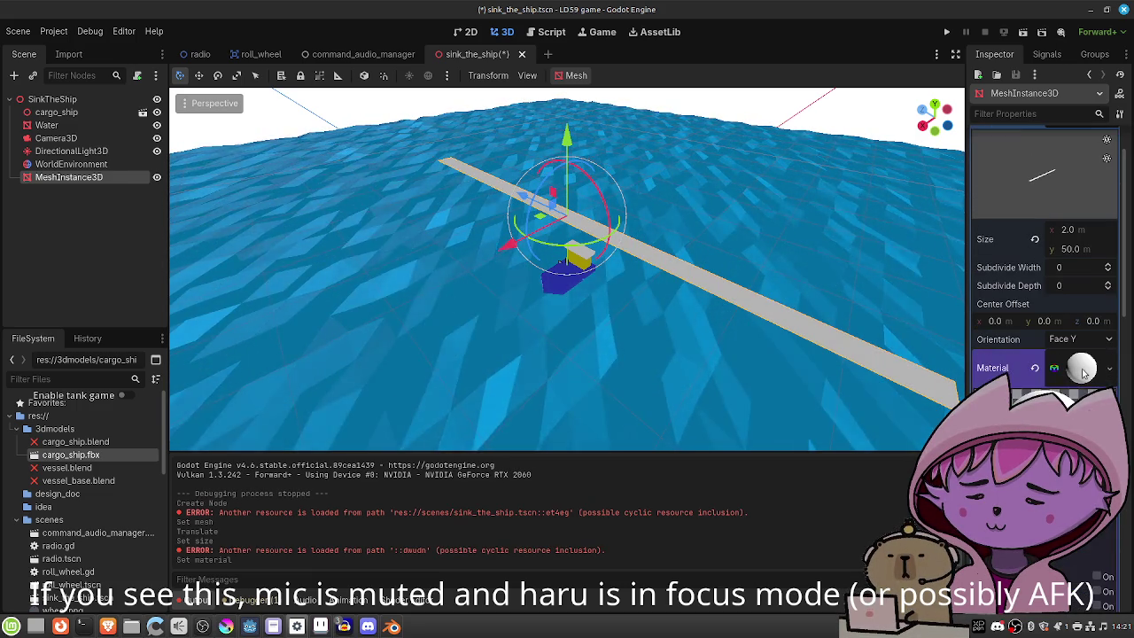
{"action": "left_click", "coordinate": [1076, 363]}
{"action": "scroll", "coordinate": [1069, 378], "scroll_direction": "down", "scroll_amount": 2}
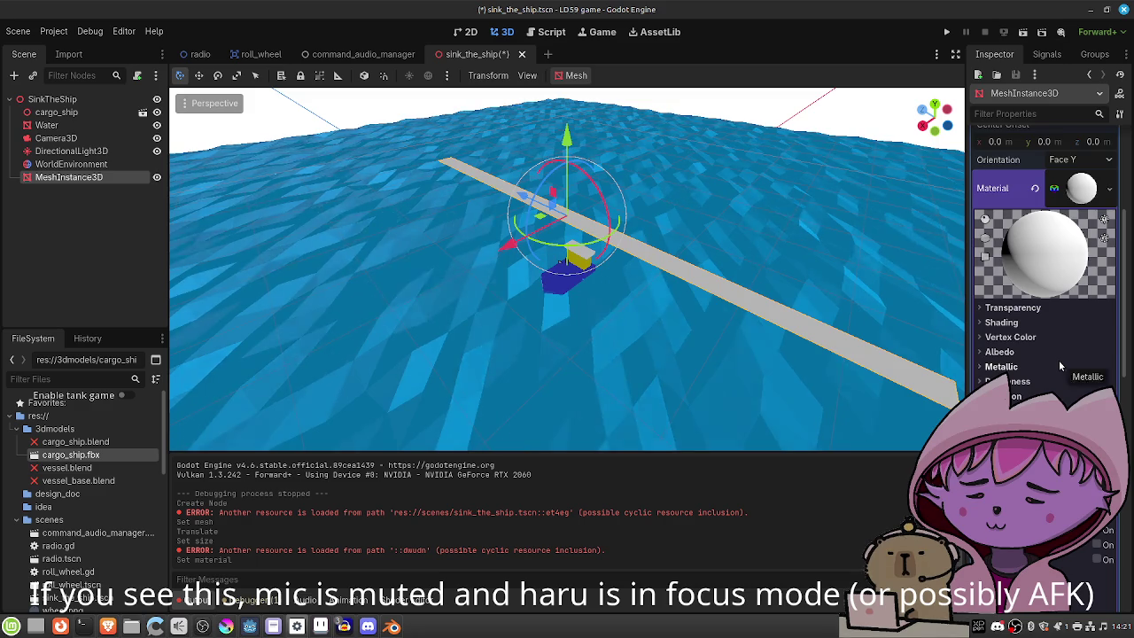
{"action": "scroll", "coordinate": [1058, 360], "scroll_direction": "down", "scroll_amount": 2}
{"action": "scroll", "coordinate": [1058, 360], "scroll_direction": "down", "scroll_amount": 2}
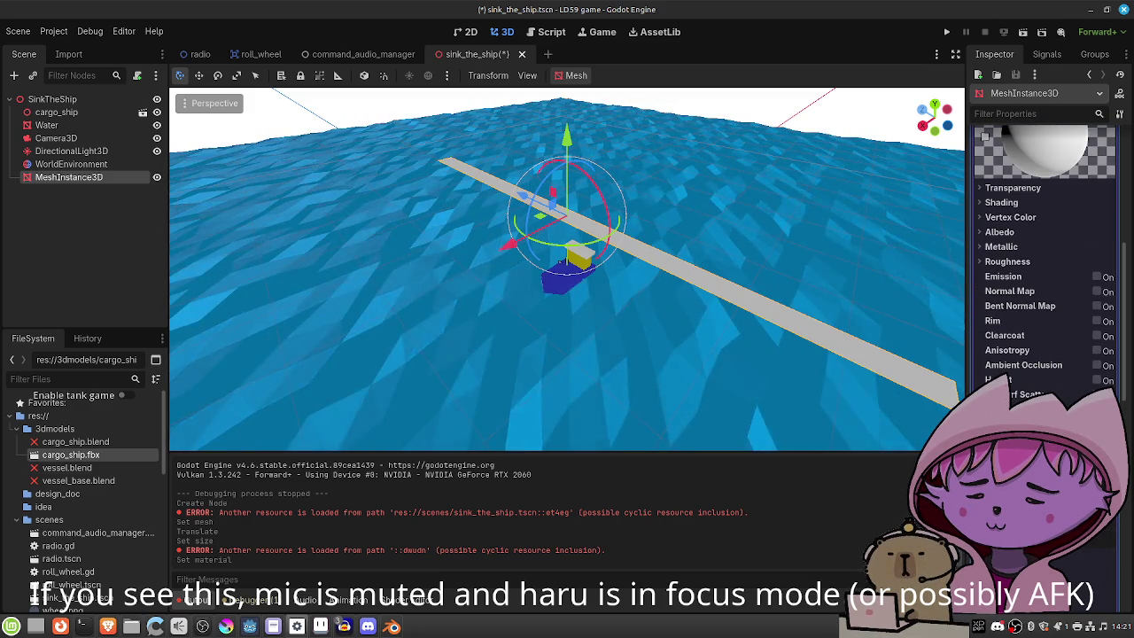
{"action": "scroll", "coordinate": [1045, 265], "scroll_direction": "down", "scroll_amount": 2}
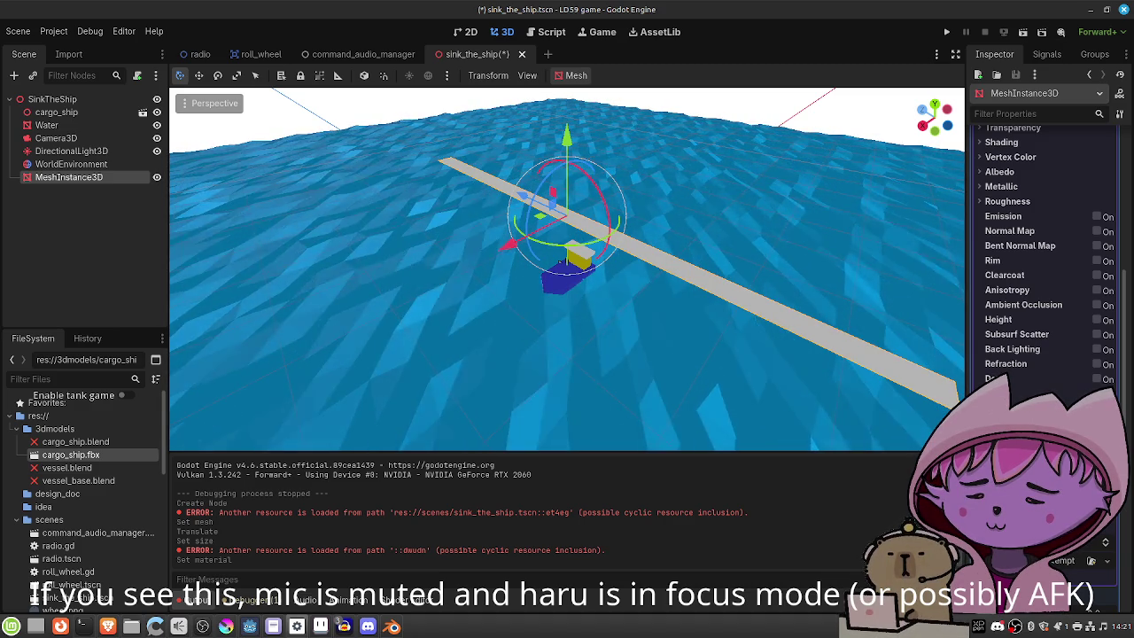
{"action": "scroll", "coordinate": [1019, 266], "scroll_direction": "up", "scroll_amount": 3}
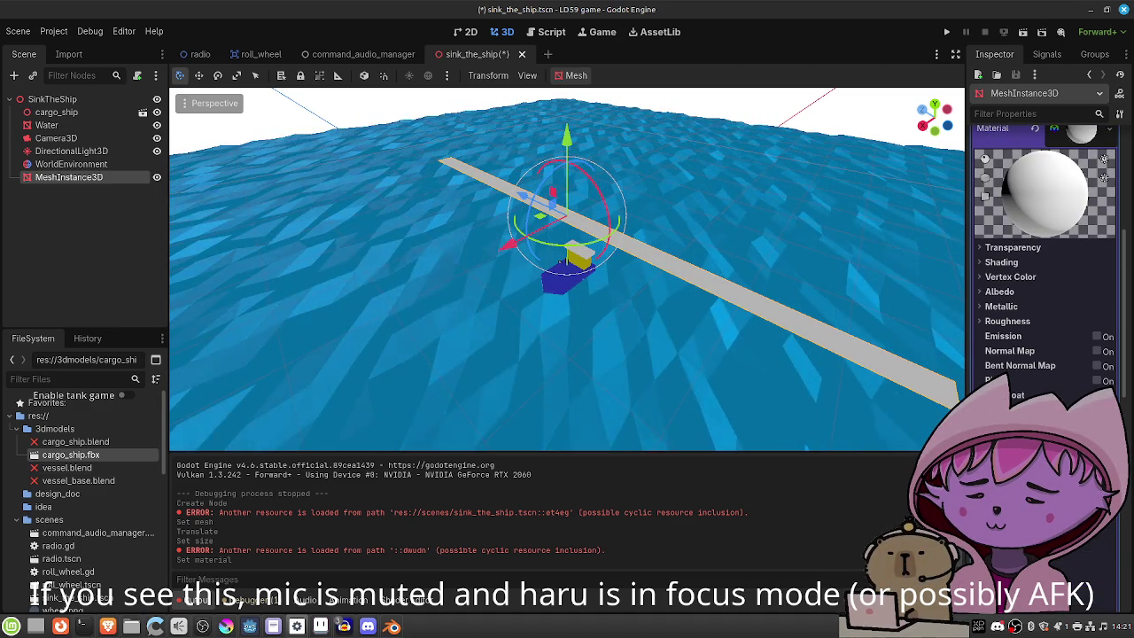
{"action": "left_click", "coordinate": [999, 293]}
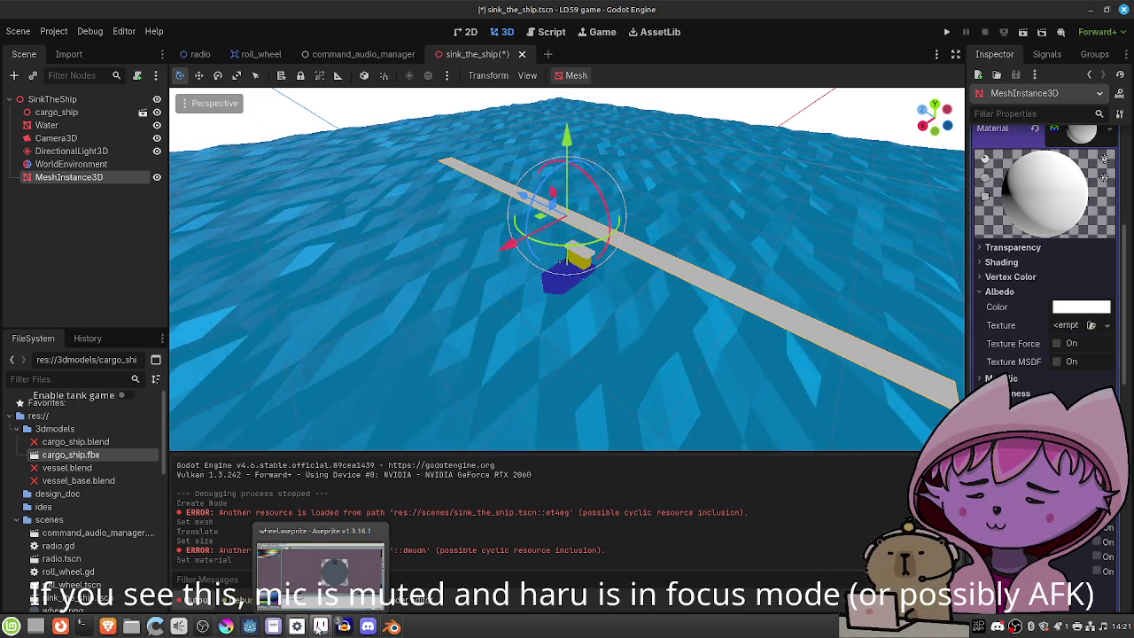
{"action": "left_click", "coordinate": [320, 627]}
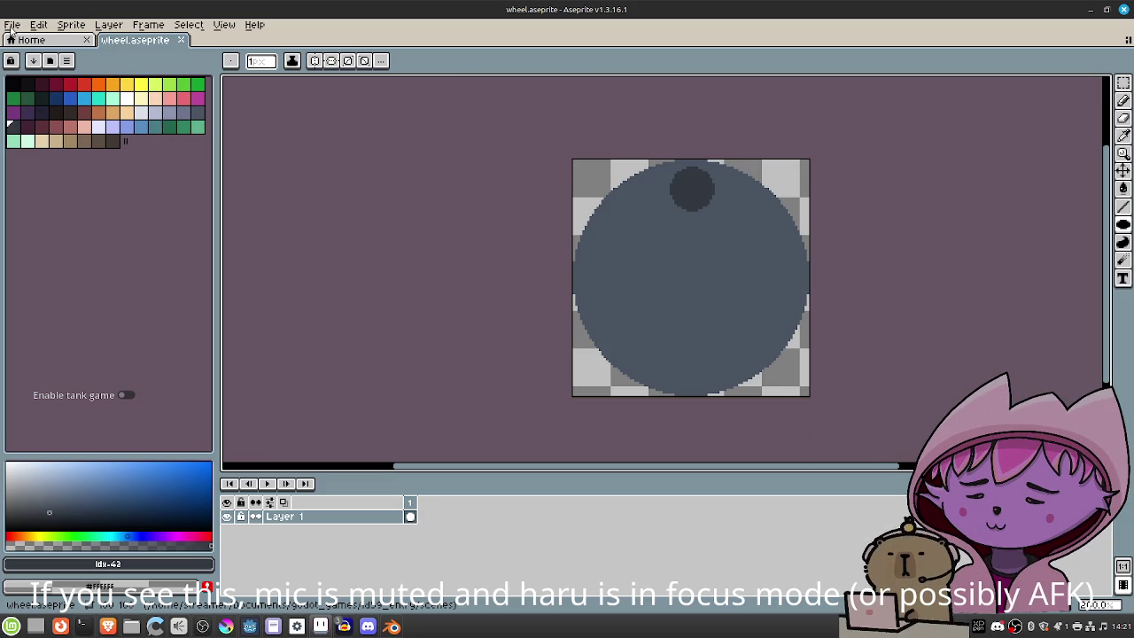
Create a new 256 × 256 sprite in Aseprite.
{"action": "left_click", "coordinate": [99, 26]}
{"action": "left_click", "coordinate": [20, 40]}
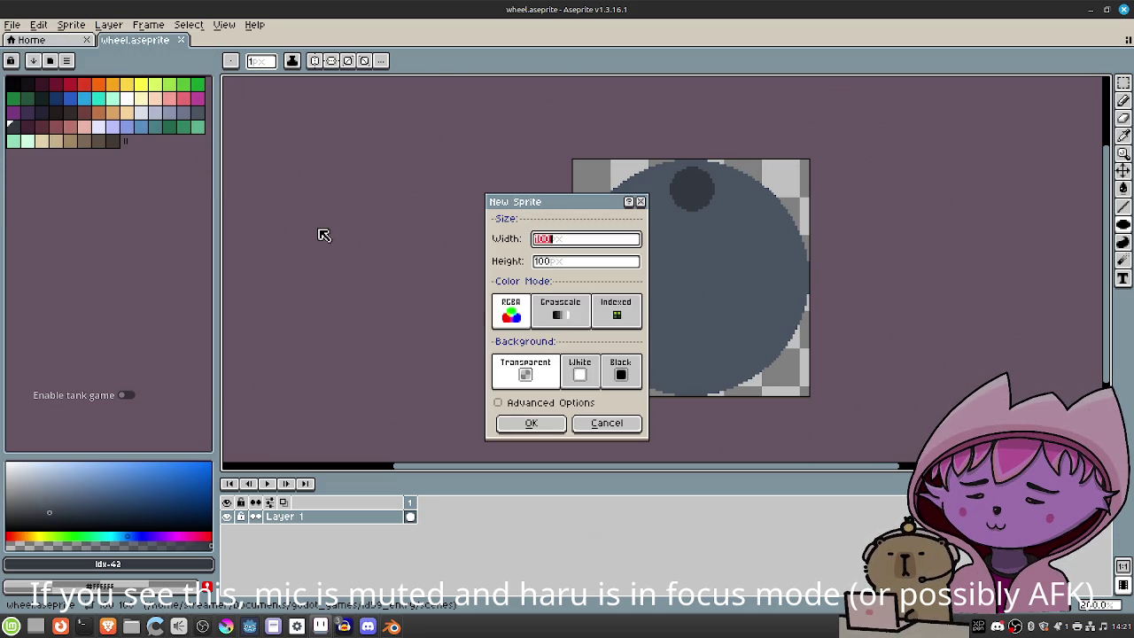
{"action": "type", "text": "256"}
{"action": "key", "text": "Tab"}
{"action": "type", "text": "256"}
{"action": "left_click", "coordinate": [532, 424]}
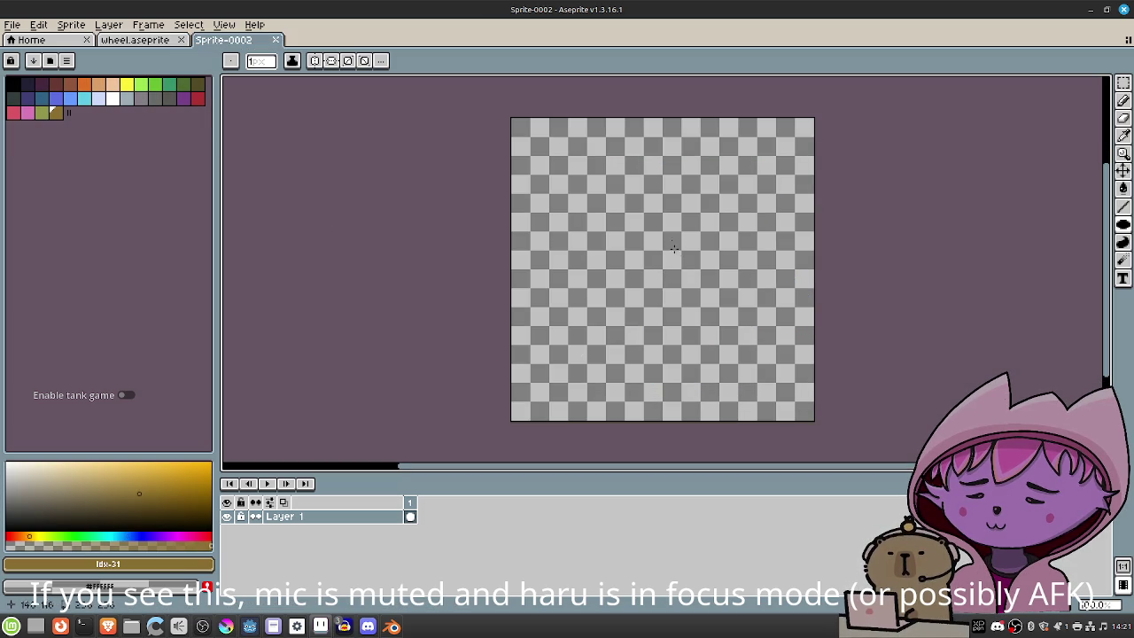
Fill the top half of the canvas with light grey.
{"action": "left_click", "coordinate": [98, 98]}
{"action": "left_click_drag", "start_coordinate": [27, 470], "coordinate": [6, 480]}
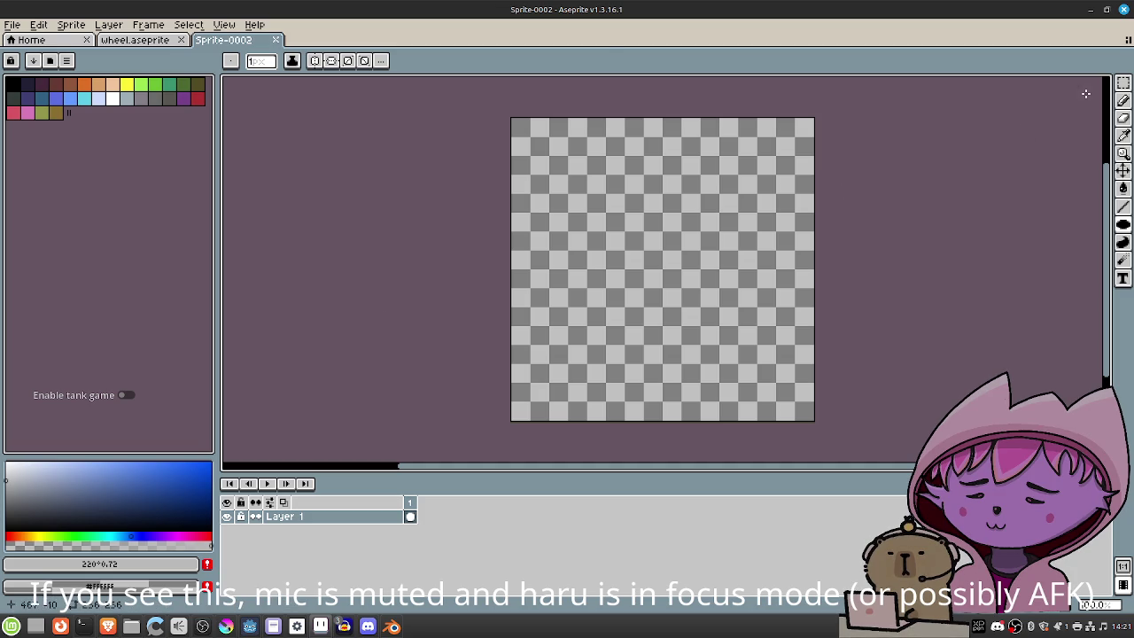
{"action": "left_click", "coordinate": [1122, 82]}
{"action": "mouse_move", "coordinate": [519, 125]}
{"action": "left_mouse_down"}
{"action": "mouse_move", "coordinate": [845, 271]}
{"action": "mouse_move", "coordinate": [846, 290]}
{"action": "left_mouse_up"}
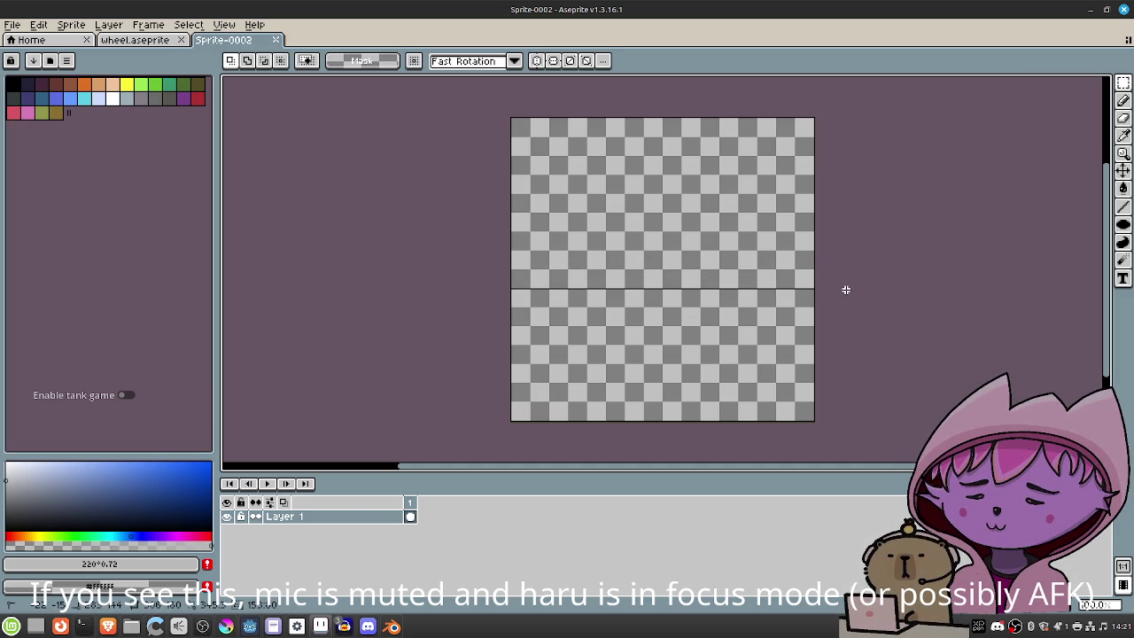
{"action": "key", "text": "g"}
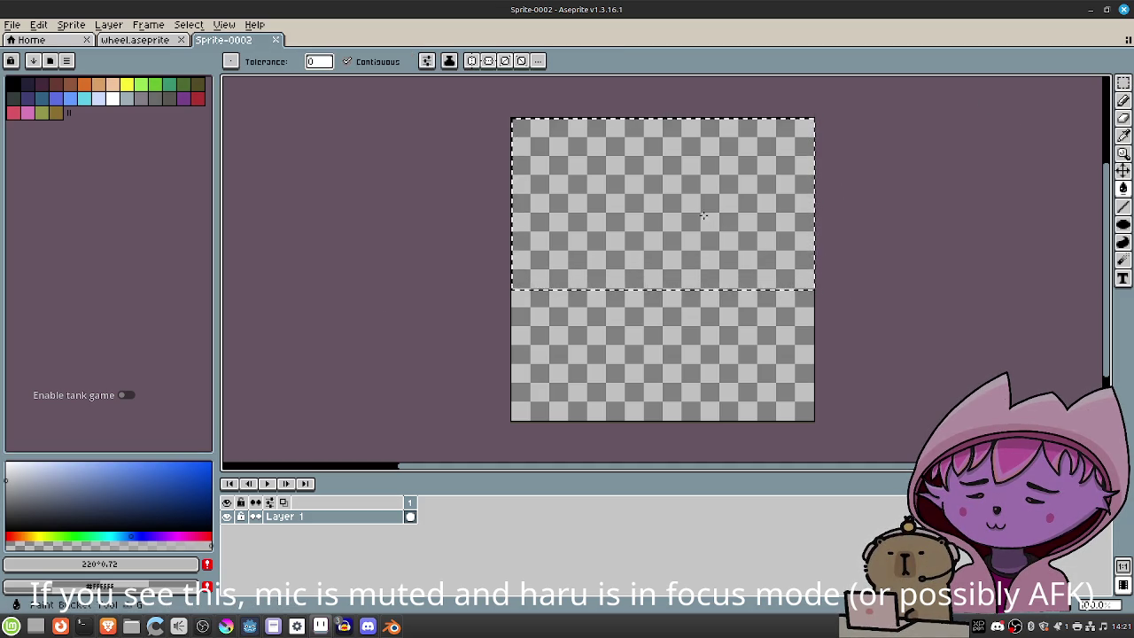
{"action": "left_click", "coordinate": [701, 214]}
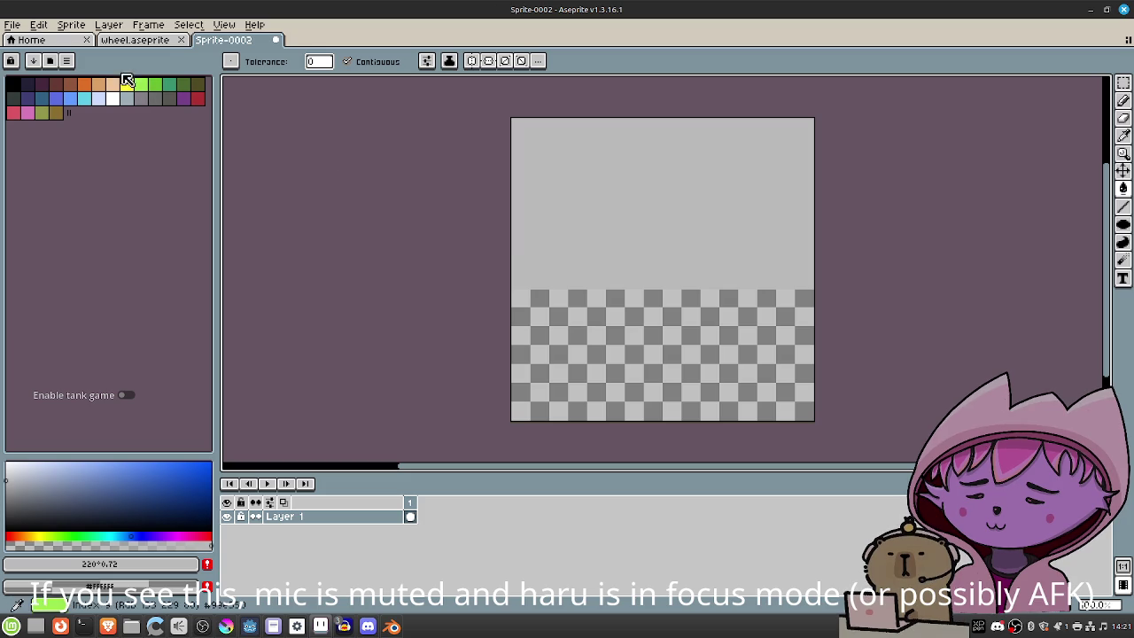
Save the sprite as dash_pattern.png in the project's 3dmodels folder.
{"action": "left_click", "coordinate": [16, 26]}
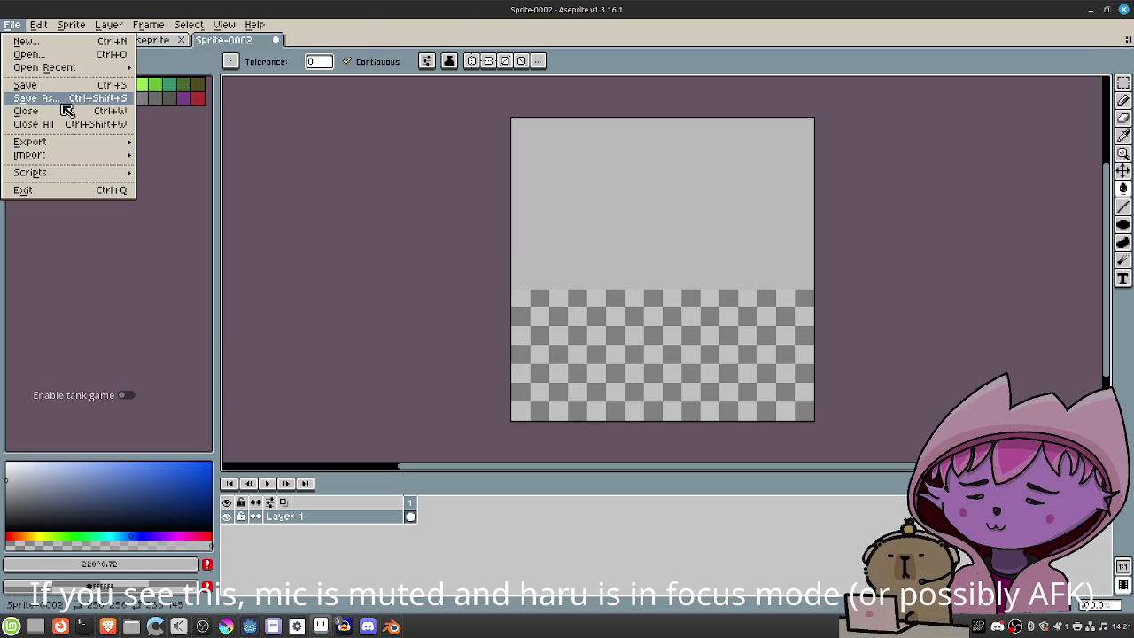
{"action": "left_click", "coordinate": [64, 99]}
{"action": "left_click", "coordinate": [56, 74]}
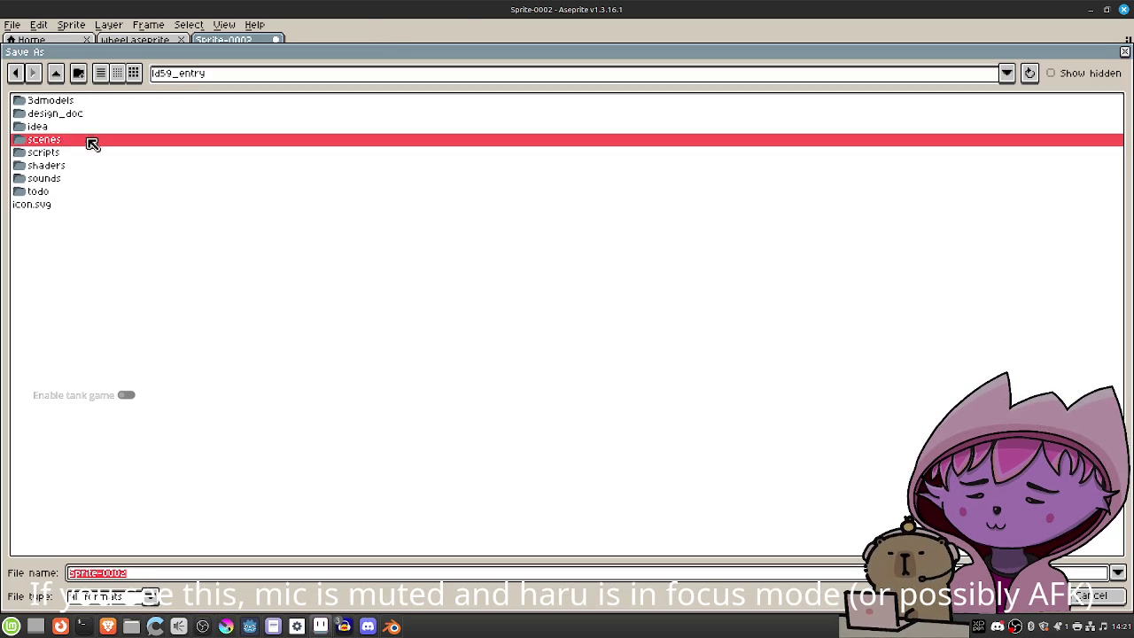
{"action": "double_click", "coordinate": [83, 103]}
{"action": "left_click", "coordinate": [155, 573]}
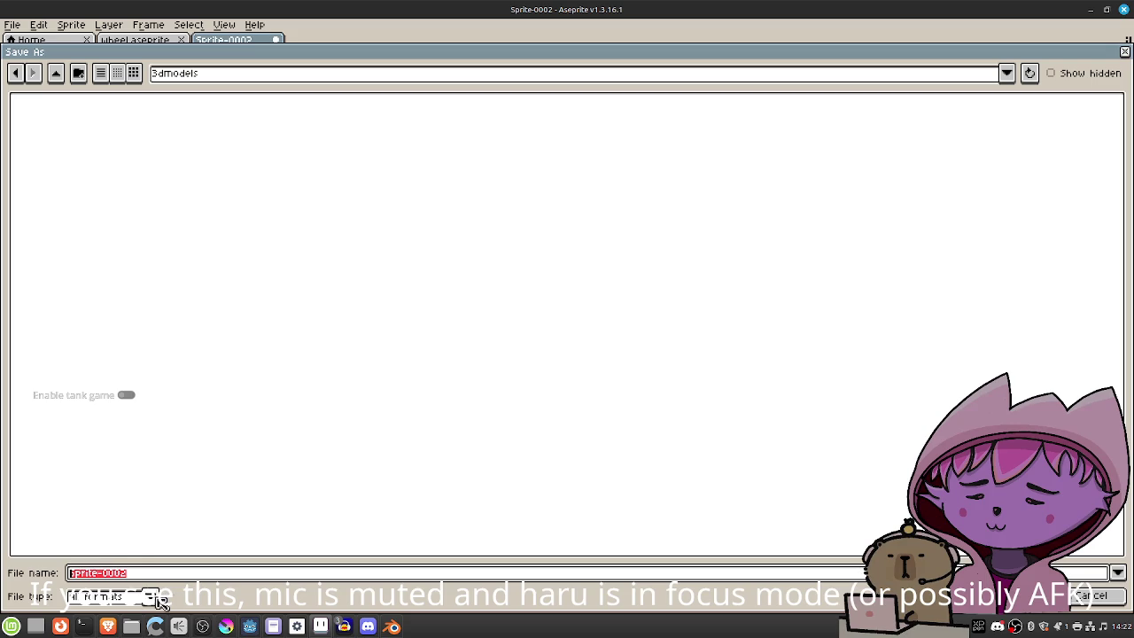
{"action": "left_click", "coordinate": [152, 597]}
{"action": "left_click", "coordinate": [106, 524]}
{"action": "type", "text": "dash_patt"}
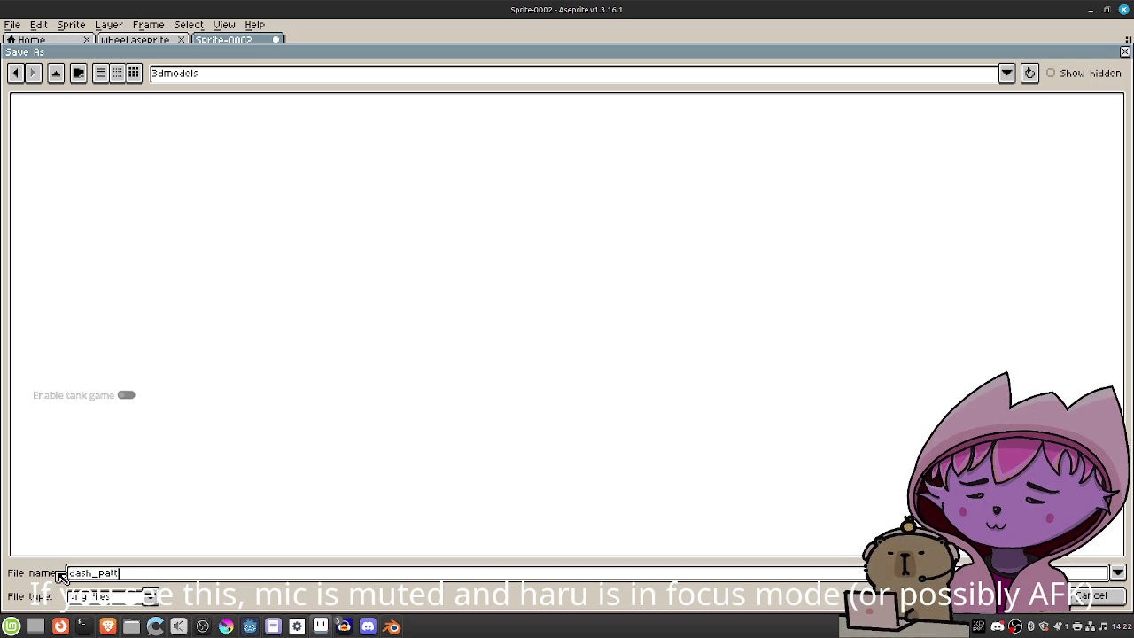
{"action": "type", "text": "ern"}
{"action": "key", "text": "Return"}
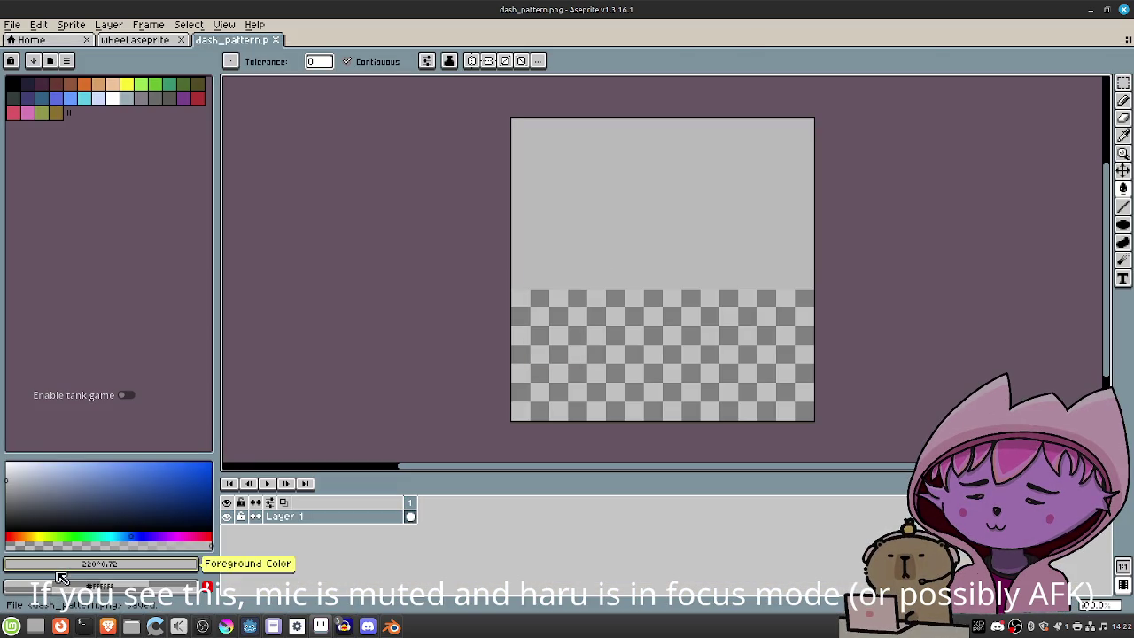
{"action": "left_click", "coordinate": [1090, 10]}
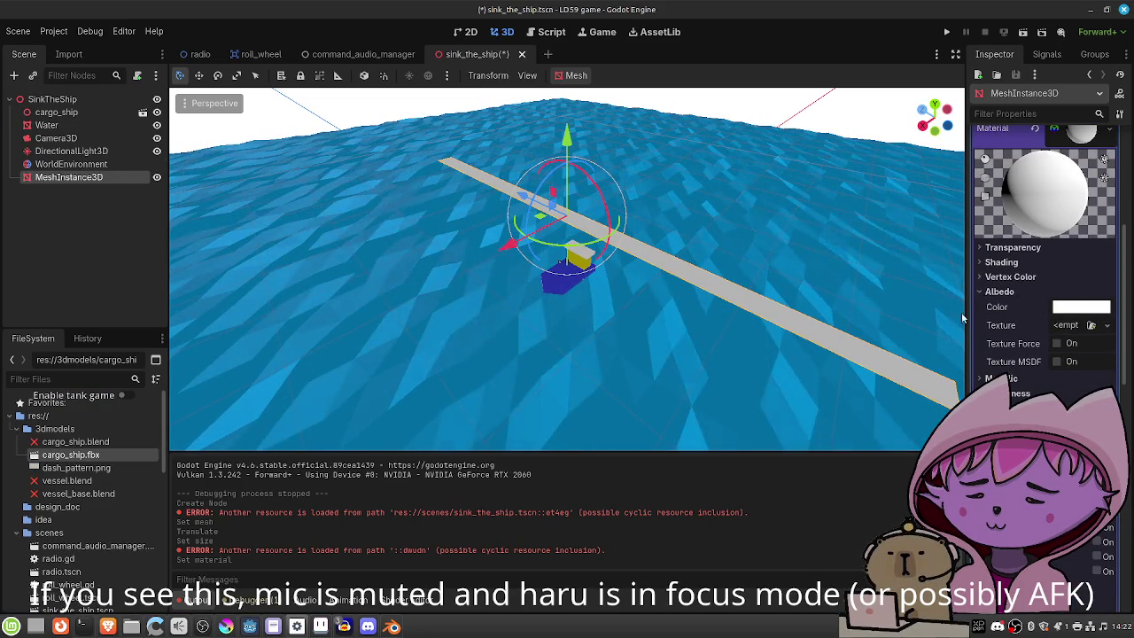
Filter the FileSystem for 'das' and make dash_pattern.png the strip's albedo texture.
{"action": "left_click", "coordinate": [51, 379]}
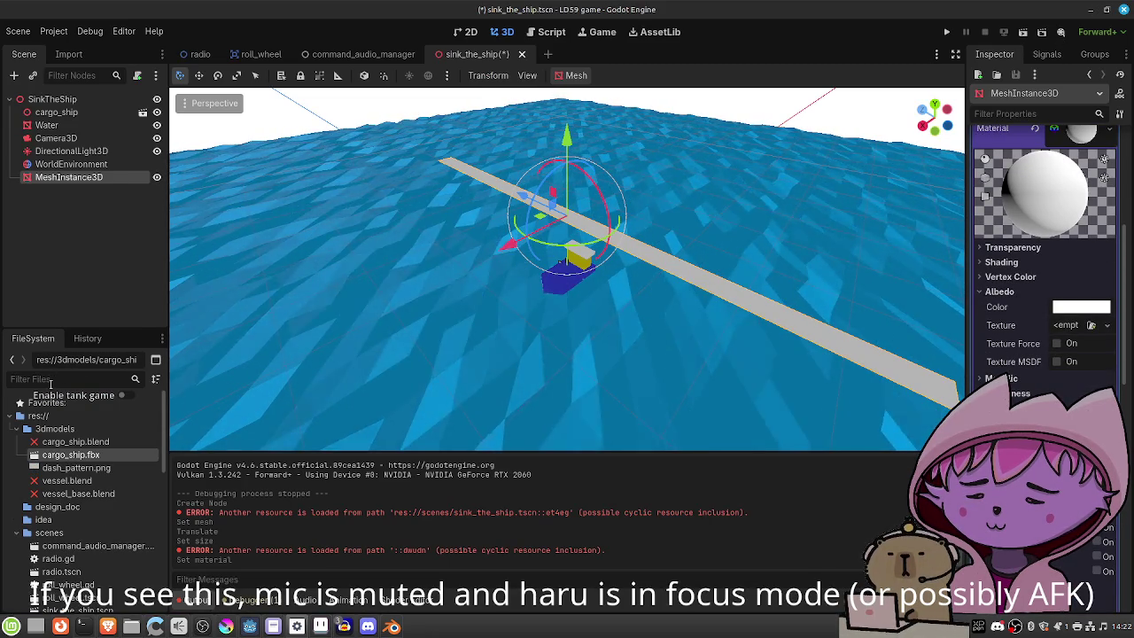
{"action": "type", "text": "das"}
{"action": "left_click_drag", "start_coordinate": [66, 445], "coordinate": [1068, 327]}
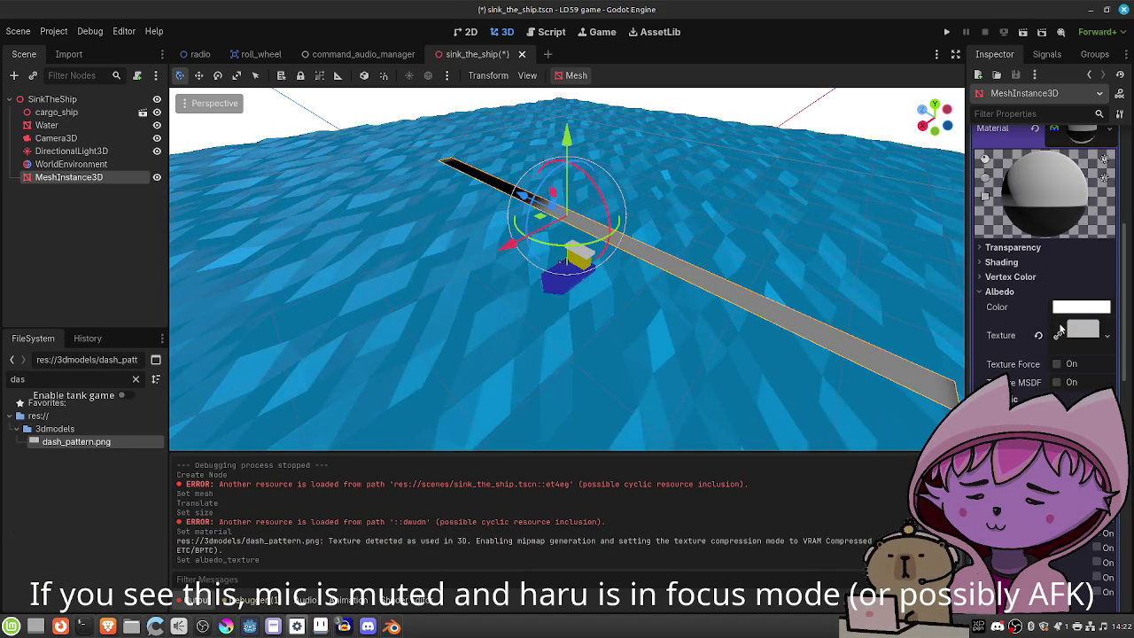
Try Texture MSDF and Force sRGB, leaving both off, and expand the Transparency settings.
{"action": "left_click", "coordinate": [1056, 382]}
{"action": "left_click", "coordinate": [1056, 382]}
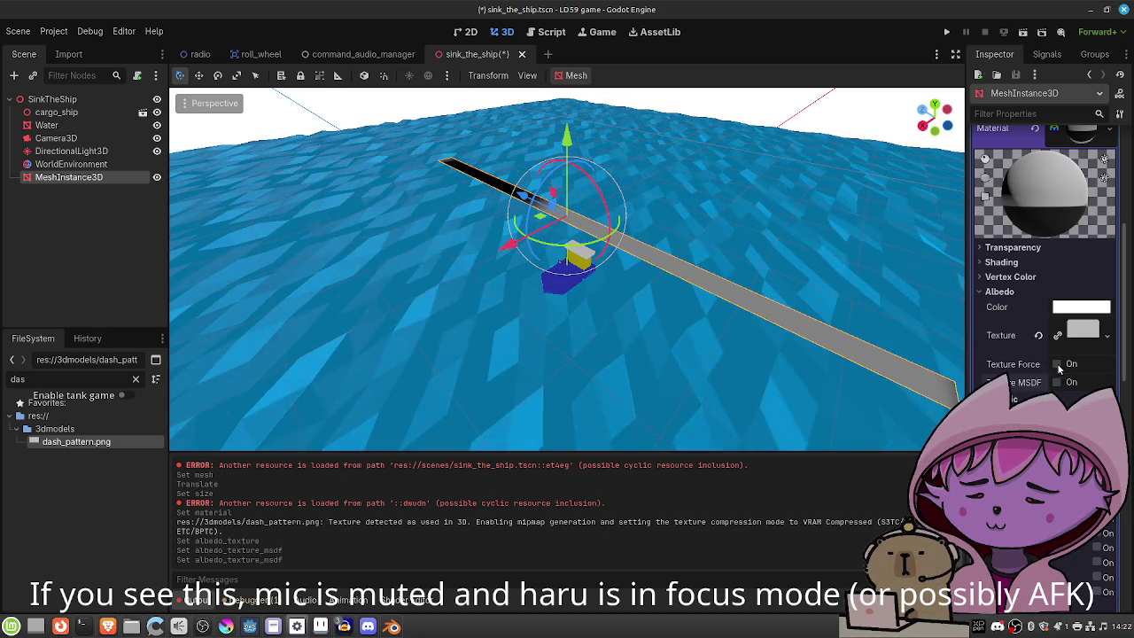
{"action": "left_click", "coordinate": [1056, 365]}
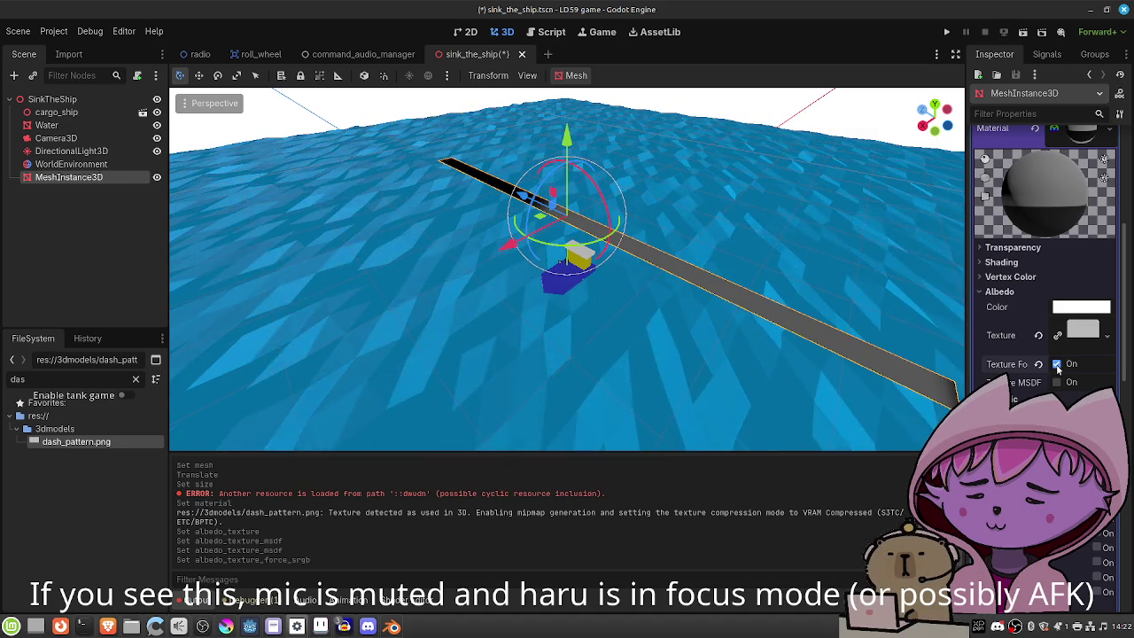
{"action": "left_click", "coordinate": [1056, 365]}
{"action": "mouse_move", "coordinate": [664, 285]}
{"action": "left_mouse_down"}
{"action": "mouse_move", "coordinate": [700, 313]}
{"action": "mouse_move", "coordinate": [786, 329]}
{"action": "mouse_move", "coordinate": [774, 316]}
{"action": "mouse_move", "coordinate": [700, 328]}
{"action": "mouse_move", "coordinate": [558, 270]}
{"action": "left_mouse_up"}
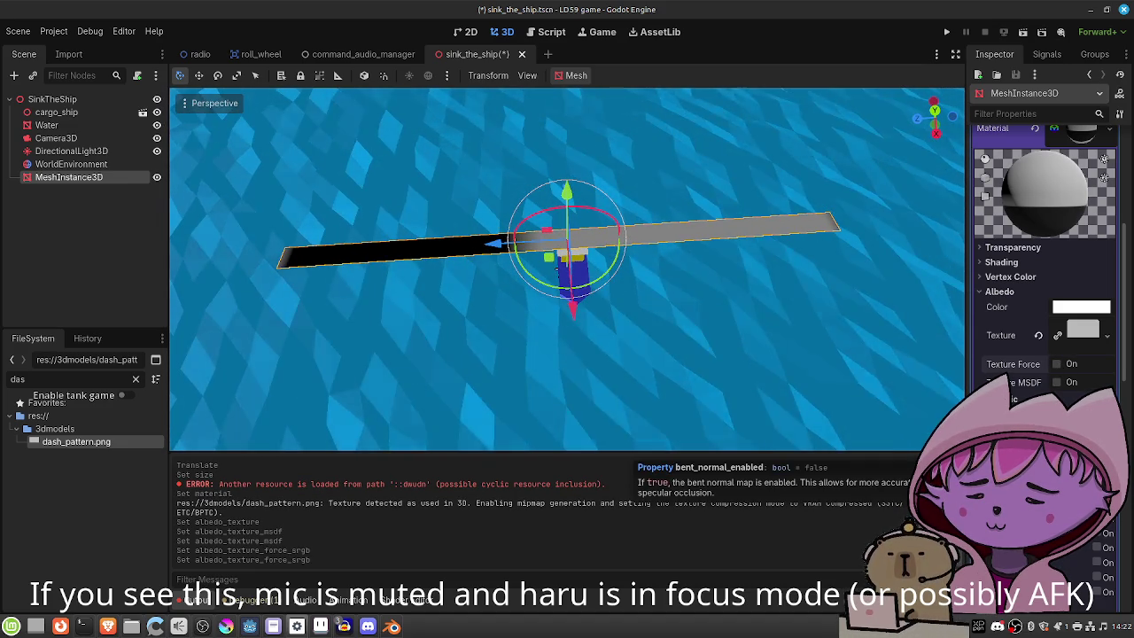
{"action": "left_click", "coordinate": [1012, 247]}
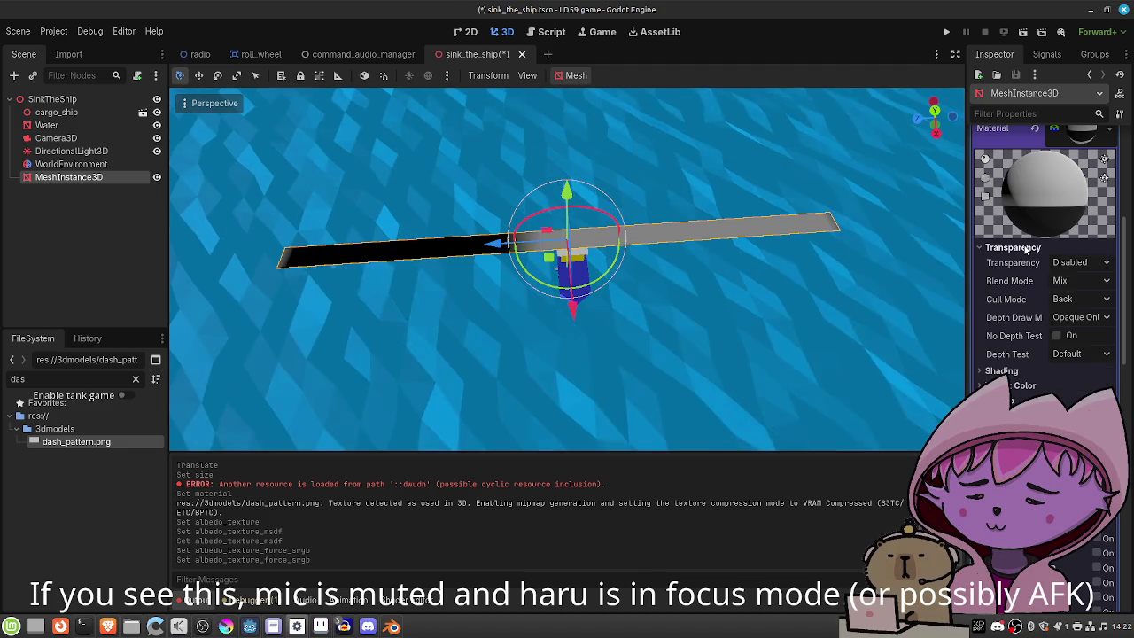
Set the material's Transparency to Alpha and raise UV1 Scale so dashes repeat along the strip.
{"action": "left_click", "coordinate": [1070, 263]}
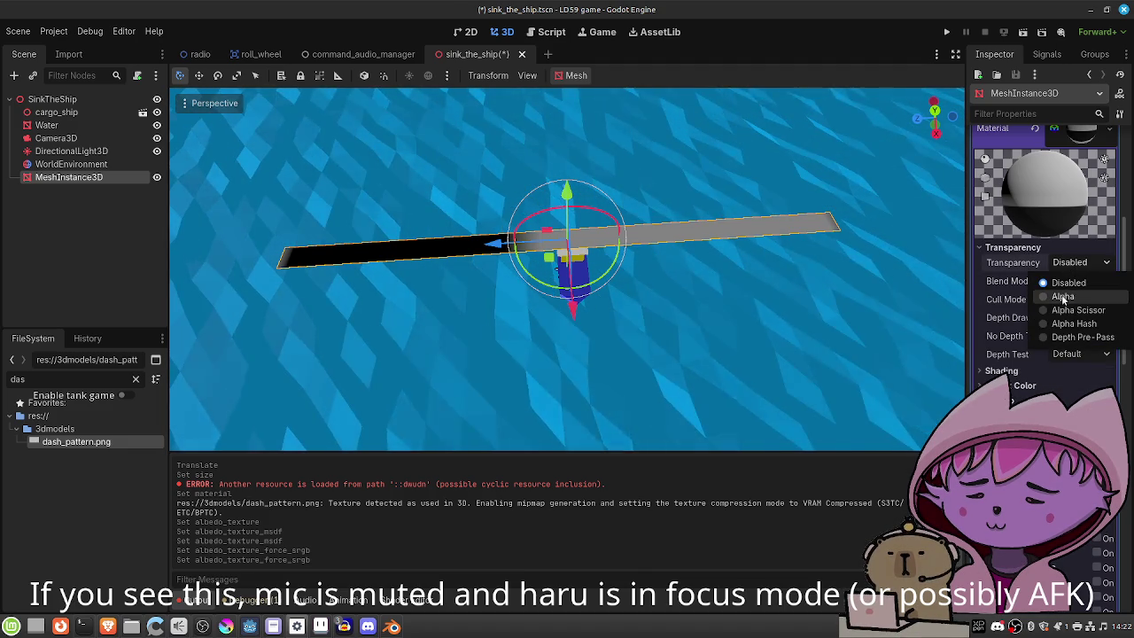
{"action": "key", "text": "Escape"}
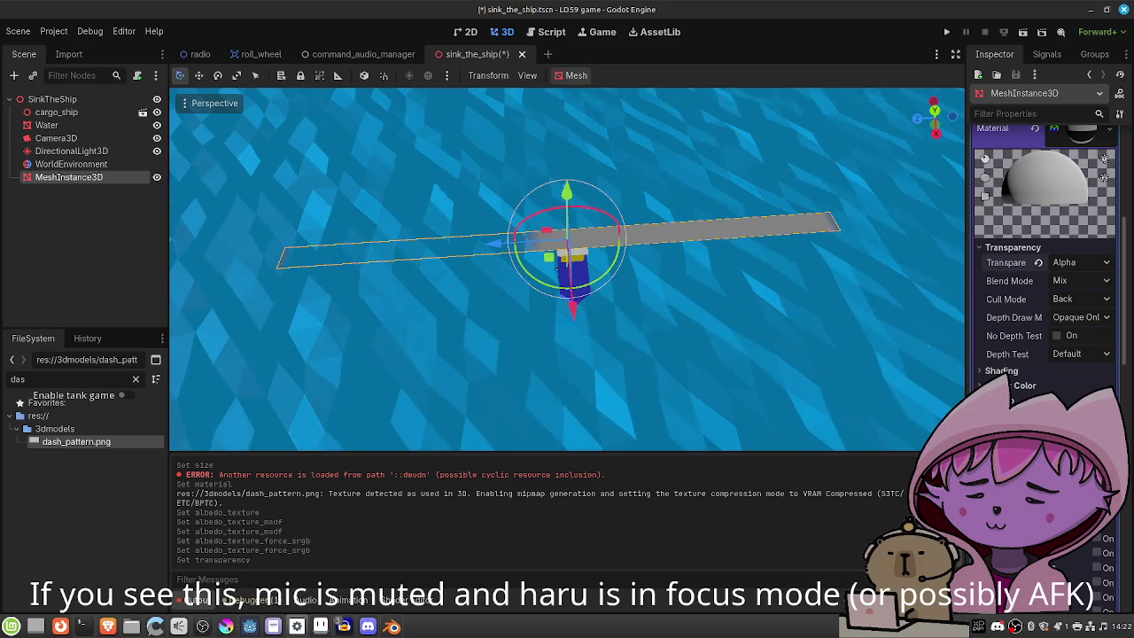
{"action": "scroll", "coordinate": [1045, 266], "scroll_direction": "down", "scroll_amount": 5}
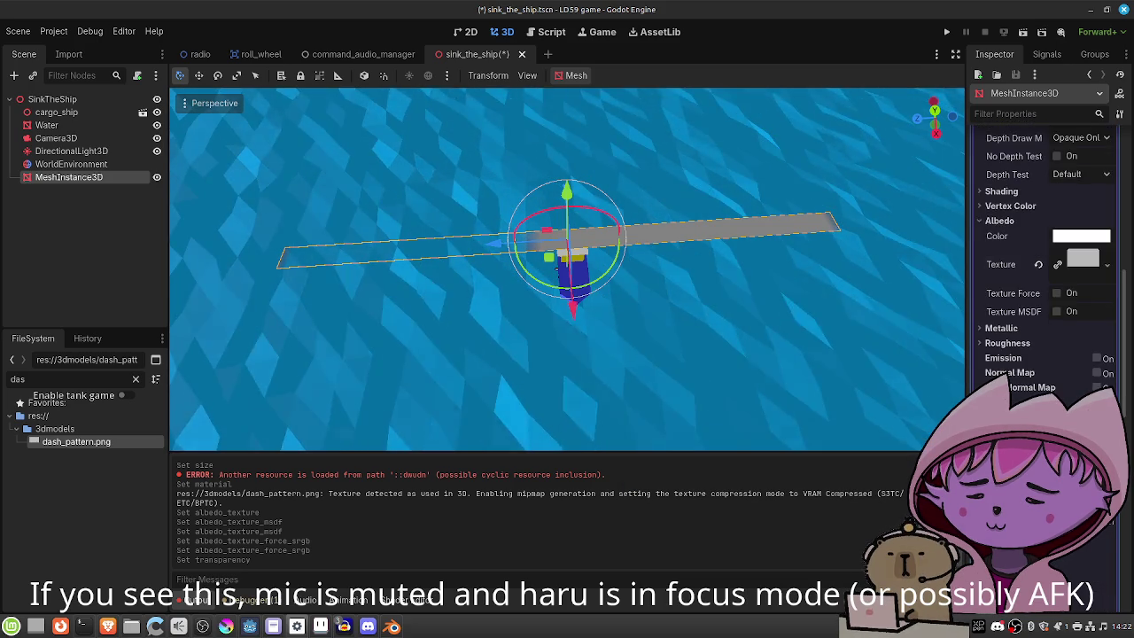
{"action": "scroll", "coordinate": [1045, 266], "scroll_direction": "down", "scroll_amount": 2}
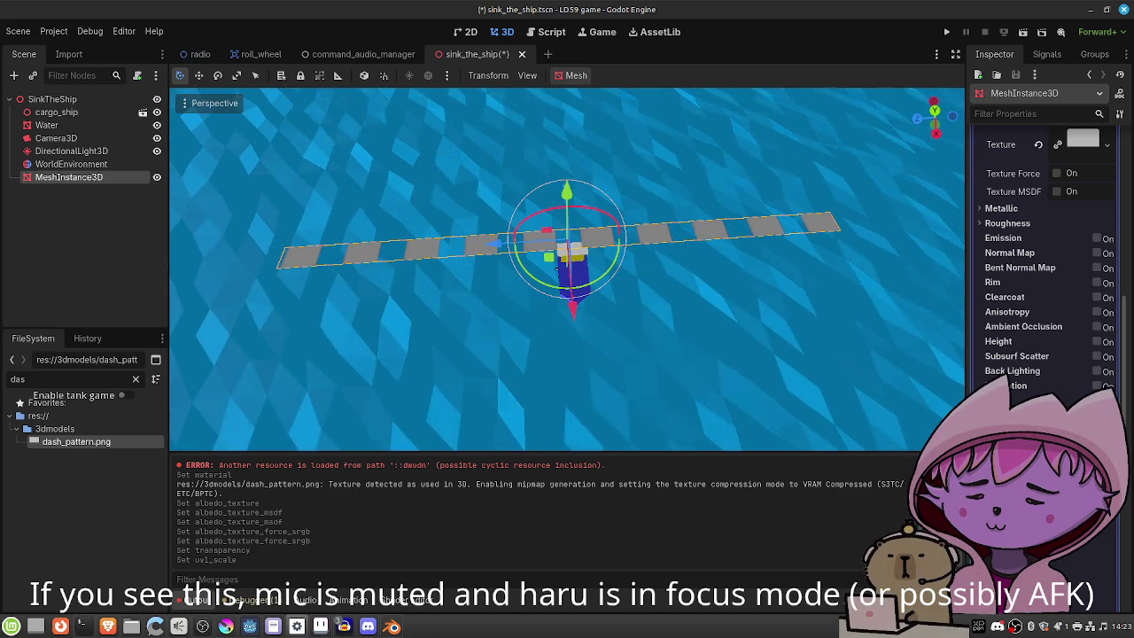
{"action": "mouse_move", "coordinate": [828, 322]}
{"action": "left_mouse_down"}
{"action": "mouse_move", "coordinate": [630, 328]}
{"action": "mouse_move", "coordinate": [607, 299]}
{"action": "mouse_move", "coordinate": [652, 238]}
{"action": "mouse_move", "coordinate": [676, 279]}
{"action": "left_mouse_up"}
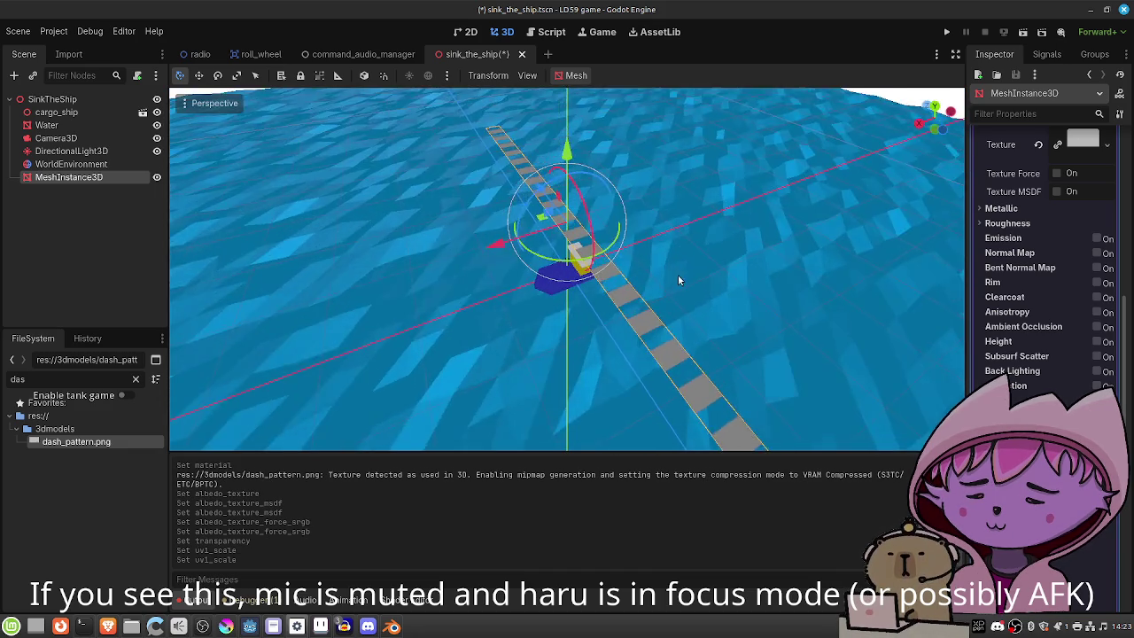
{"action": "scroll", "coordinate": [680, 280], "scroll_direction": "down", "scroll_amount": 4}
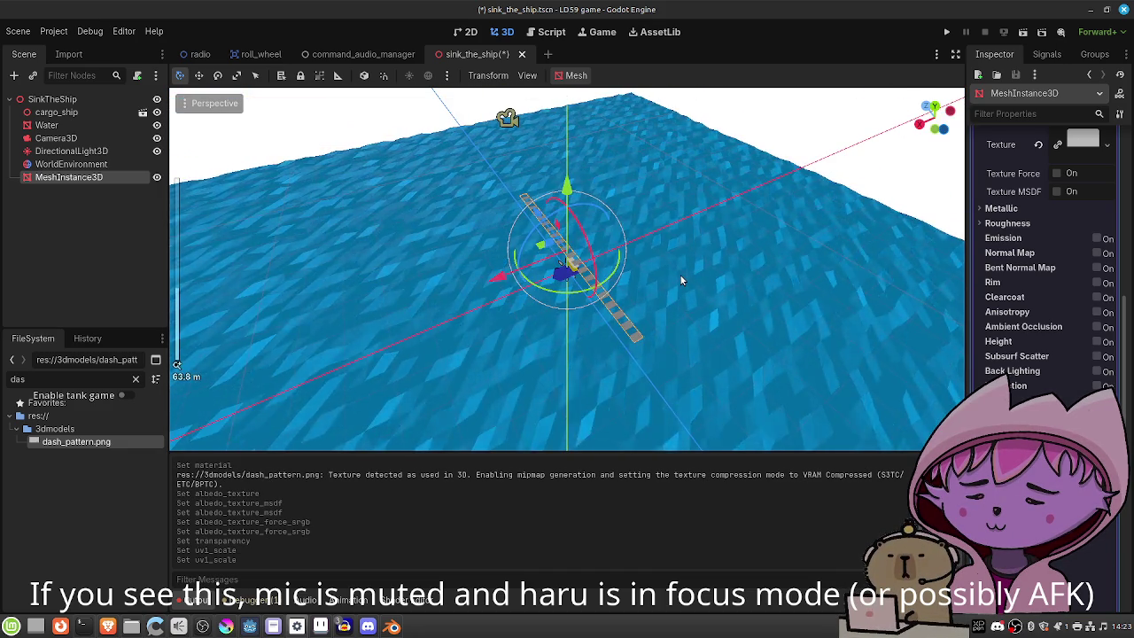
{"action": "scroll", "coordinate": [679, 279], "scroll_direction": "up", "scroll_amount": 5}
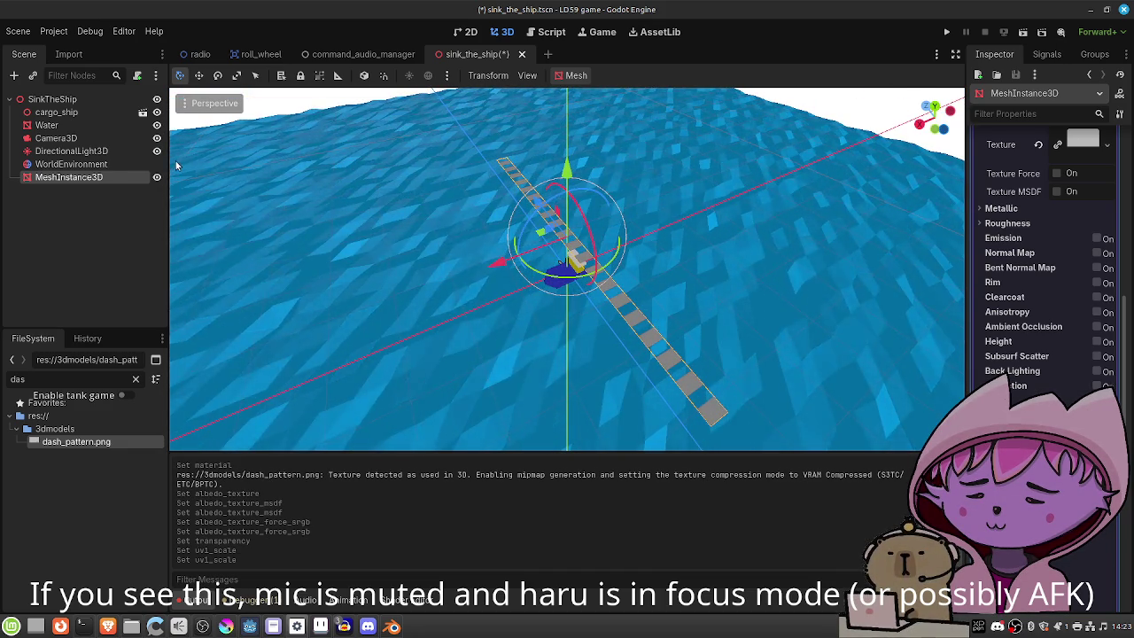
{"action": "scroll", "coordinate": [1029, 235], "scroll_direction": "up", "scroll_amount": 5}
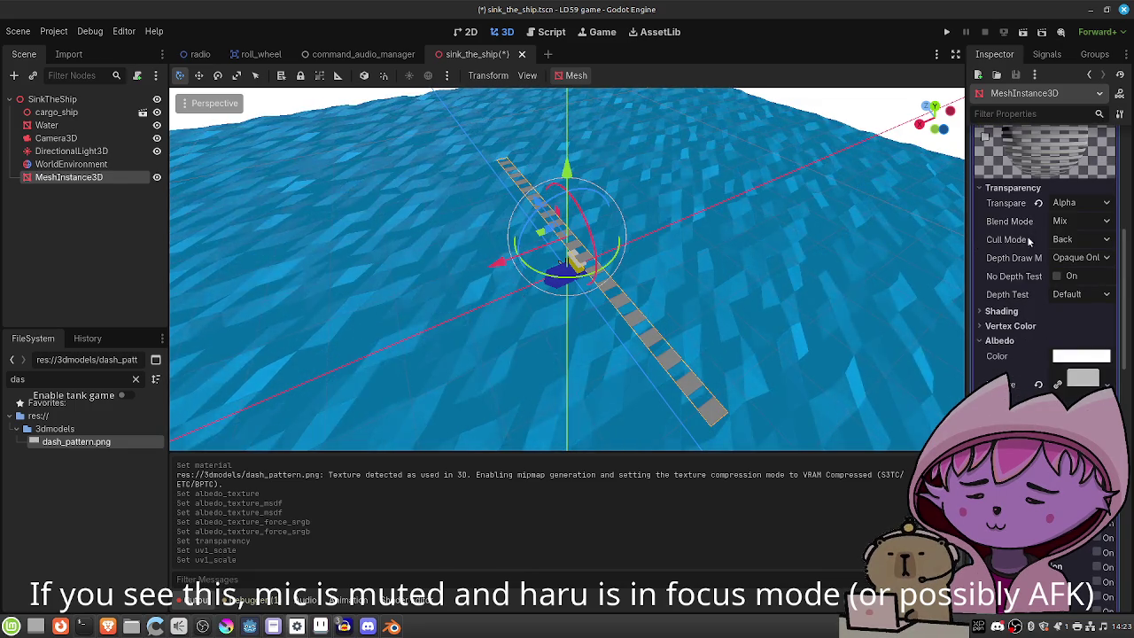
Change the strip's albedo colour to pink (fd83d9).
{"action": "left_click", "coordinate": [1080, 356]}
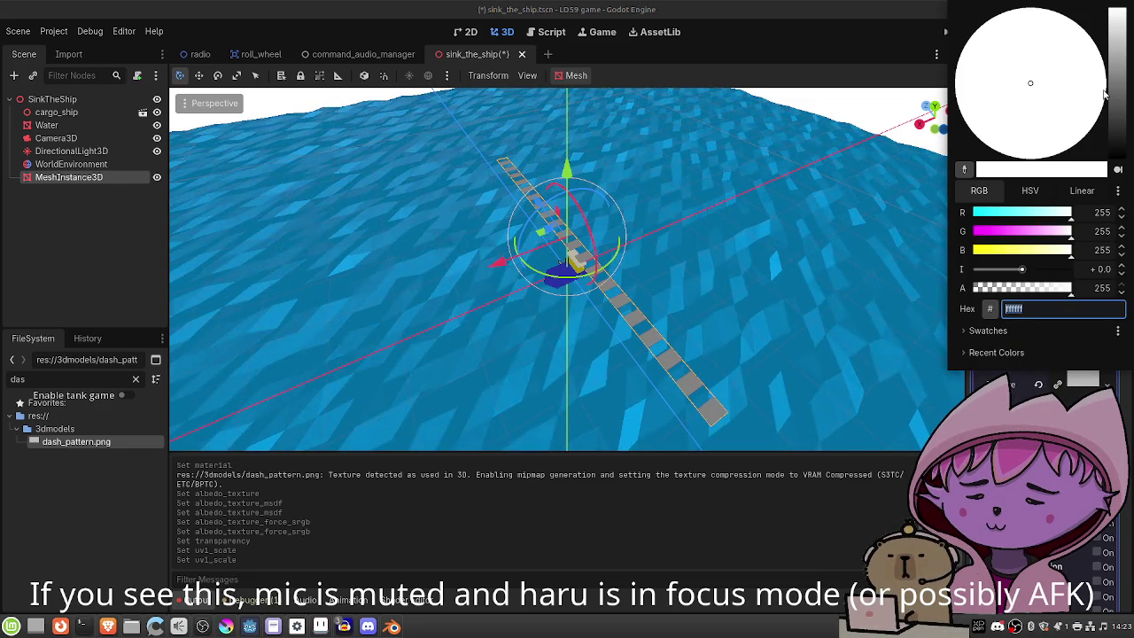
{"action": "left_click_drag", "start_coordinate": [1116, 10], "coordinate": [1116, 48]}
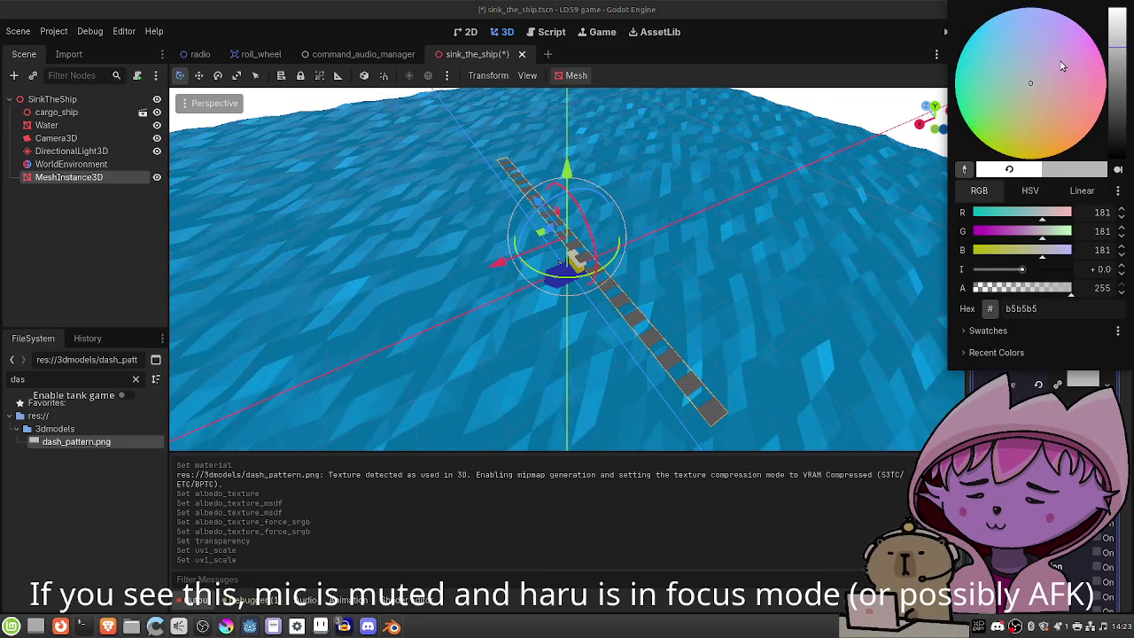
{"action": "left_click_drag", "start_coordinate": [1039, 84], "coordinate": [1099, 61]}
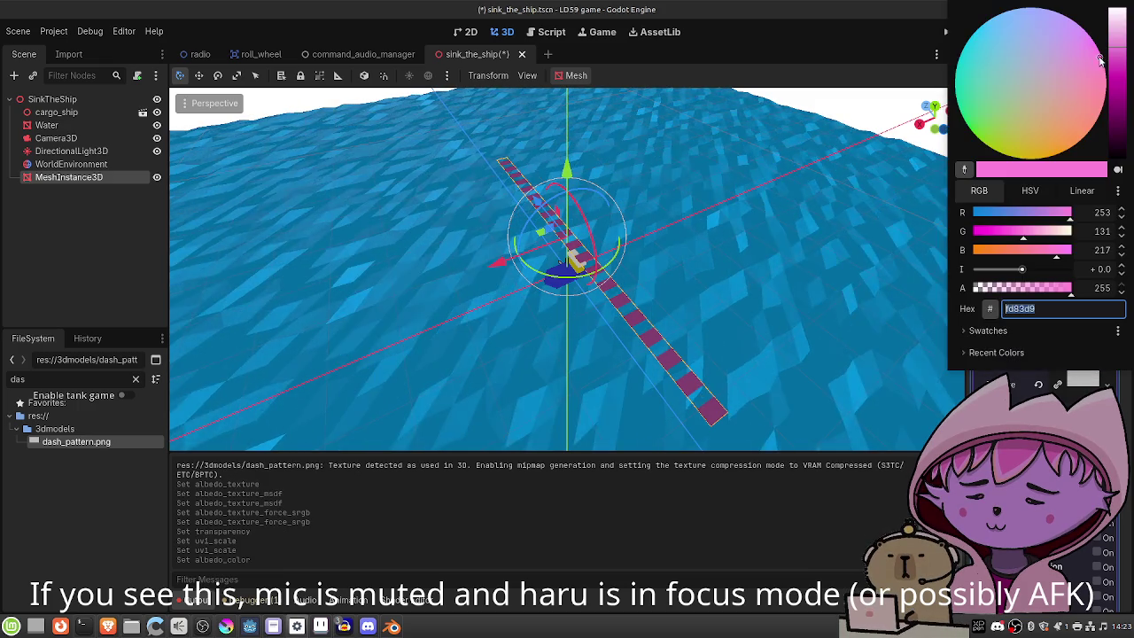
In Aseprite, fill the dash texture's grey top half with pure white.
{"action": "mouse_move", "coordinate": [344, 625]}
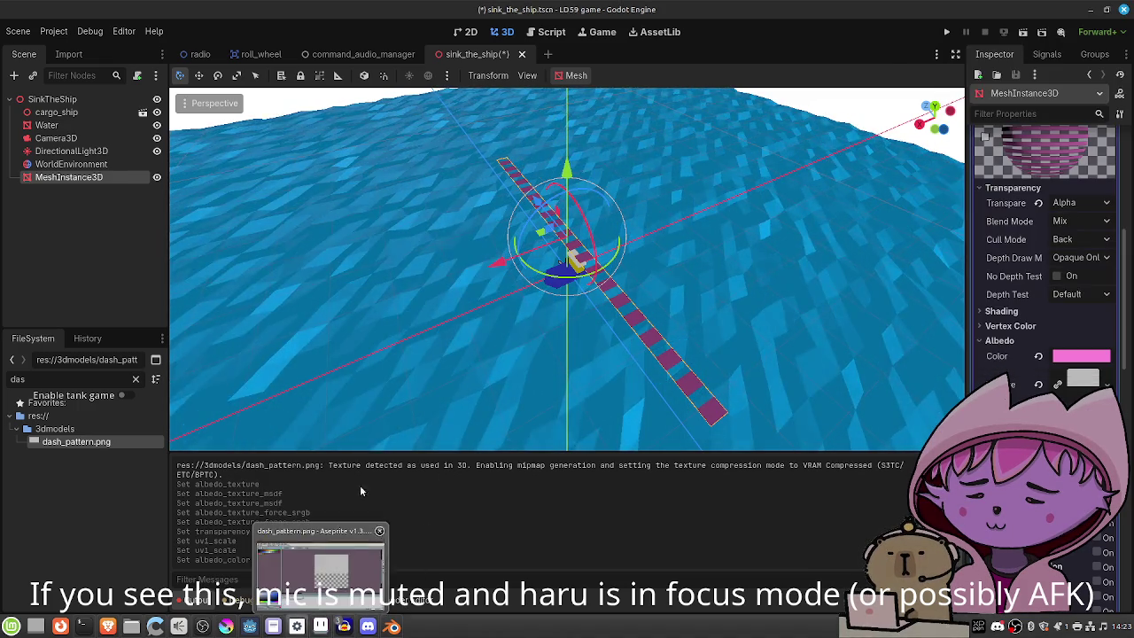
{"action": "left_click", "coordinate": [342, 623]}
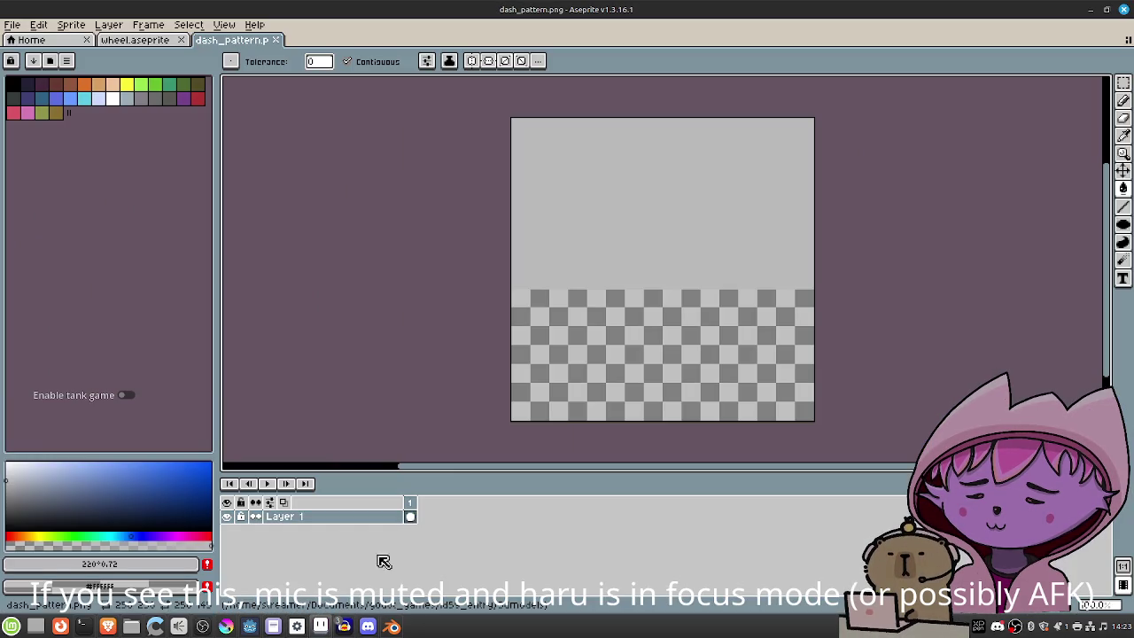
{"action": "left_click", "coordinate": [113, 98]}
{"action": "left_click", "coordinate": [612, 210]}
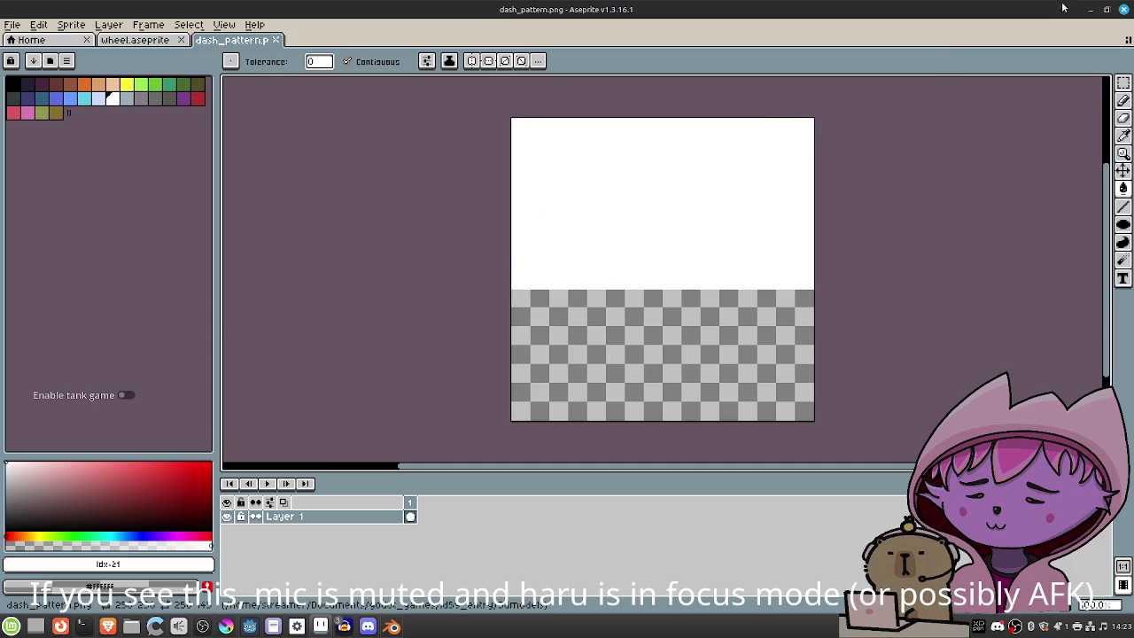
{"action": "left_click", "coordinate": [1097, 7]}
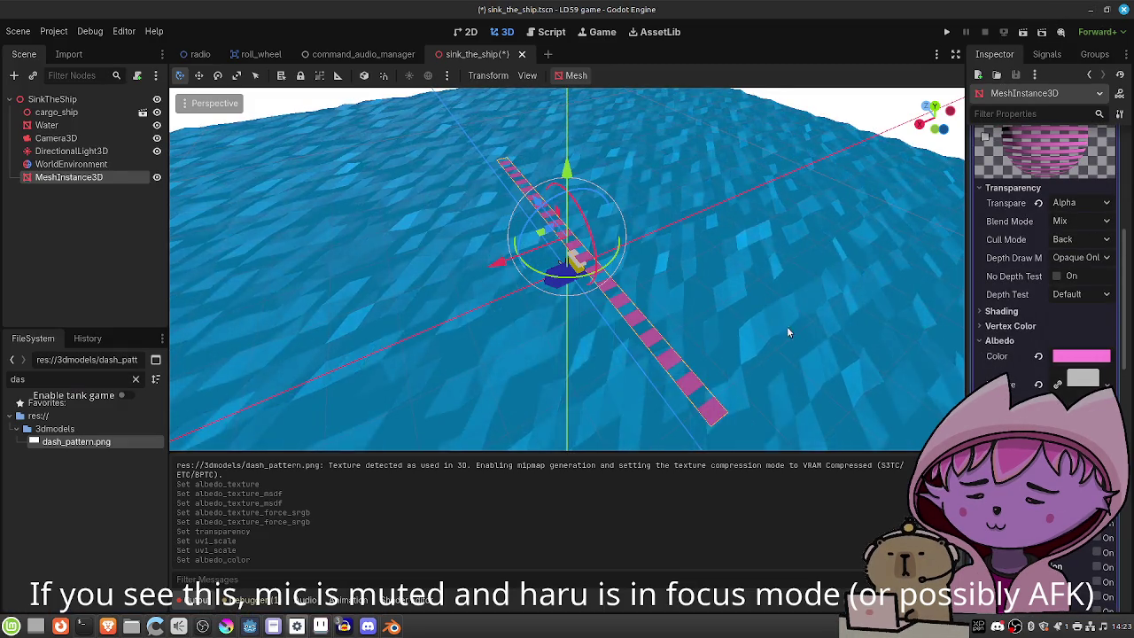
Set the strip's PlaneMesh width to 1 m.
{"action": "left_click_drag", "start_coordinate": [794, 333], "coordinate": [594, 321]}
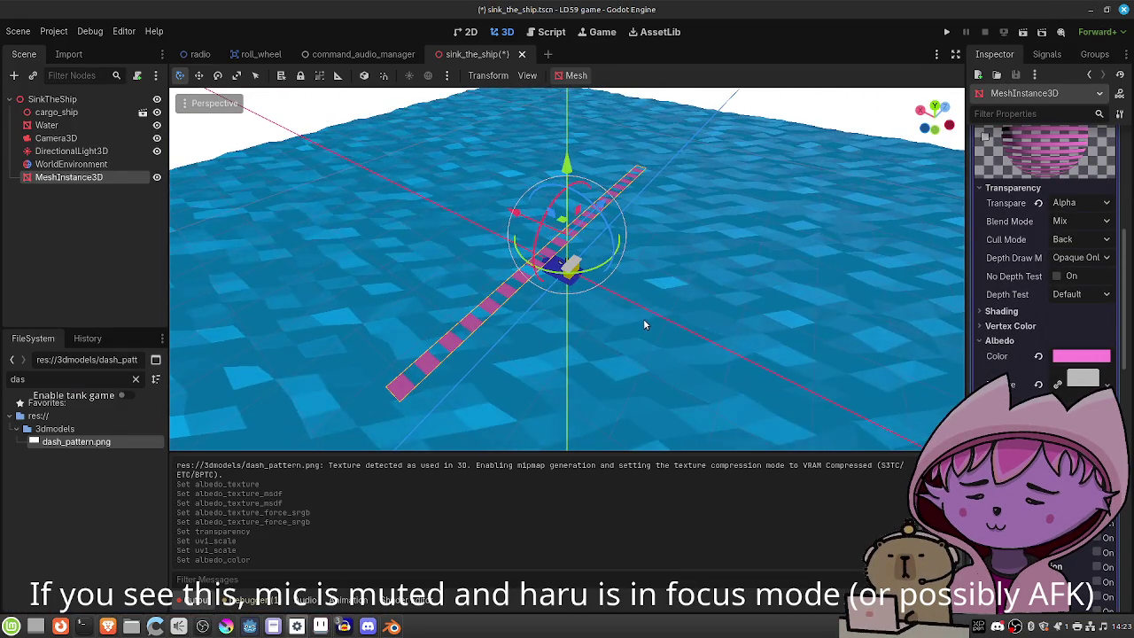
{"action": "scroll", "coordinate": [1070, 254], "scroll_direction": "up", "scroll_amount": 5}
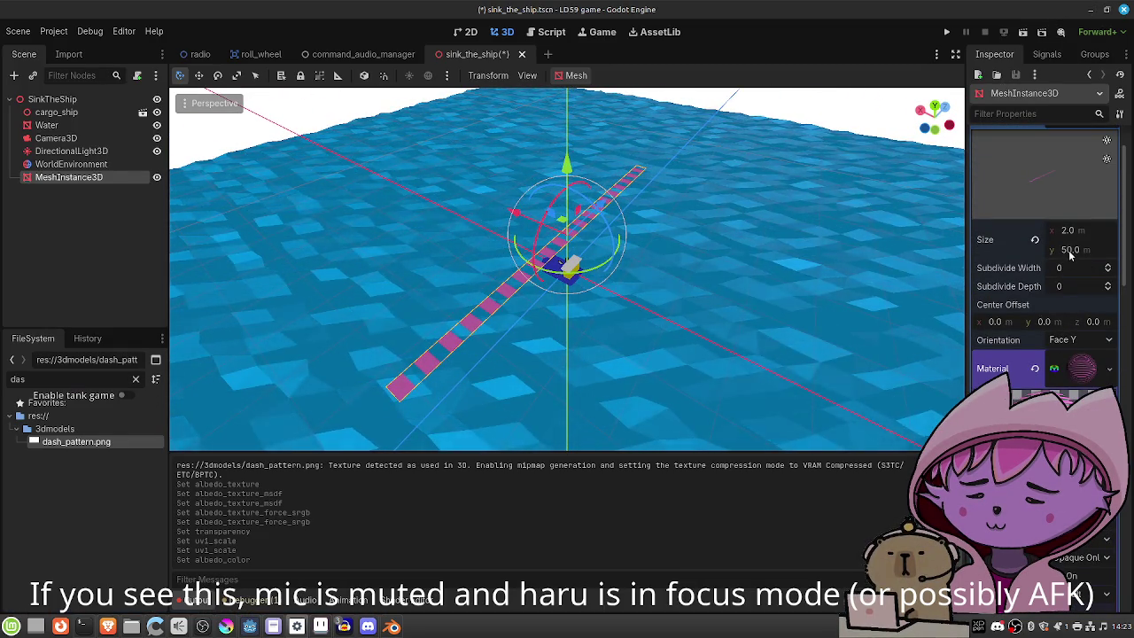
{"action": "left_click", "coordinate": [1068, 230]}
{"action": "type", "text": "1"}
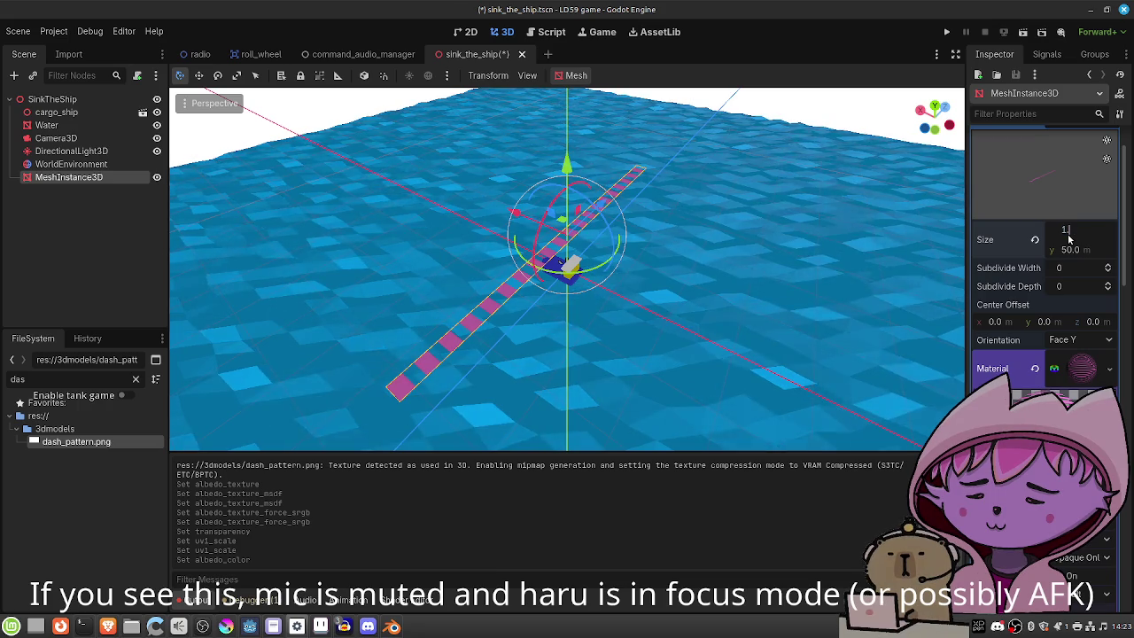
{"action": "key", "text": "Return"}
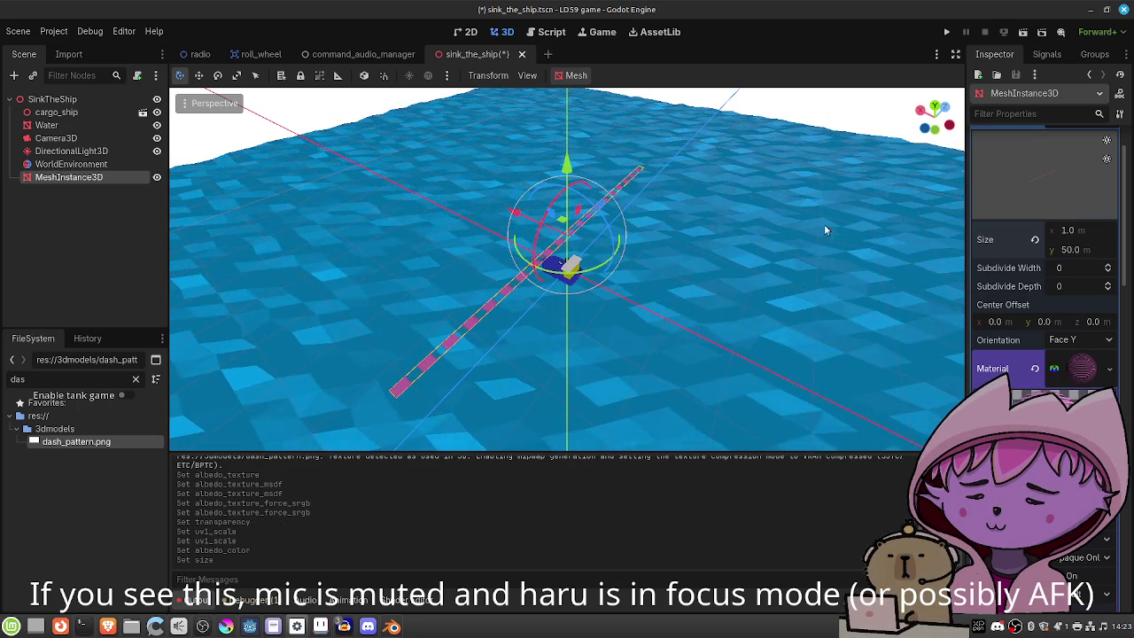
Orbit around the ship to inspect the narrowed strip, then save the scene.
{"action": "mouse_move", "coordinate": [648, 328]}
{"action": "left_mouse_down"}
{"action": "mouse_move", "coordinate": [901, 302]}
{"action": "mouse_move", "coordinate": [647, 305]}
{"action": "mouse_move", "coordinate": [575, 255]}
{"action": "left_mouse_up"}
{"action": "scroll", "coordinate": [700, 303], "scroll_direction": "down", "scroll_amount": 2}
{"action": "scroll", "coordinate": [699, 306], "scroll_direction": "up", "scroll_amount": 2}
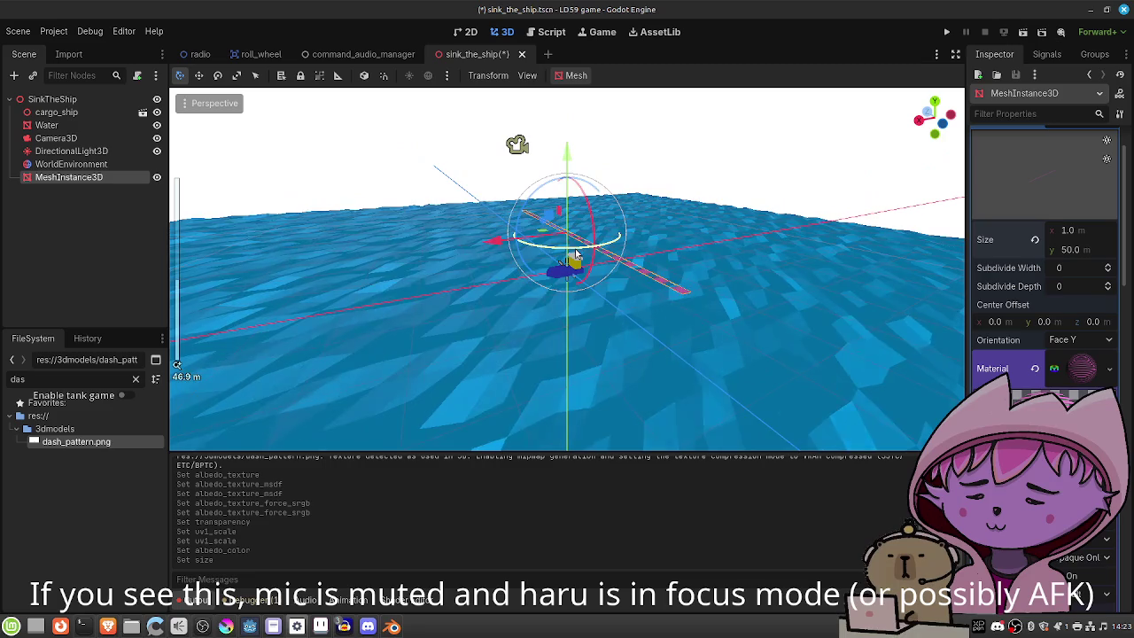
{"action": "scroll", "coordinate": [576, 255], "scroll_direction": "down", "scroll_amount": 2}
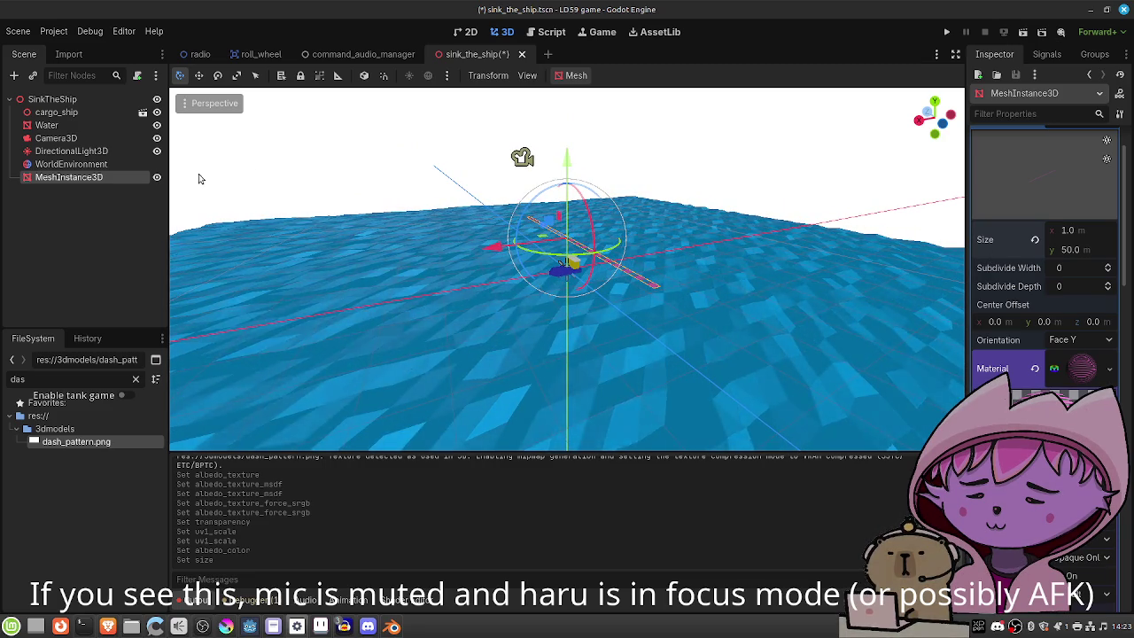
{"action": "scroll", "coordinate": [1046, 266], "scroll_direction": "down", "scroll_amount": 10}
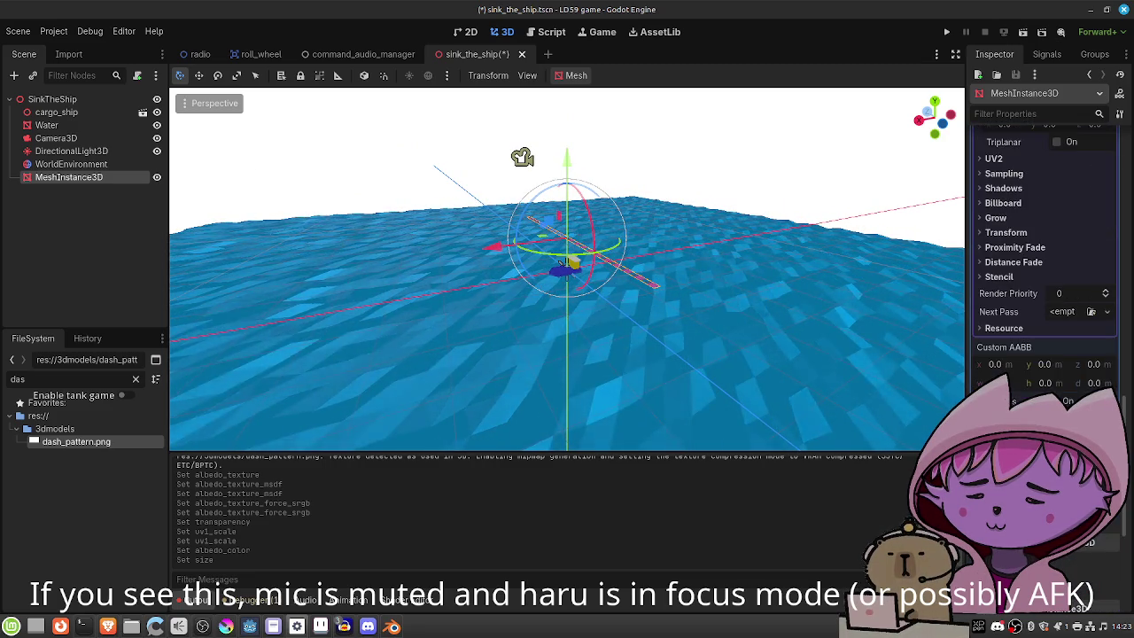
{"action": "scroll", "coordinate": [1013, 304], "scroll_direction": "down", "scroll_amount": 2}
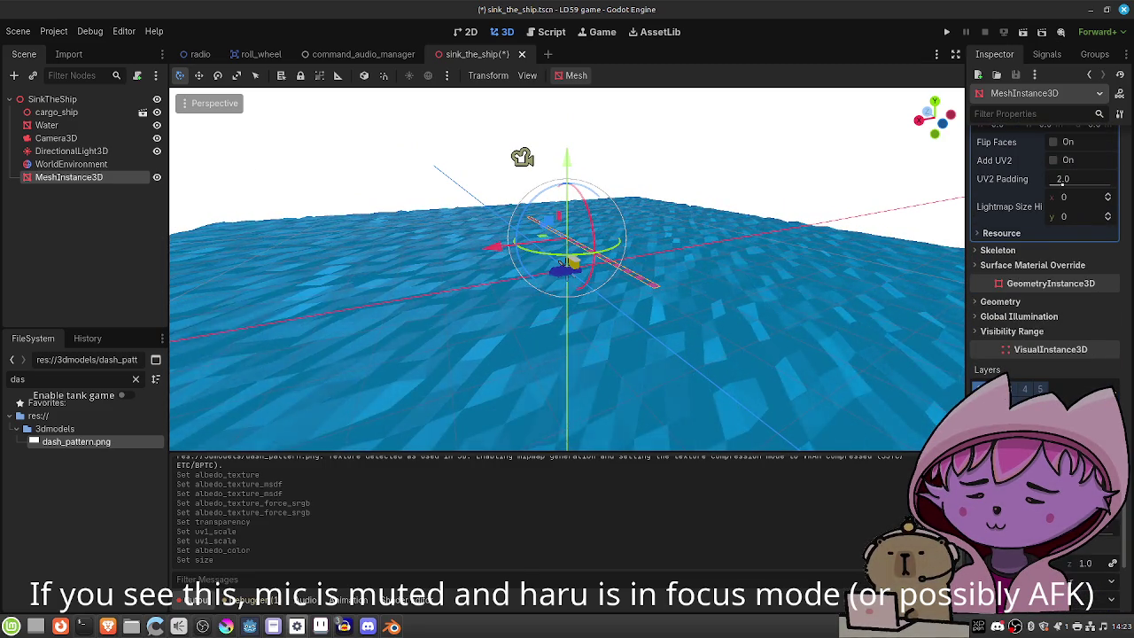
{"action": "scroll", "coordinate": [1045, 266], "scroll_direction": "down", "scroll_amount": 2}
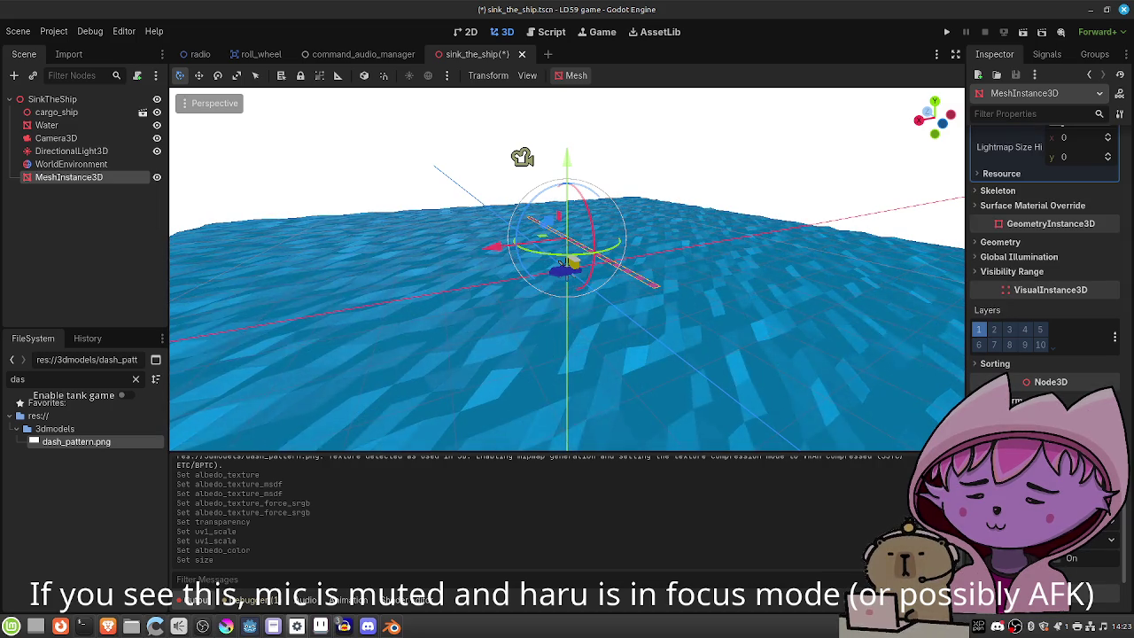
{"action": "mouse_move", "coordinate": [717, 334]}
{"action": "left_mouse_down"}
{"action": "mouse_move", "coordinate": [575, 374]}
{"action": "mouse_move", "coordinate": [552, 324]}
{"action": "mouse_move", "coordinate": [708, 301]}
{"action": "mouse_move", "coordinate": [770, 343]}
{"action": "mouse_move", "coordinate": [616, 302]}
{"action": "mouse_move", "coordinate": [664, 352]}
{"action": "mouse_move", "coordinate": [656, 323]}
{"action": "left_mouse_up"}
{"action": "scroll", "coordinate": [615, 302], "scroll_direction": "up", "scroll_amount": 2}
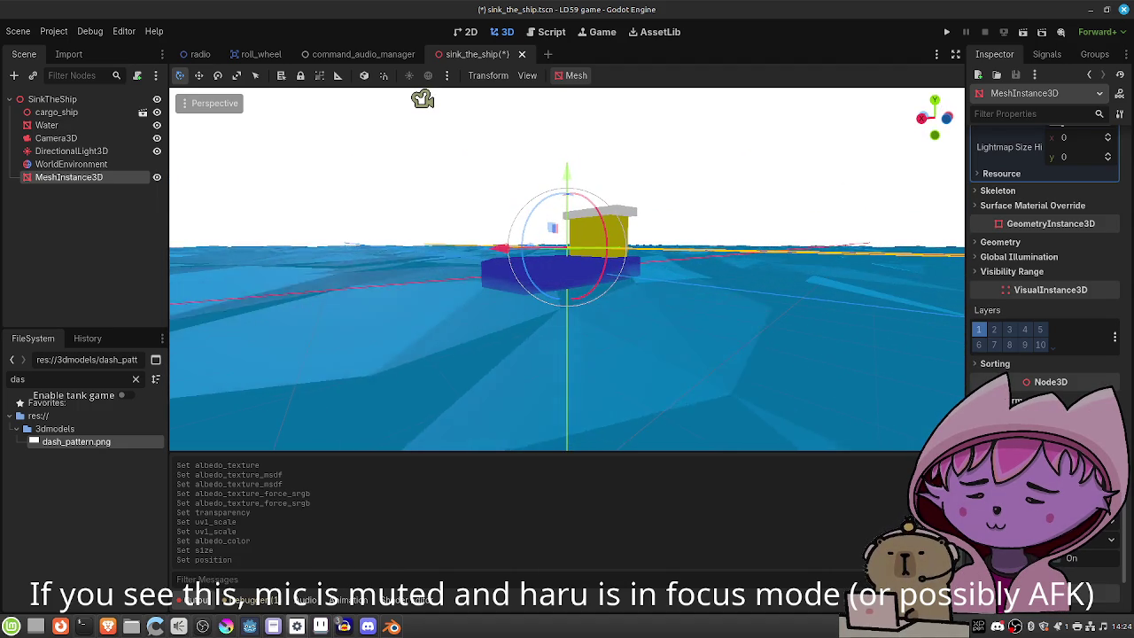
{"action": "left_click_drag", "start_coordinate": [786, 346], "coordinate": [764, 426]}
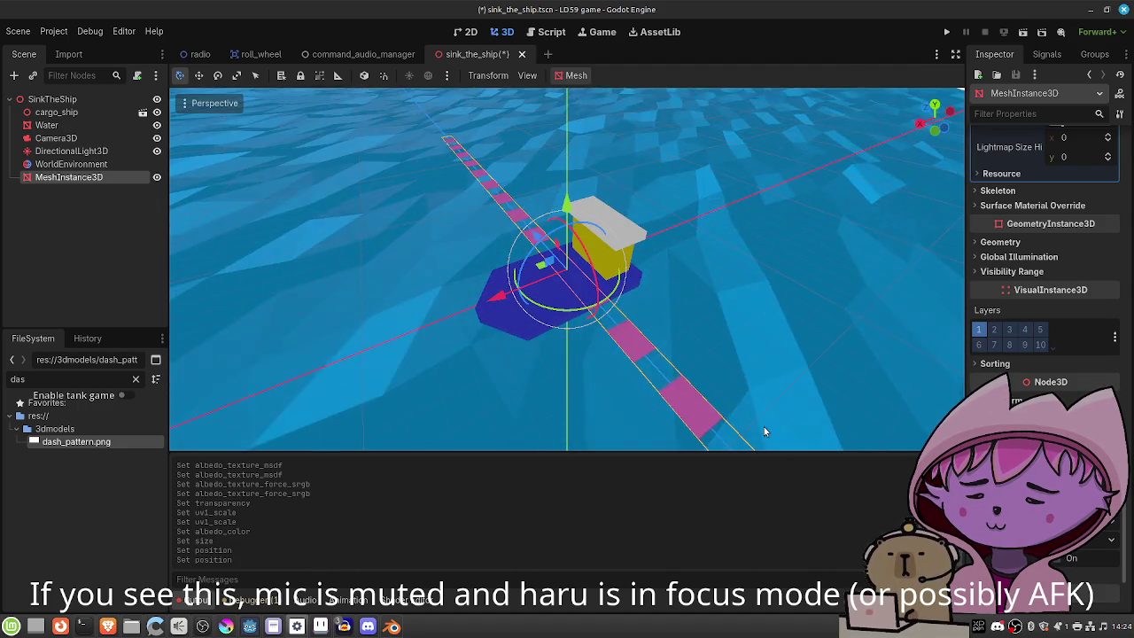
{"action": "scroll", "coordinate": [727, 331], "scroll_direction": "down", "scroll_amount": 5}
{"action": "mouse_move", "coordinate": [727, 331]}
{"action": "left_mouse_down"}
{"action": "mouse_move", "coordinate": [747, 333]}
{"action": "mouse_move", "coordinate": [678, 329]}
{"action": "mouse_move", "coordinate": [757, 357]}
{"action": "mouse_move", "coordinate": [627, 320]}
{"action": "mouse_move", "coordinate": [676, 369]}
{"action": "mouse_move", "coordinate": [752, 392]}
{"action": "mouse_move", "coordinate": [735, 319]}
{"action": "mouse_move", "coordinate": [717, 295]}
{"action": "mouse_move", "coordinate": [714, 341]}
{"action": "mouse_move", "coordinate": [656, 337]}
{"action": "mouse_move", "coordinate": [647, 354]}
{"action": "left_mouse_up"}
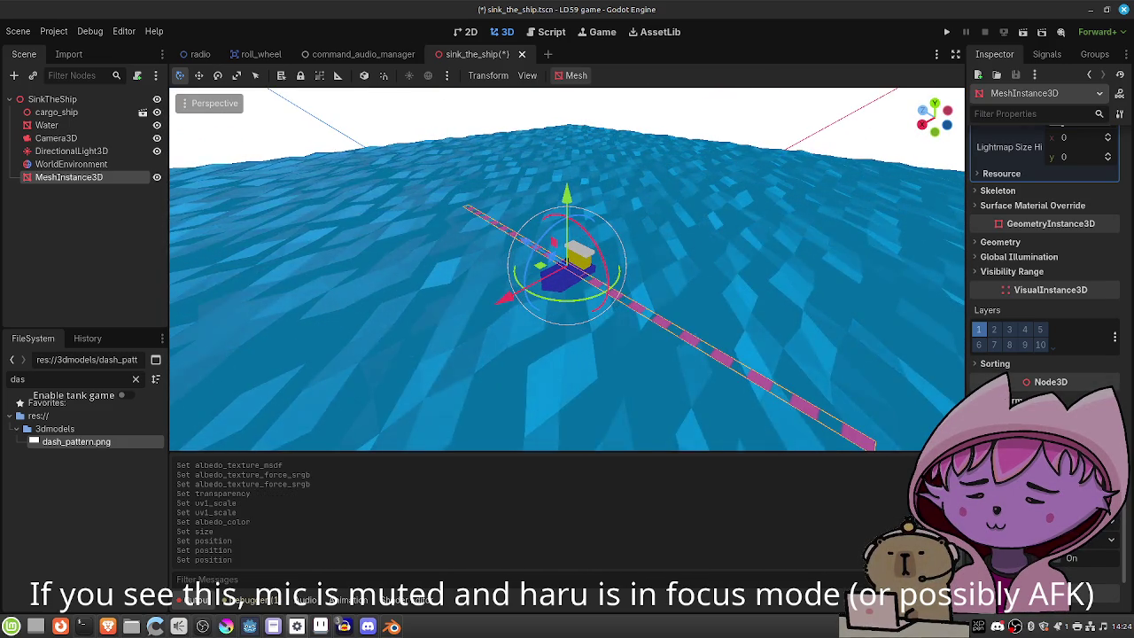
{"action": "scroll", "coordinate": [699, 310], "scroll_direction": "down", "scroll_amount": 5}
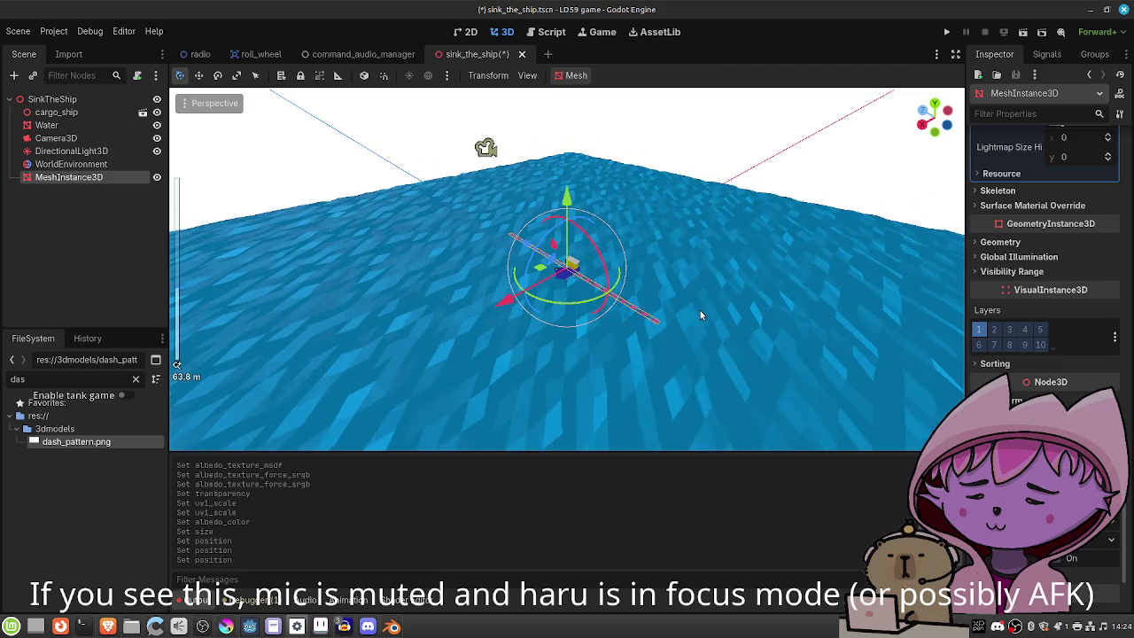
{"action": "left_click_drag", "start_coordinate": [699, 315], "coordinate": [692, 330]}
{"action": "key", "text": "ctrl+s"}
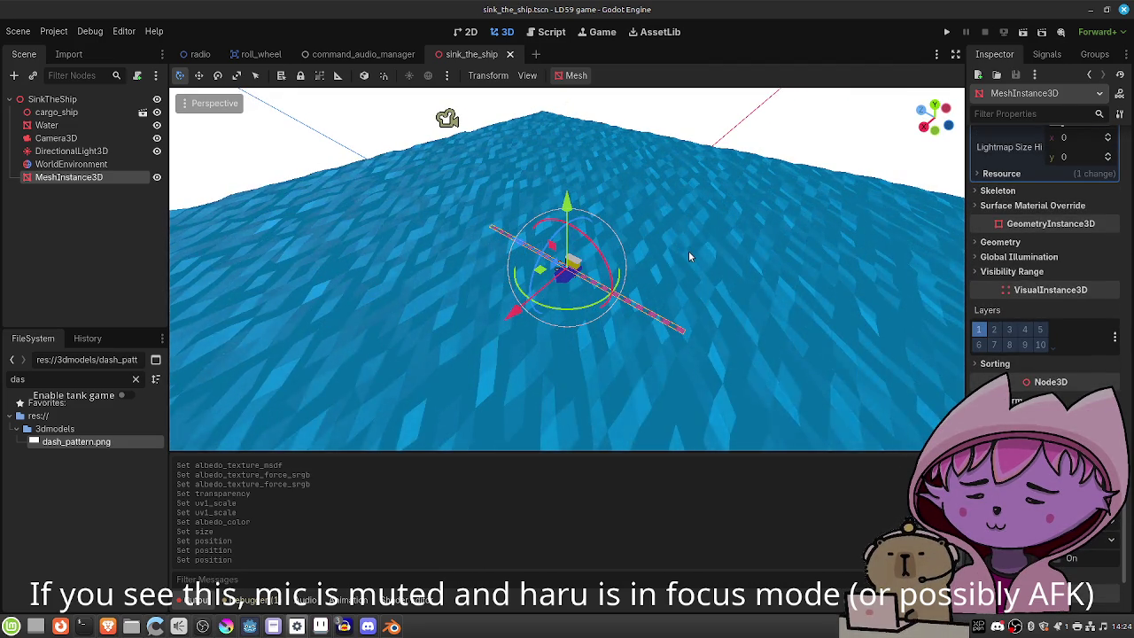
Set the strip's PlaneMesh length to 100 m.
{"action": "scroll", "coordinate": [1038, 264], "scroll_direction": "up", "scroll_amount": 5}
{"action": "scroll", "coordinate": [1037, 263], "scroll_direction": "up", "scroll_amount": 10}
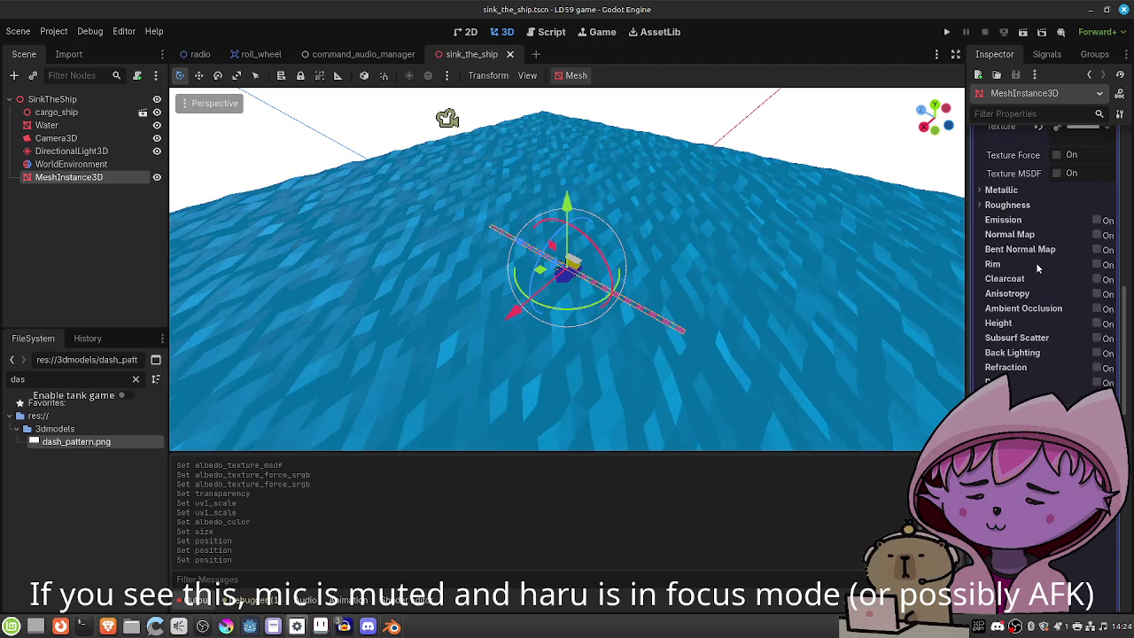
{"action": "scroll", "coordinate": [1030, 296], "scroll_direction": "up", "scroll_amount": 10}
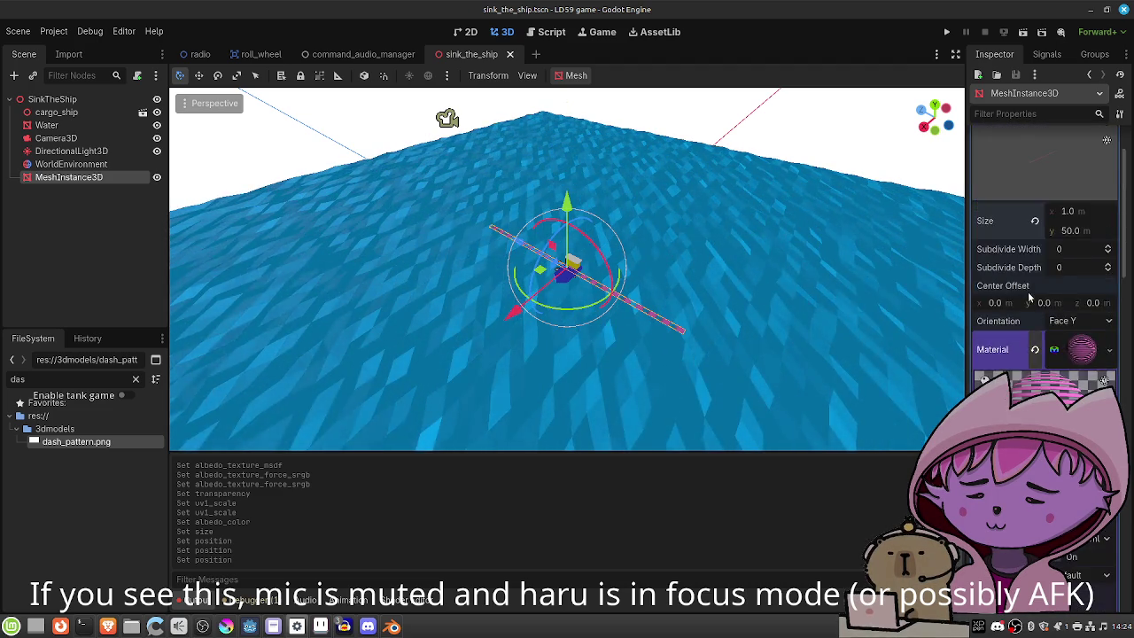
{"action": "left_click", "coordinate": [1069, 308]}
{"action": "type", "text": "100"}
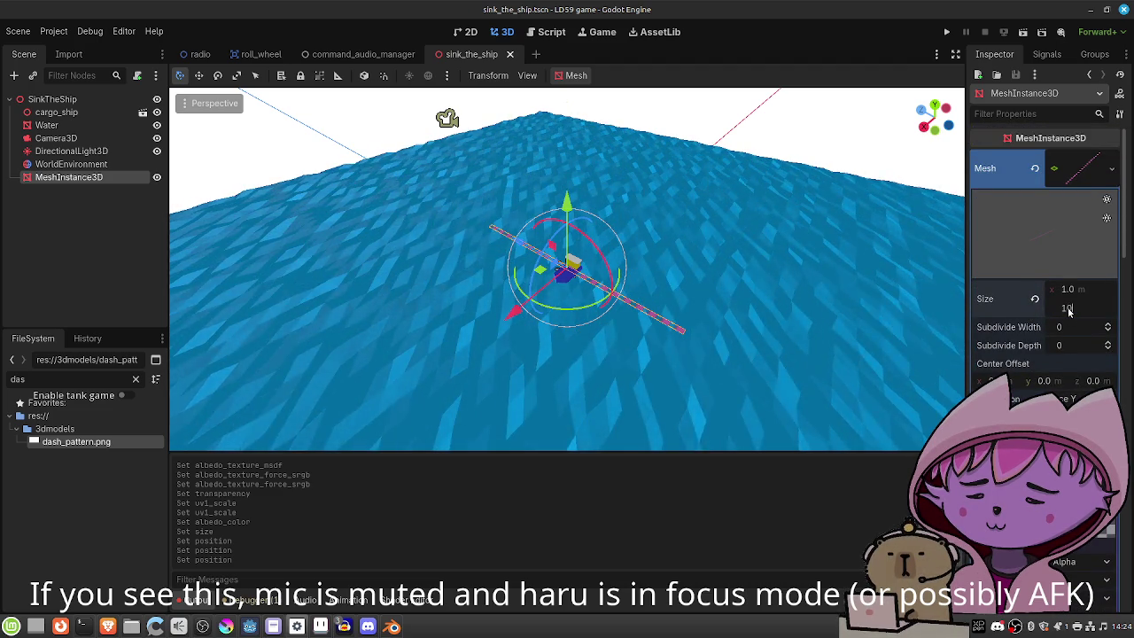
{"action": "key", "text": "Return"}
Save the scene and preview it through Camera3D.
{"action": "scroll", "coordinate": [643, 330], "scroll_direction": "down", "scroll_amount": 5}
{"action": "scroll", "coordinate": [639, 327], "scroll_direction": "up", "scroll_amount": 6}
{"action": "scroll", "coordinate": [639, 327], "scroll_direction": "down", "scroll_amount": 2}
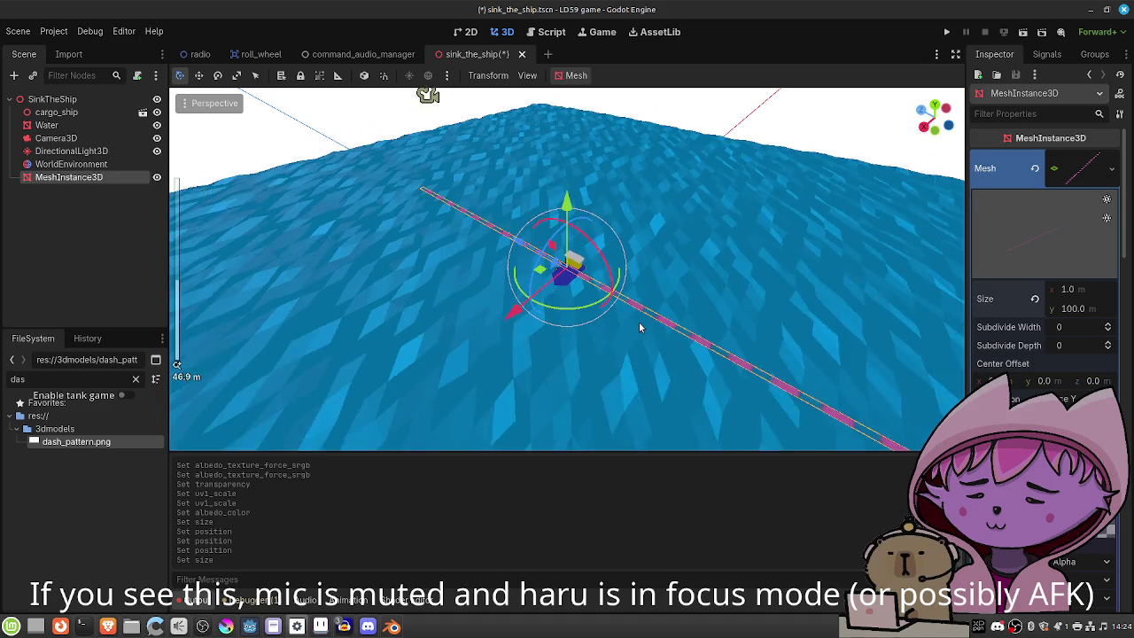
{"action": "scroll", "coordinate": [639, 326], "scroll_direction": "down", "scroll_amount": 2}
{"action": "key", "text": "ctrl+s"}
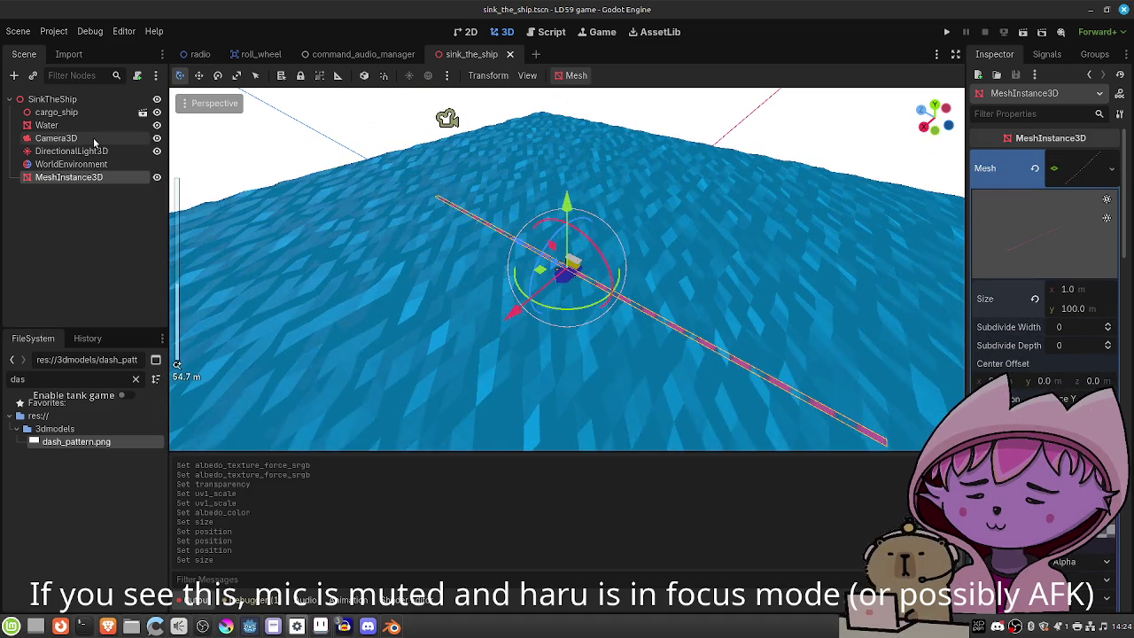
{"action": "left_click", "coordinate": [56, 139]}
{"action": "left_click", "coordinate": [185, 126]}
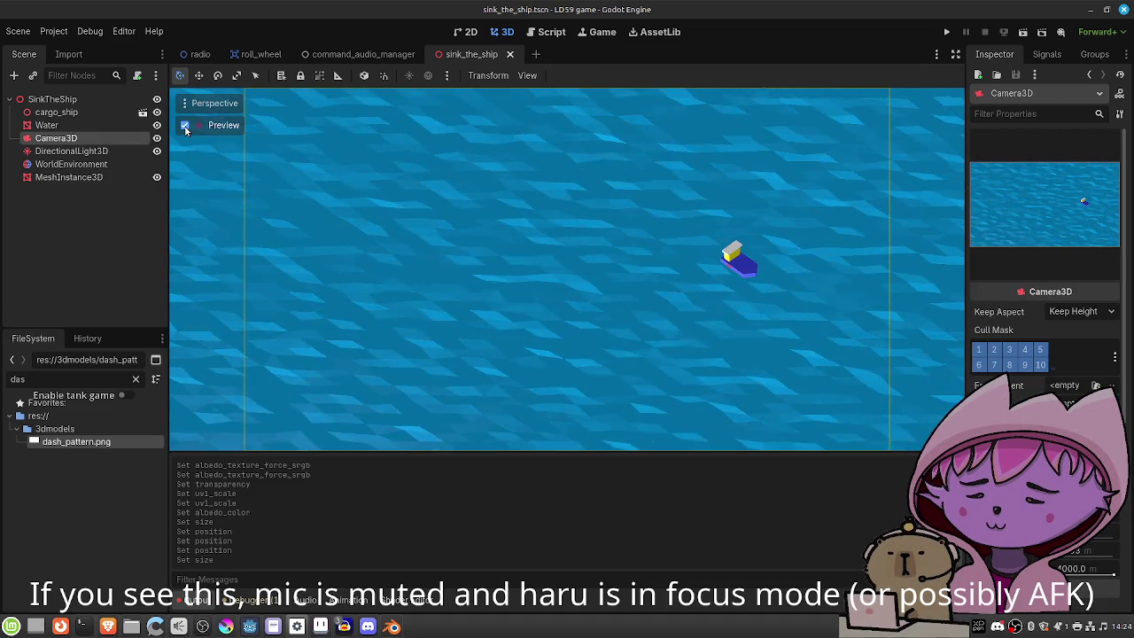
Reselect the MeshInstance3D strip and raise its Position y to 5.0 m.
{"action": "left_click", "coordinate": [71, 177]}
{"action": "scroll", "coordinate": [1045, 266], "scroll_direction": "down", "scroll_amount": 5}
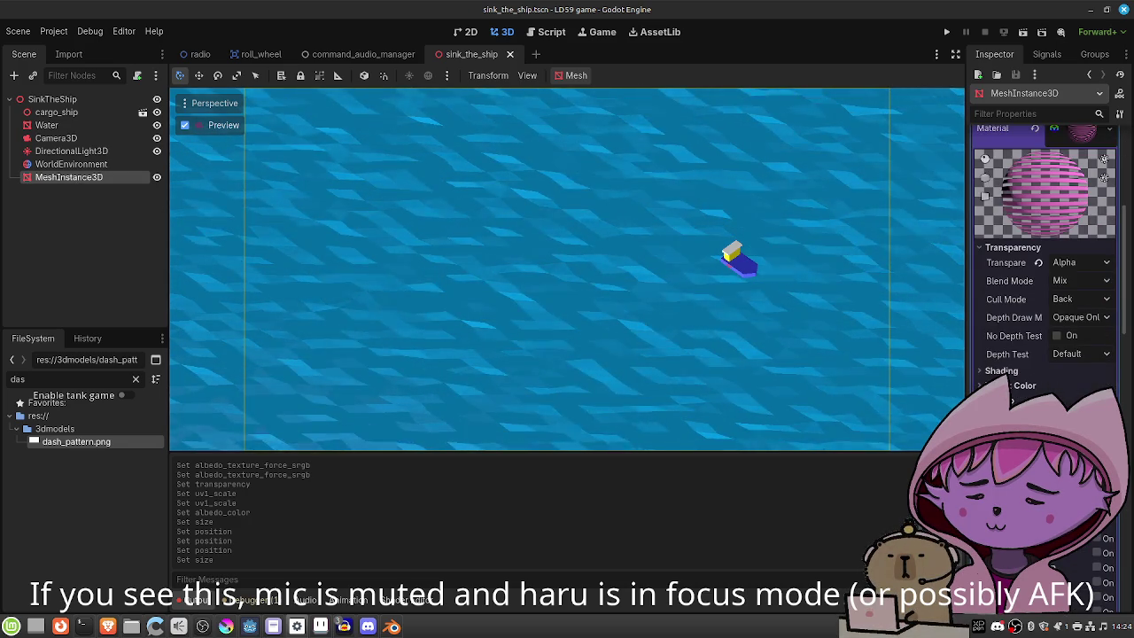
{"action": "scroll", "coordinate": [1045, 265], "scroll_direction": "down", "scroll_amount": 10}
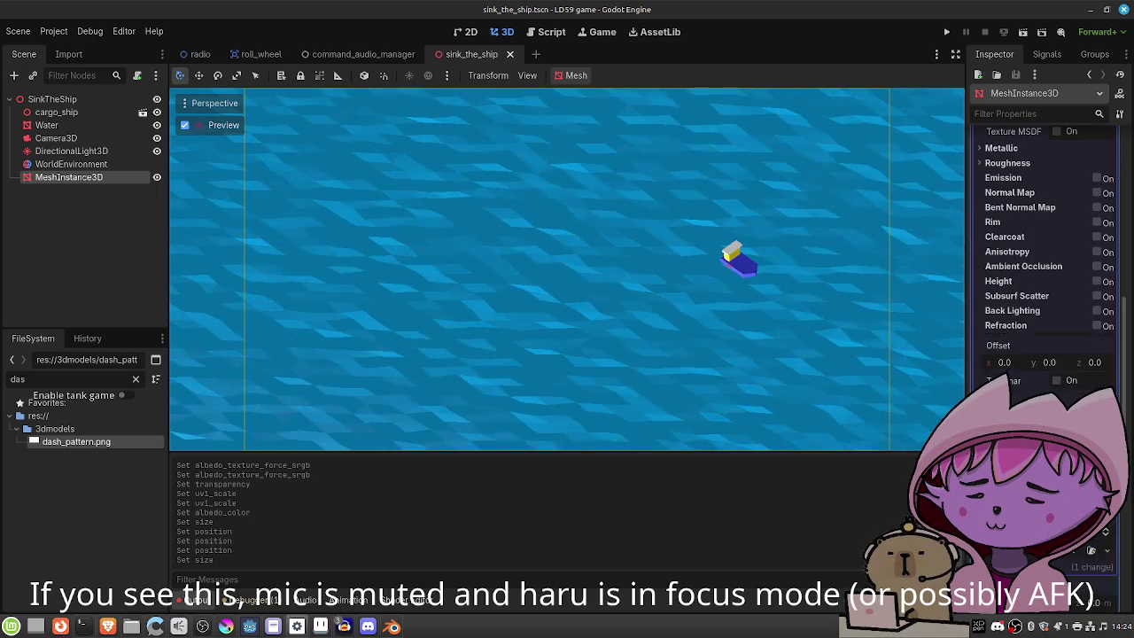
{"action": "scroll", "coordinate": [1045, 265], "scroll_direction": "down", "scroll_amount": 15}
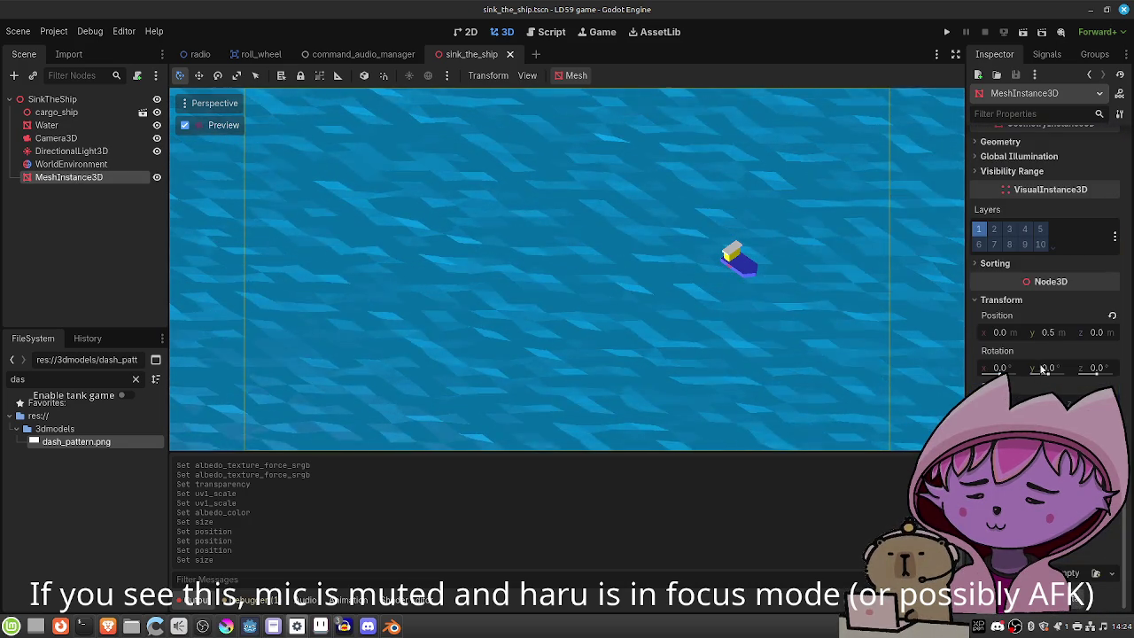
{"action": "type", "text": "2"}
{"action": "key", "text": "Return"}
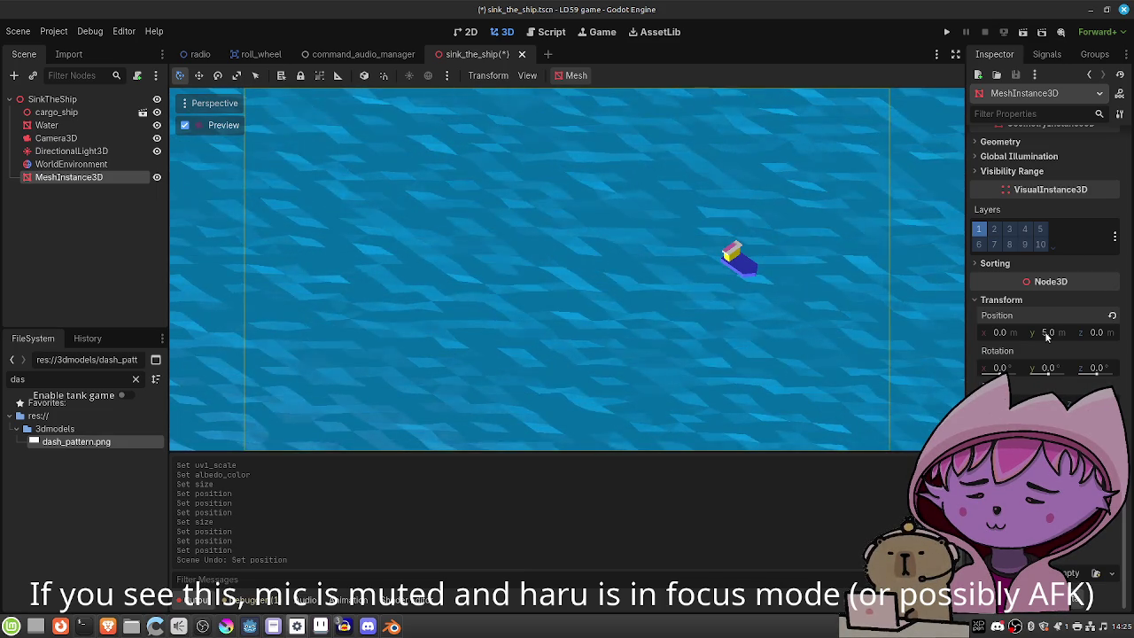
Toggle Use AABB Center under Sorting and lower the strip's Position y to 1.23 m.
{"action": "left_click", "coordinate": [980, 264]}
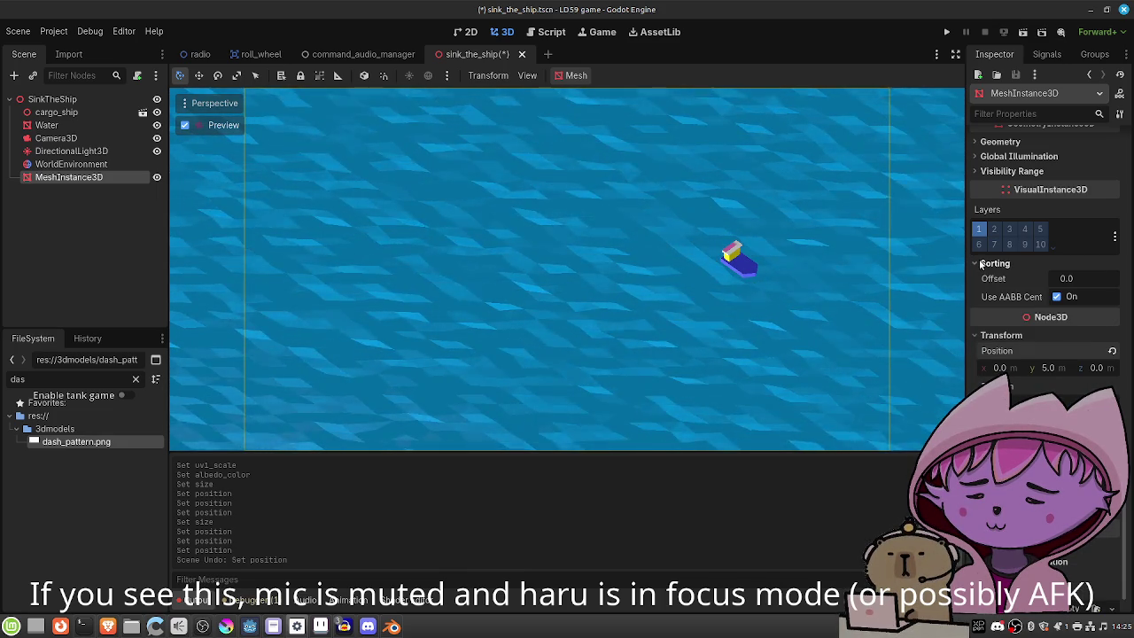
{"action": "left_click", "coordinate": [1056, 298]}
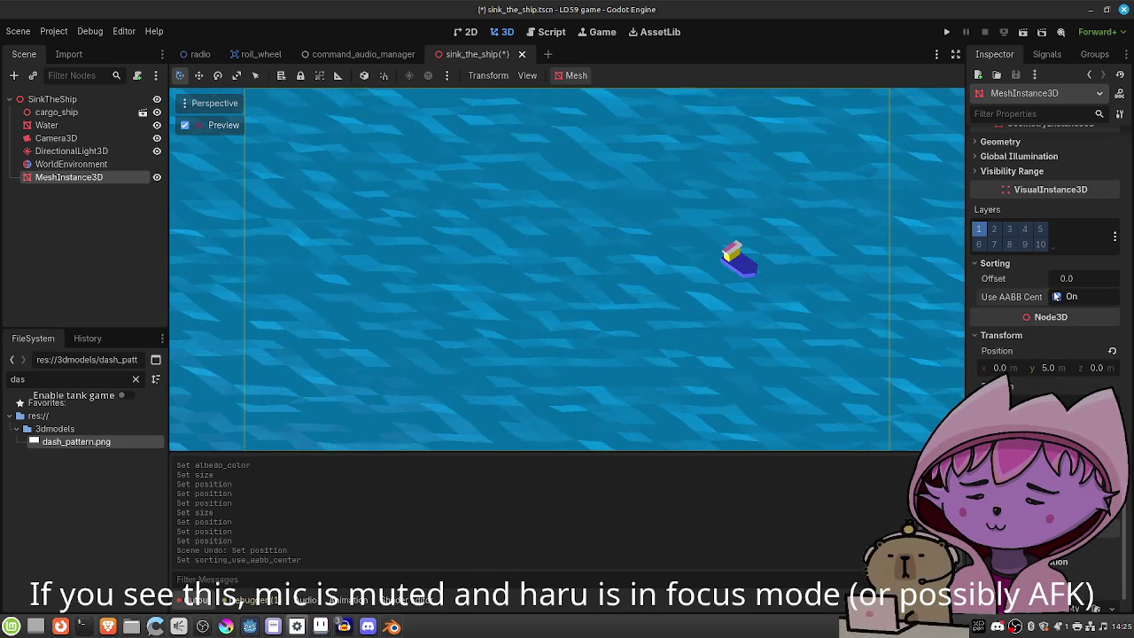
{"action": "mouse_move", "coordinate": [1049, 373]}
{"action": "left_mouse_down"}
{"action": "mouse_move", "coordinate": [919, 373]}
{"action": "mouse_move", "coordinate": [935, 373]}
{"action": "left_mouse_up"}
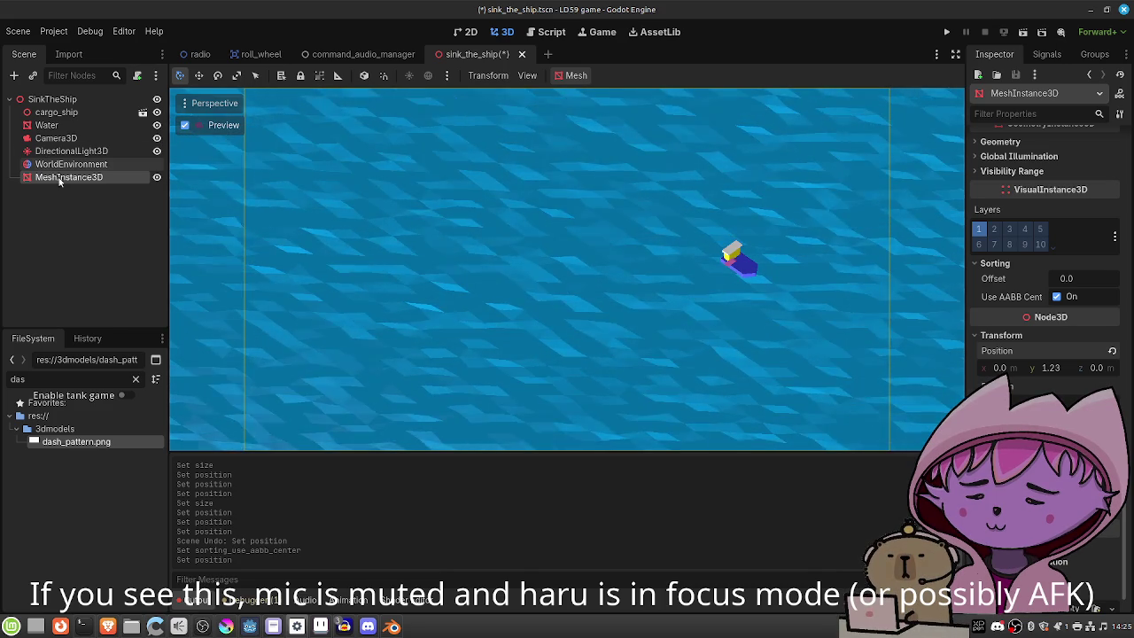
Place MeshInstance3D just below cargo_ship and switch off the camera preview.
{"action": "left_click_drag", "start_coordinate": [65, 164], "coordinate": [69, 124]}
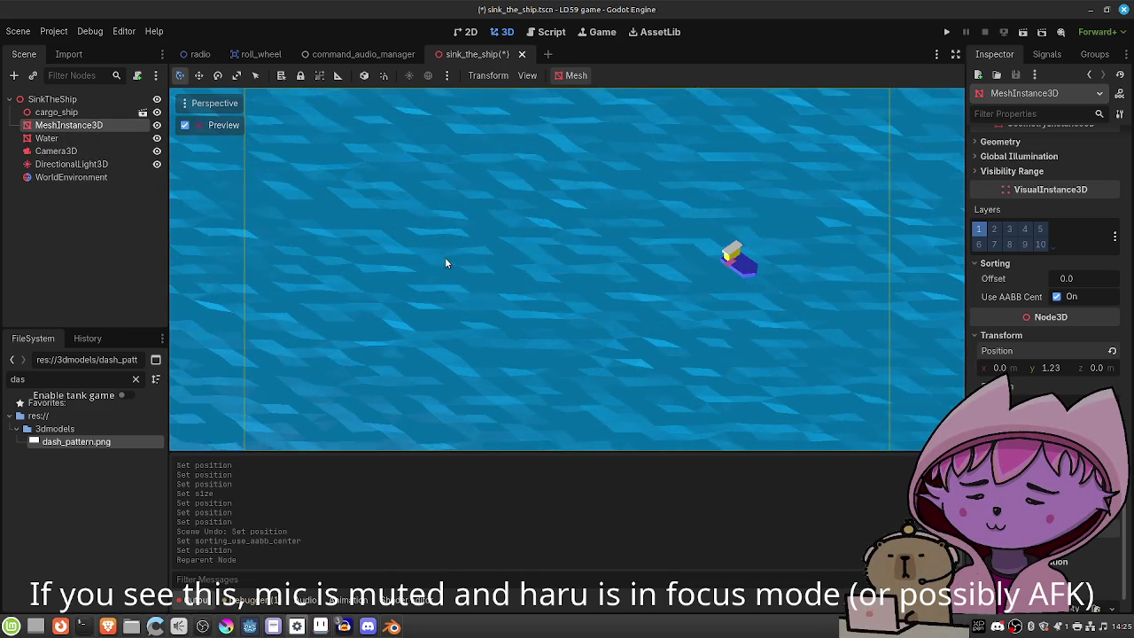
{"action": "left_click", "coordinate": [183, 126]}
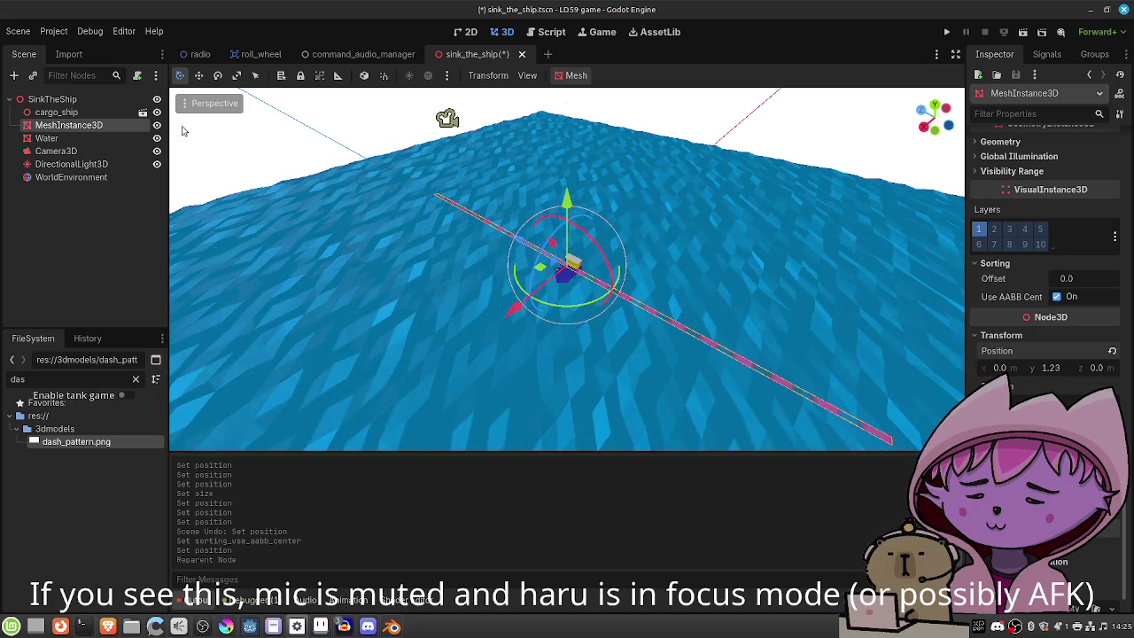
{"action": "scroll", "coordinate": [1019, 235], "scroll_direction": "down", "scroll_amount": 15}
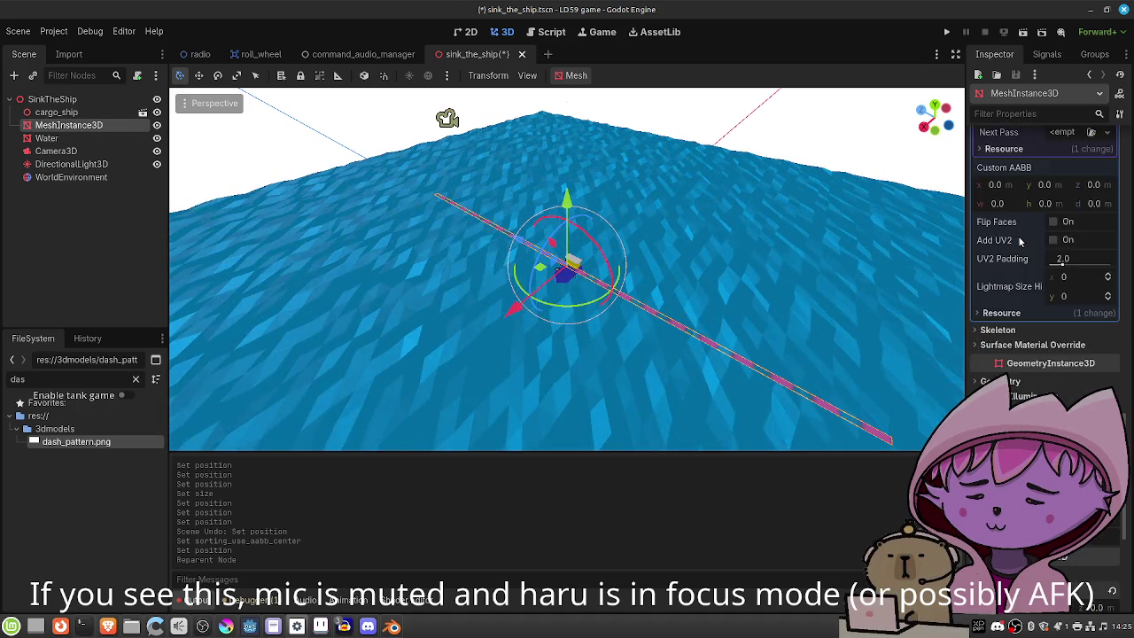
{"action": "scroll", "coordinate": [1019, 239], "scroll_direction": "up", "scroll_amount": 5}
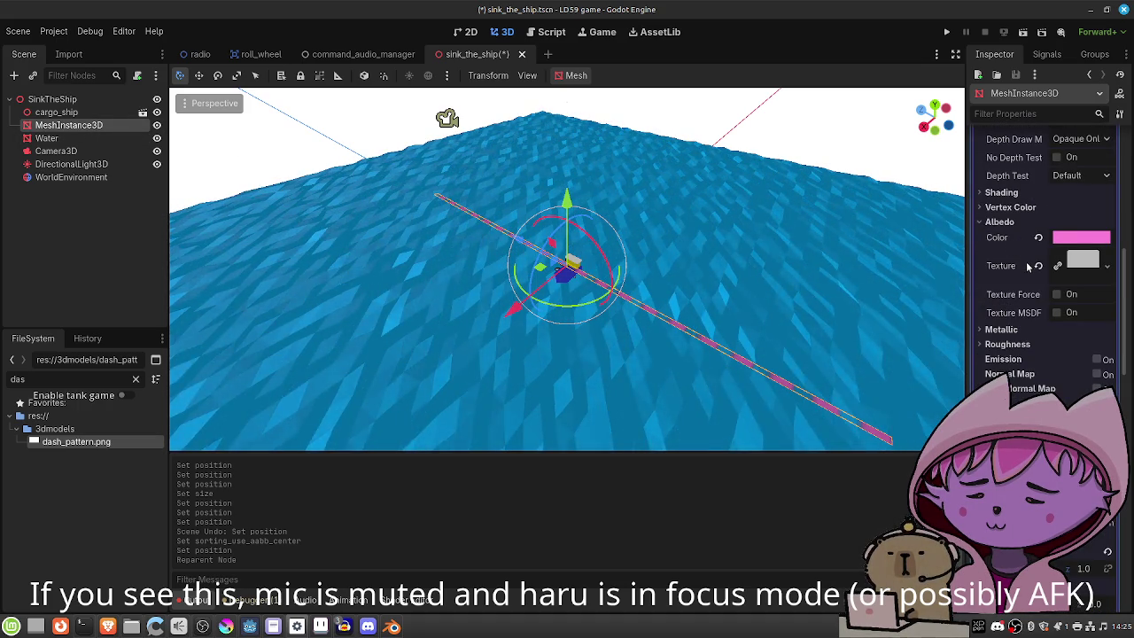
Set the strip material's Cull Mode to Disabled.
{"action": "scroll", "coordinate": [1021, 272], "scroll_direction": "up", "scroll_amount": 3}
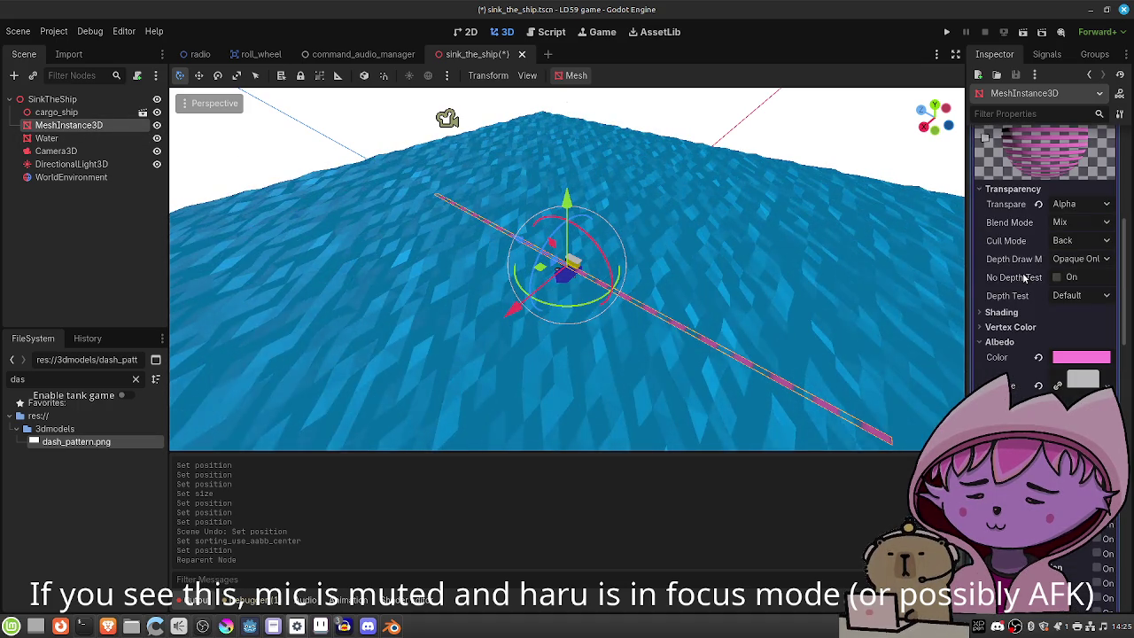
{"action": "left_click", "coordinate": [1072, 242]}
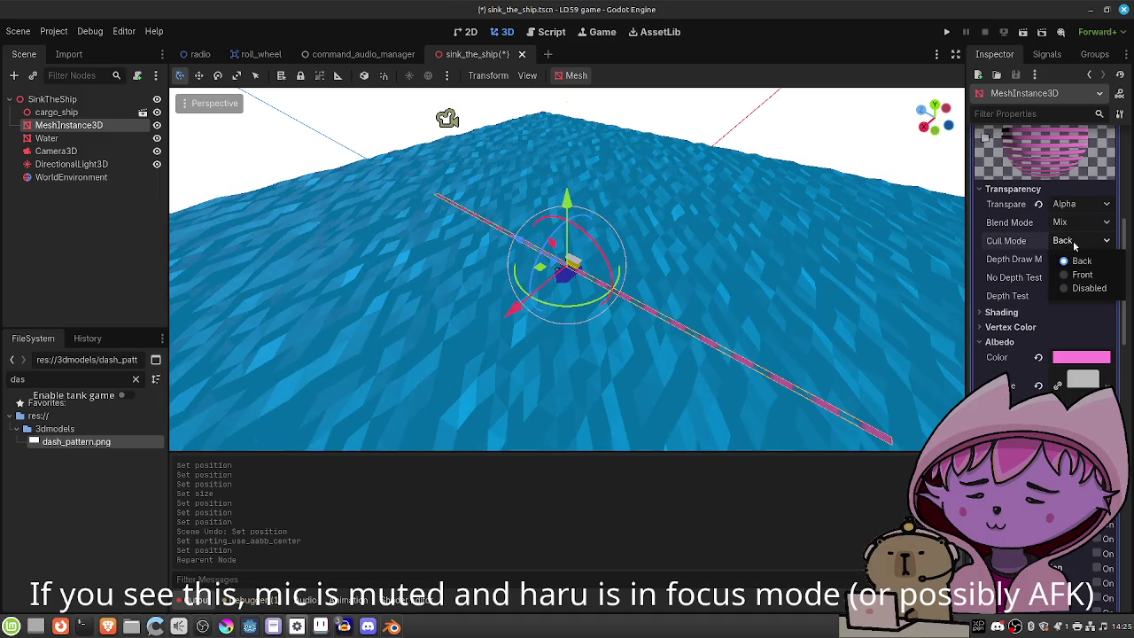
{"action": "left_click", "coordinate": [1082, 289]}
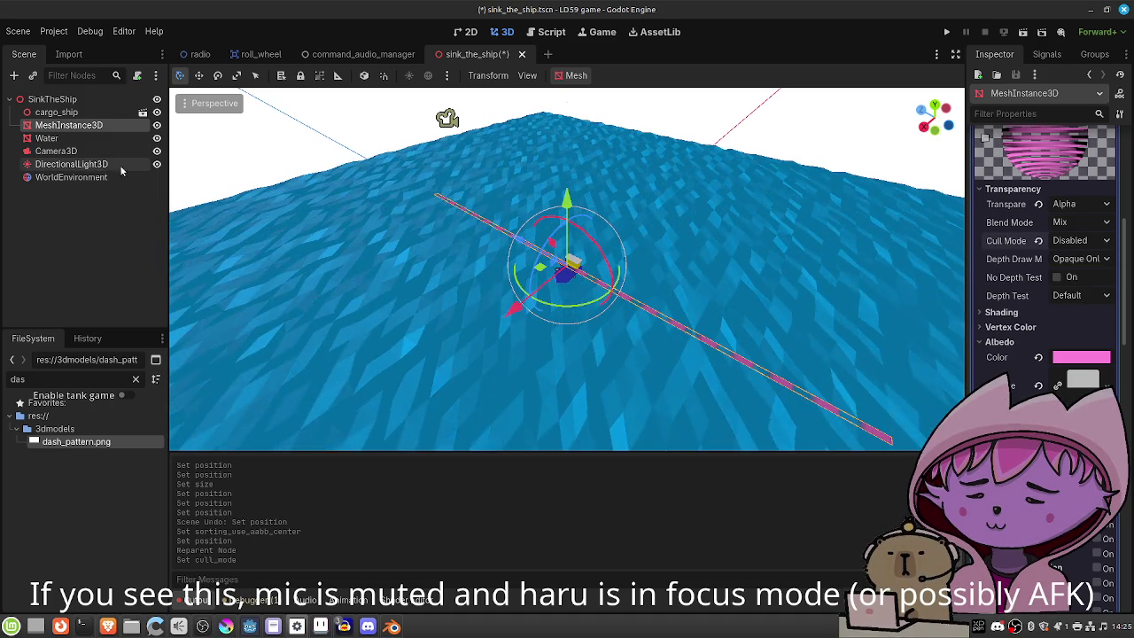
{"action": "left_click", "coordinate": [102, 177]}
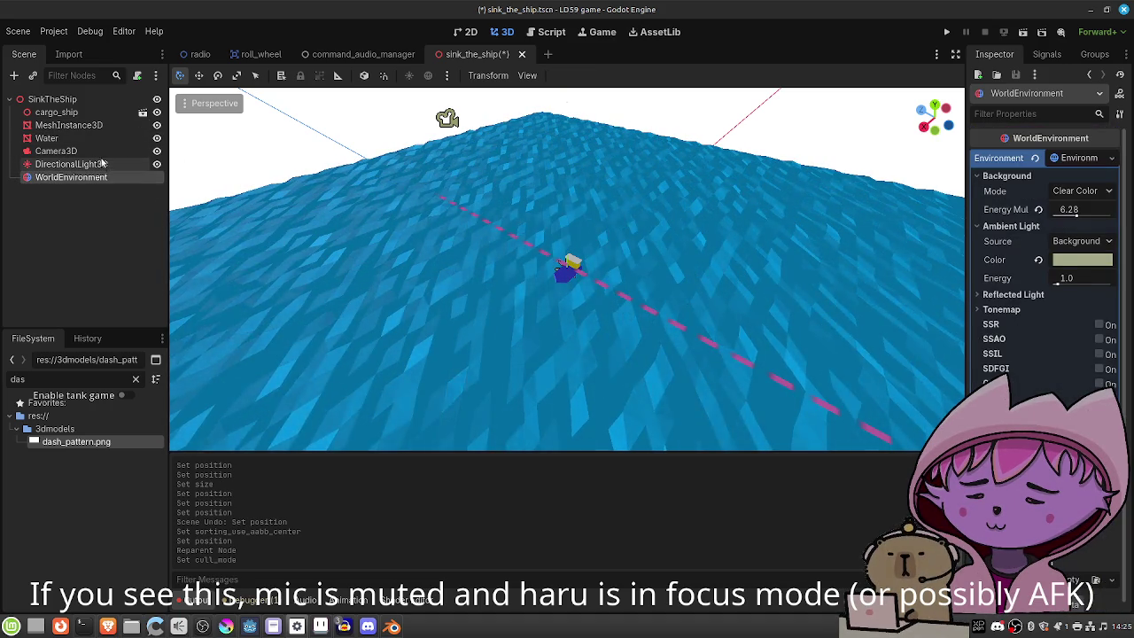
{"action": "left_click", "coordinate": [104, 164]}
{"action": "left_click", "coordinate": [55, 151]}
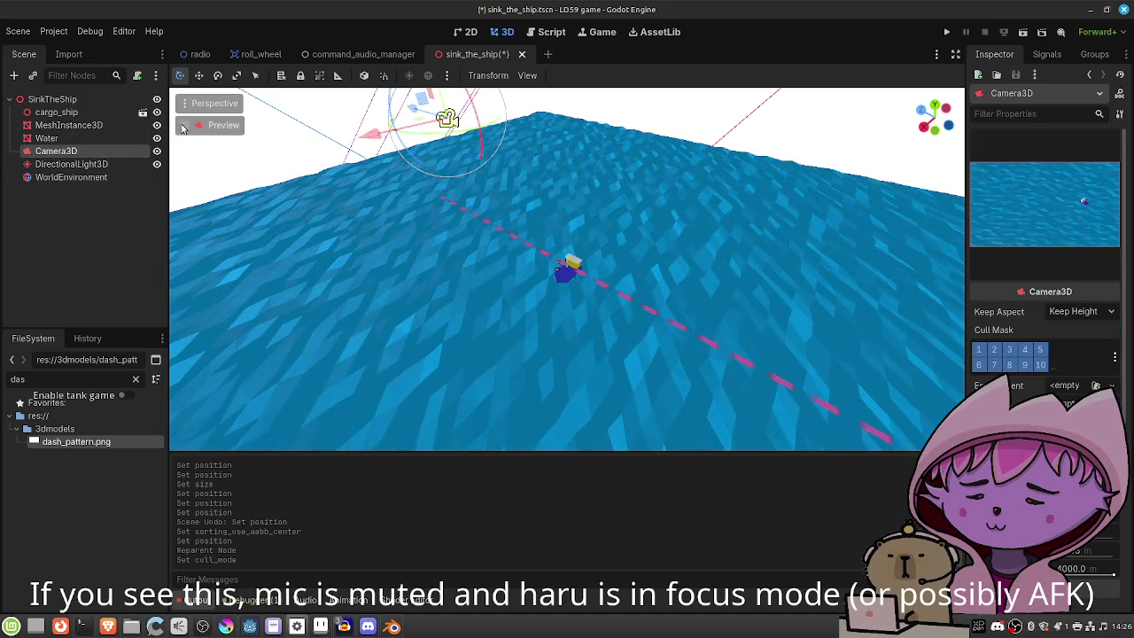
{"action": "left_click", "coordinate": [184, 126]}
{"action": "left_click", "coordinate": [184, 126]}
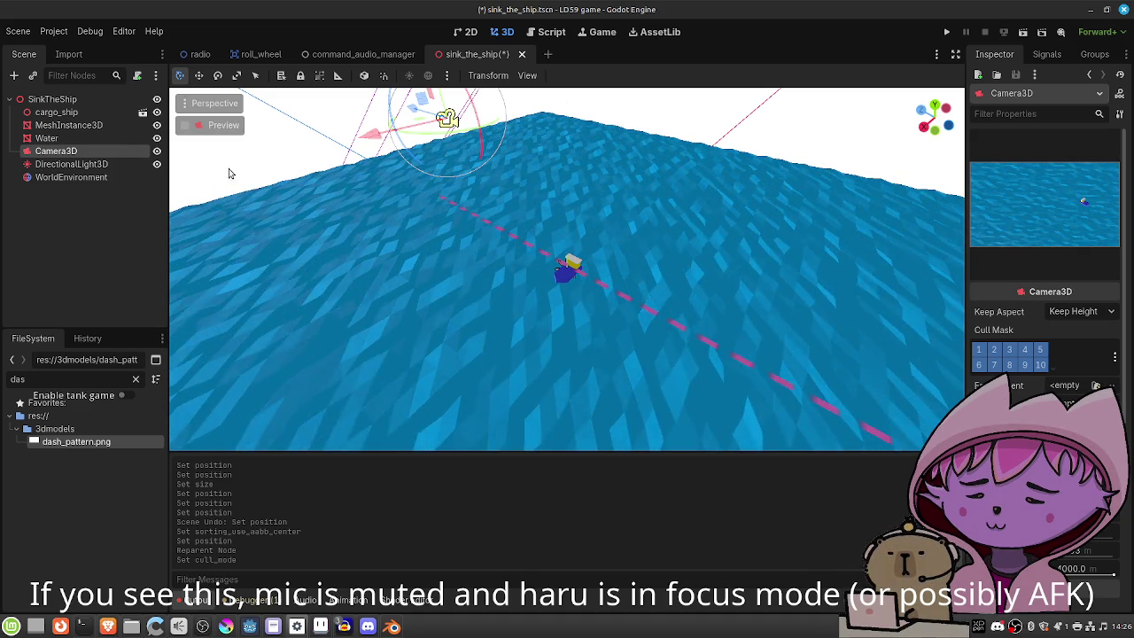
{"action": "left_click", "coordinate": [103, 126]}
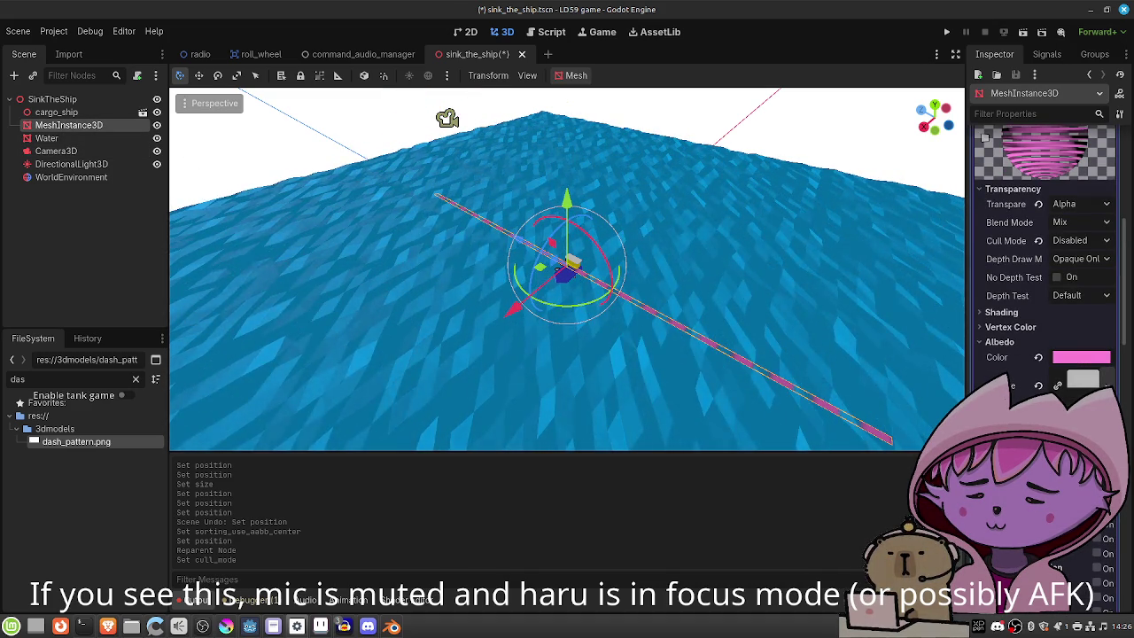
{"action": "scroll", "coordinate": [1082, 375], "scroll_direction": "down", "scroll_amount": 3}
{"action": "scroll", "coordinate": [1082, 375], "scroll_direction": "up", "scroll_amount": 1}
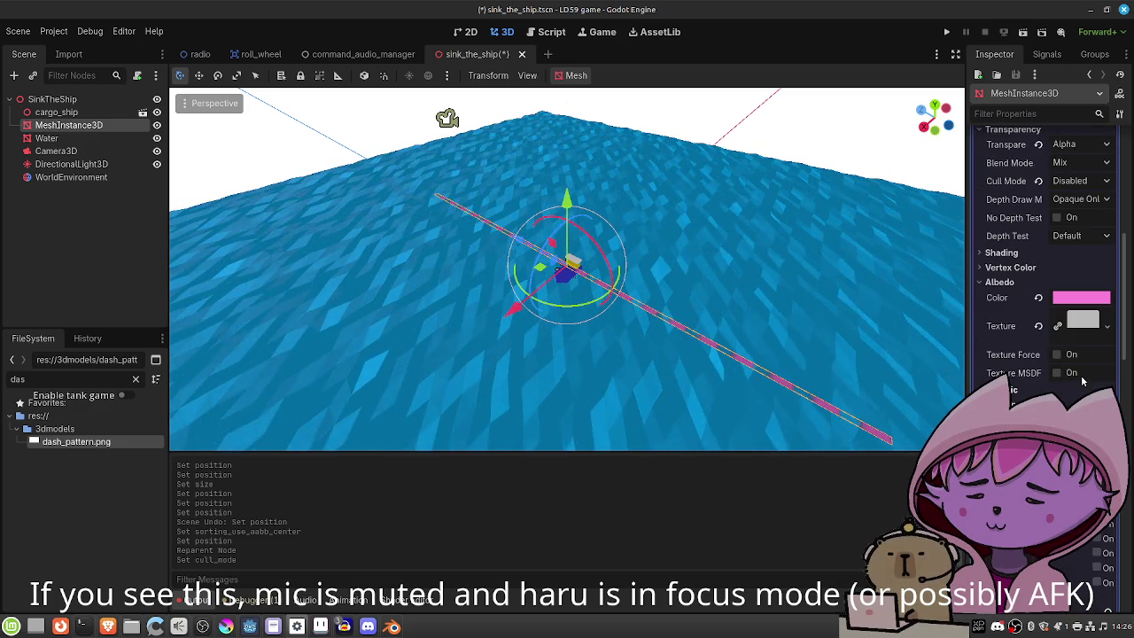
{"action": "left_click", "coordinate": [1104, 325]}
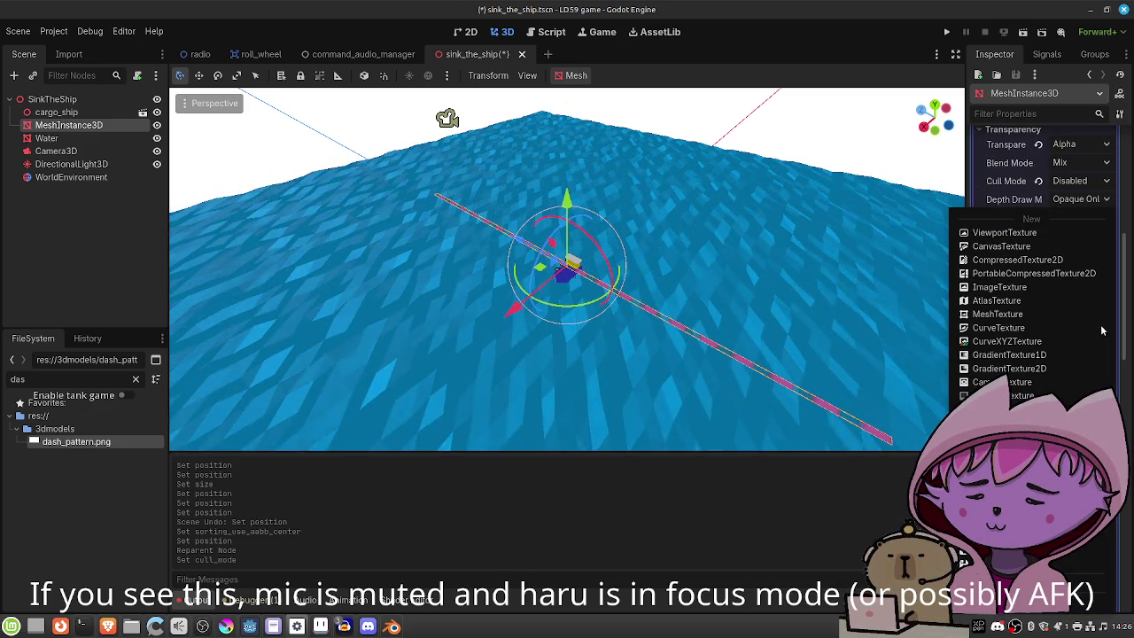
{"action": "left_click", "coordinate": [1001, 461]}
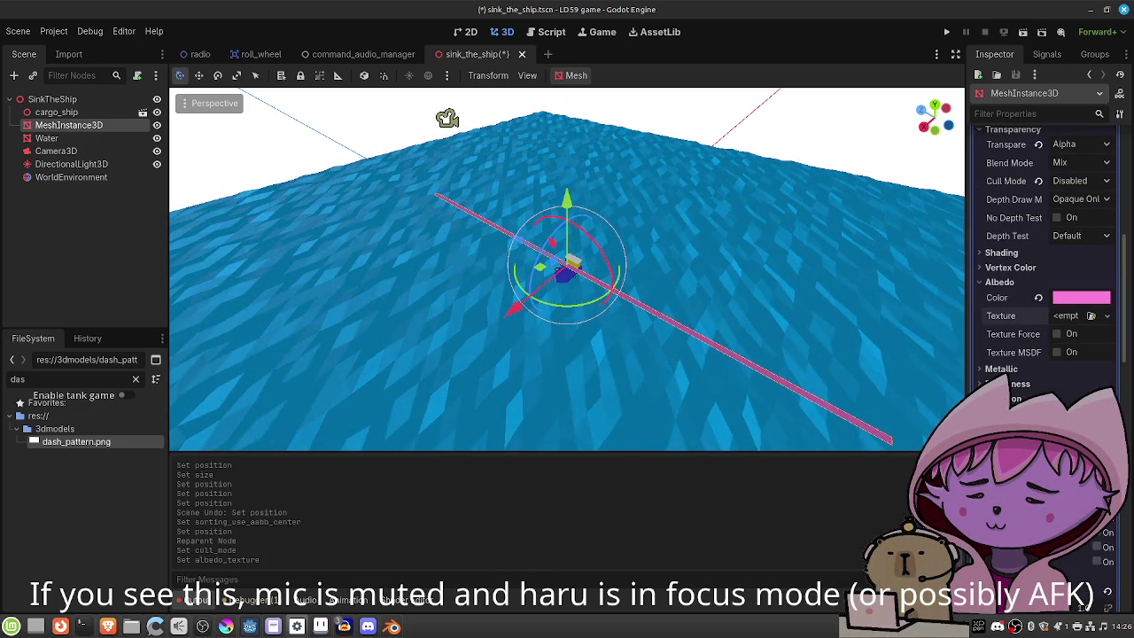
{"action": "key", "text": "ctrl+z"}
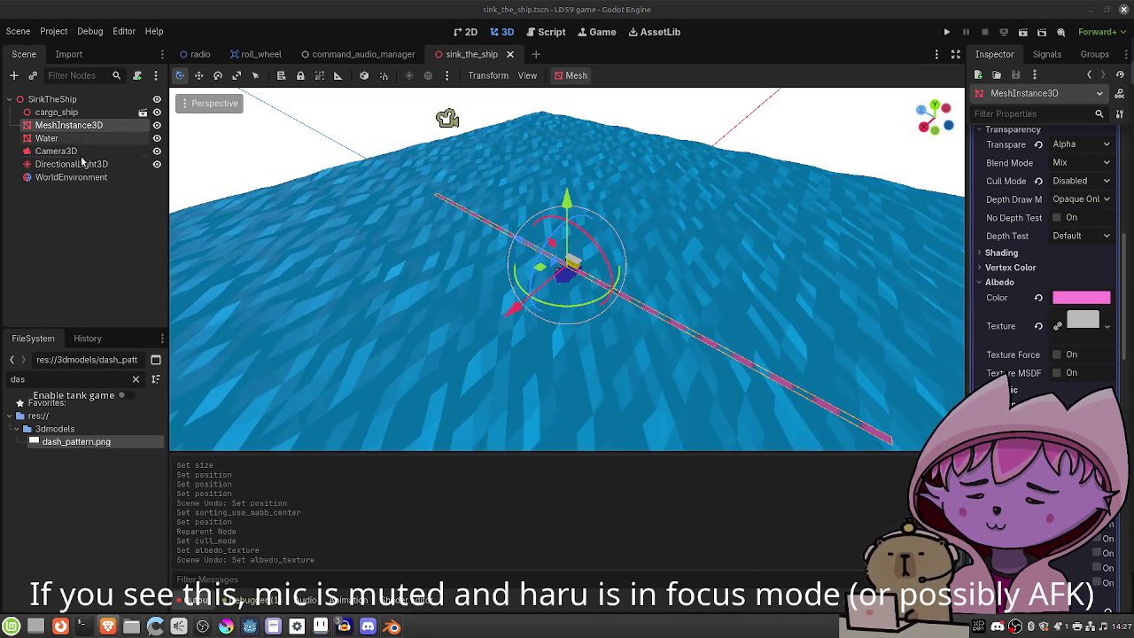
{"action": "left_click", "coordinate": [56, 151]}
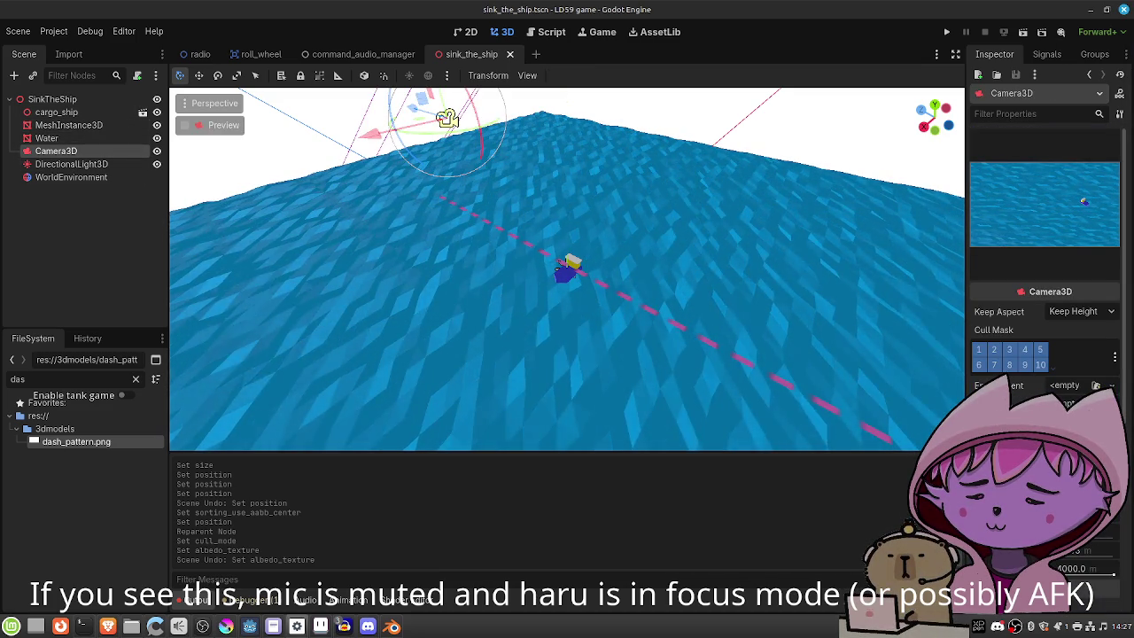
Adjust Camera3D's Near clip distance, preview through it, and try a smaller Size, undoing it.
{"action": "left_click_drag", "start_coordinate": [1060, 558], "coordinate": [1071, 567]}
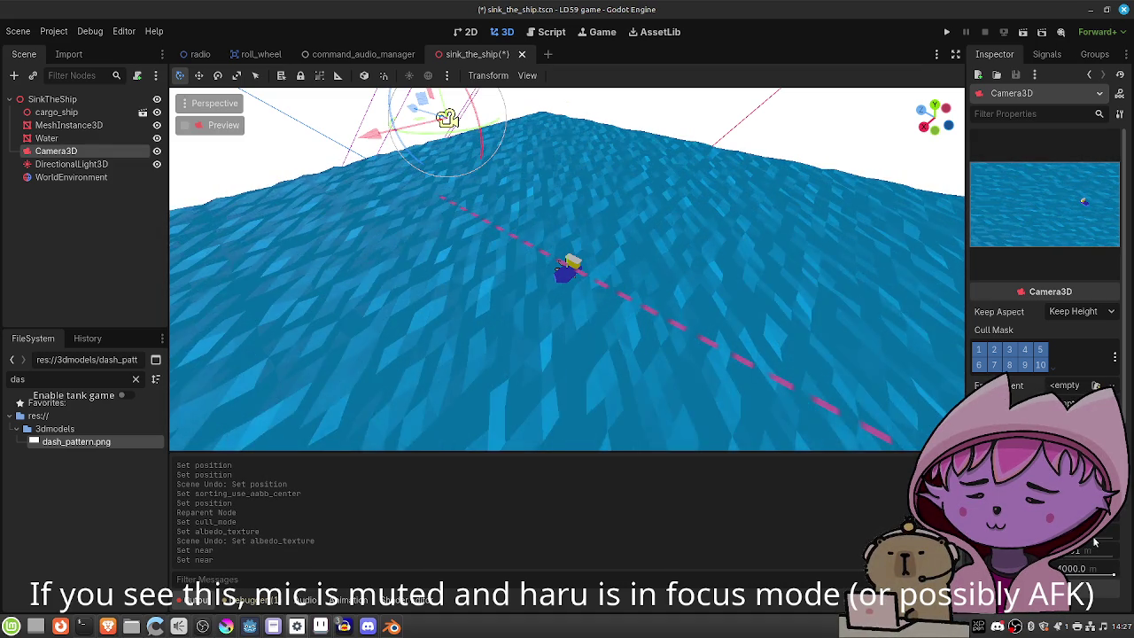
{"action": "left_click", "coordinate": [184, 126]}
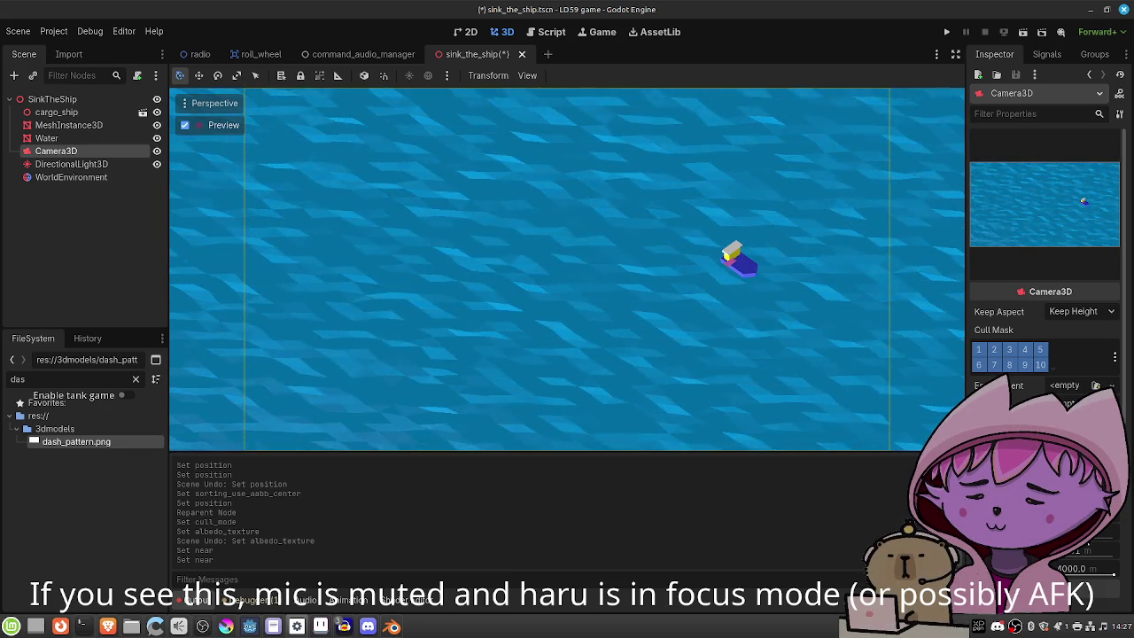
{"action": "scroll", "coordinate": [1101, 544], "scroll_direction": "up", "scroll_amount": 5}
{"action": "left_click_drag", "start_coordinate": [1101, 544], "coordinate": [1082, 550]}
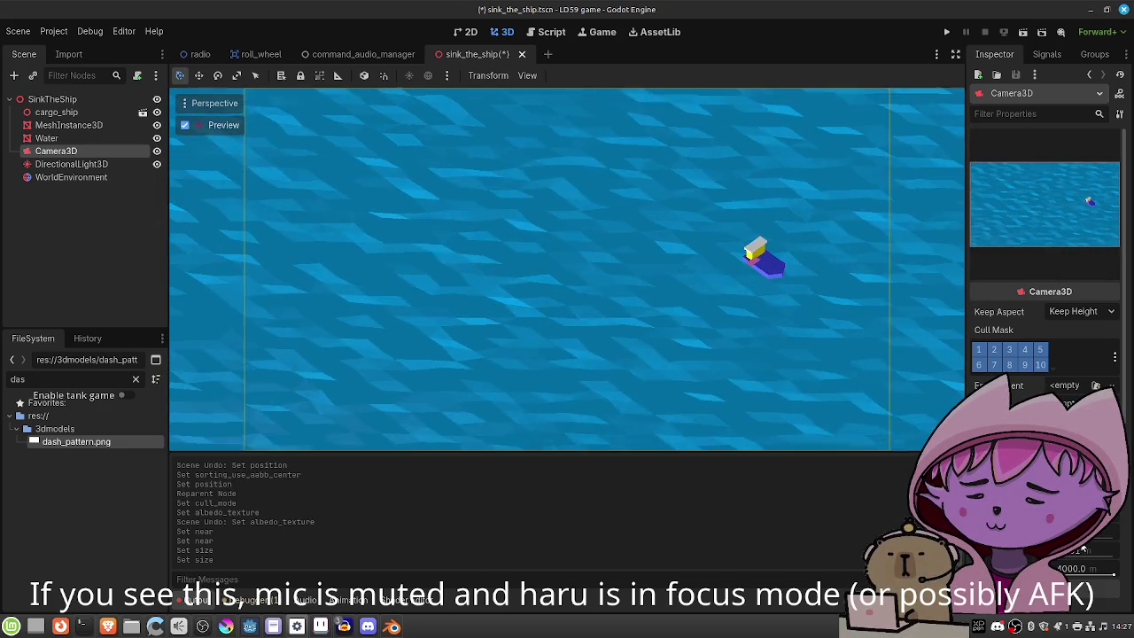
{"action": "key", "text": "ctrl+z"}
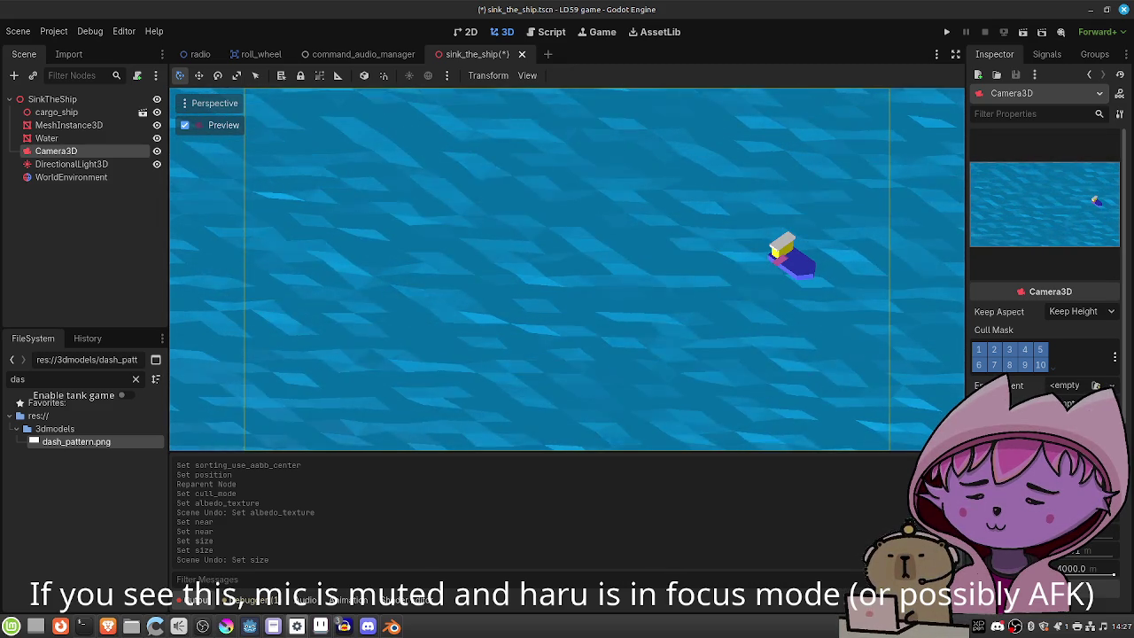
{"action": "left_click", "coordinate": [87, 128]}
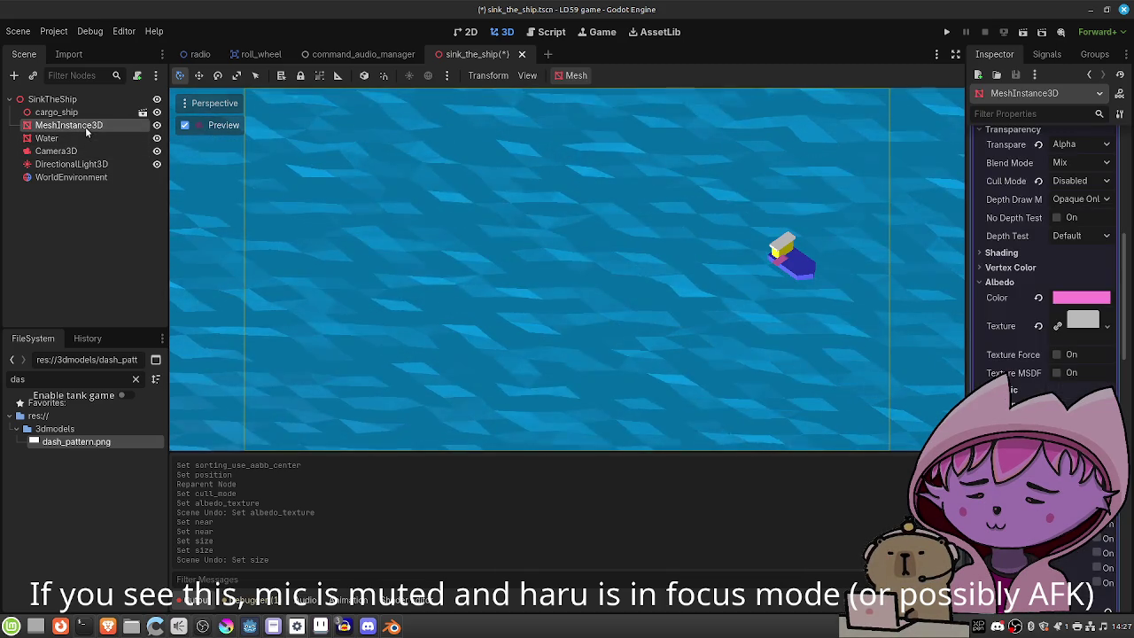
Set the strip mesh Size x to 4.0 and raise its Position y to 5.04.
{"action": "scroll", "coordinate": [1001, 223], "scroll_direction": "up", "scroll_amount": 10}
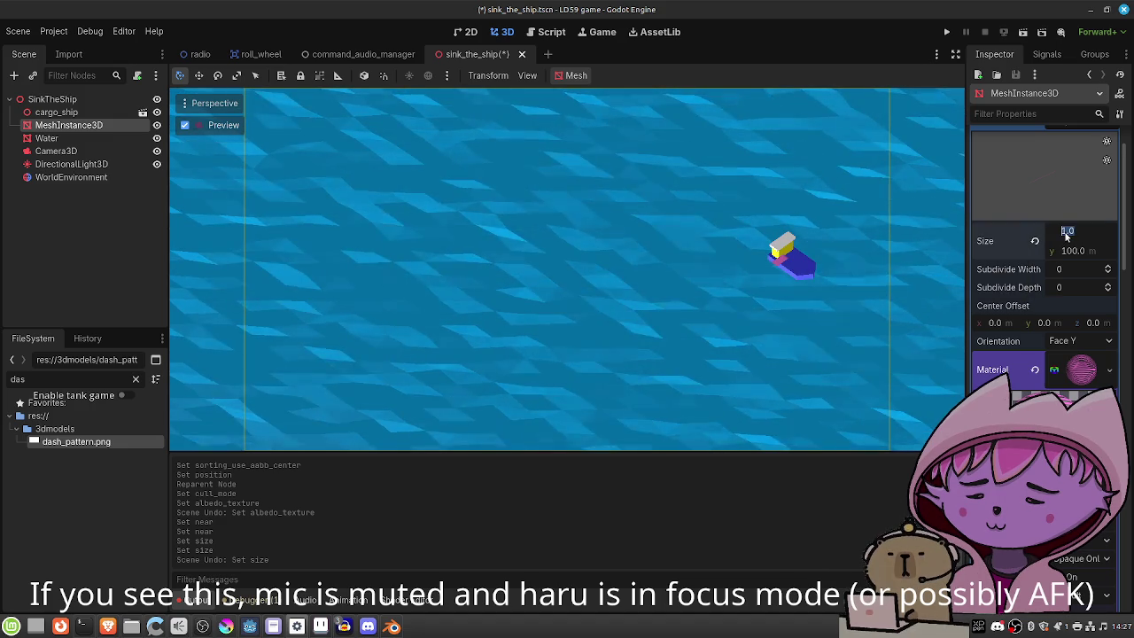
{"action": "type", "text": "4"}
{"action": "key", "text": "Return"}
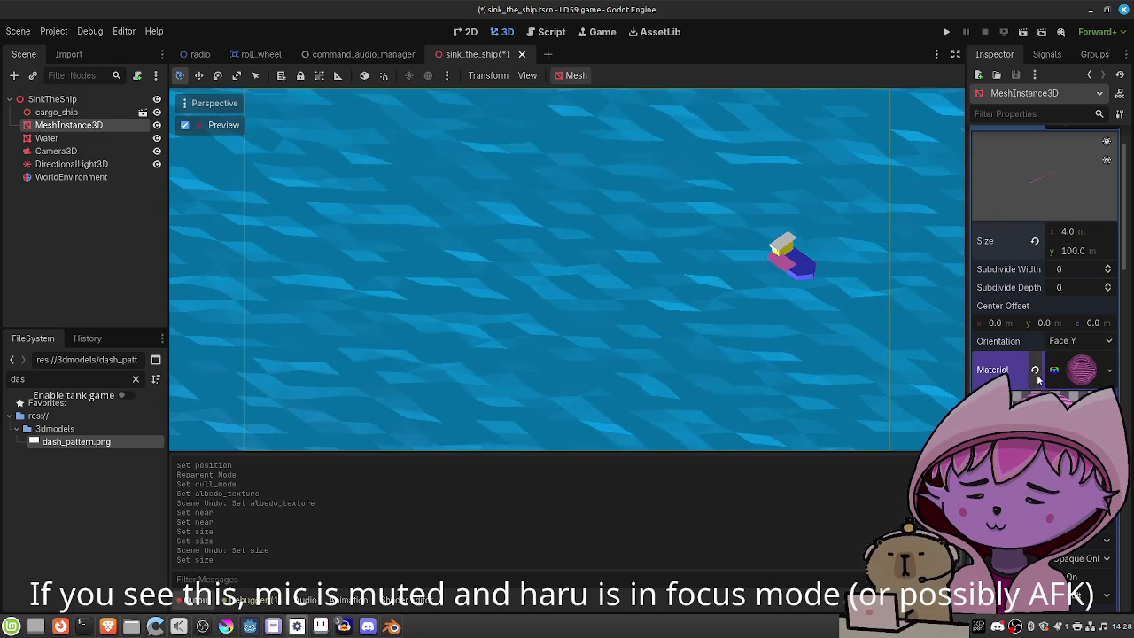
{"action": "scroll", "coordinate": [1036, 376], "scroll_direction": "down", "scroll_amount": 20}
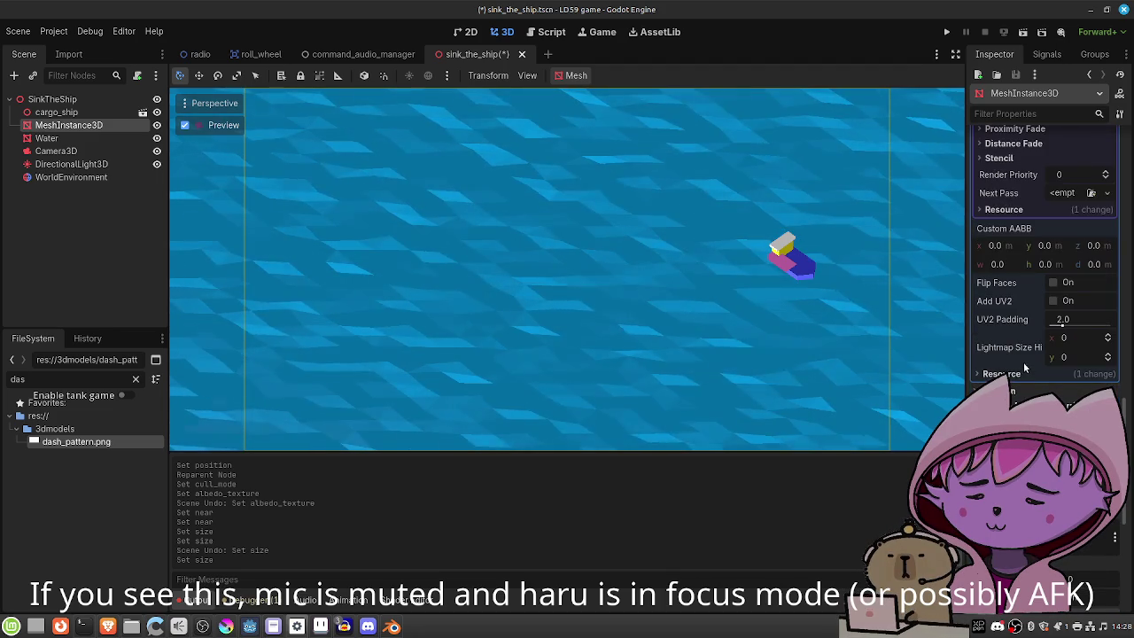
{"action": "scroll", "coordinate": [1024, 368], "scroll_direction": "down", "scroll_amount": 5}
{"action": "left_click_drag", "start_coordinate": [1050, 368], "coordinate": [1072, 368]}
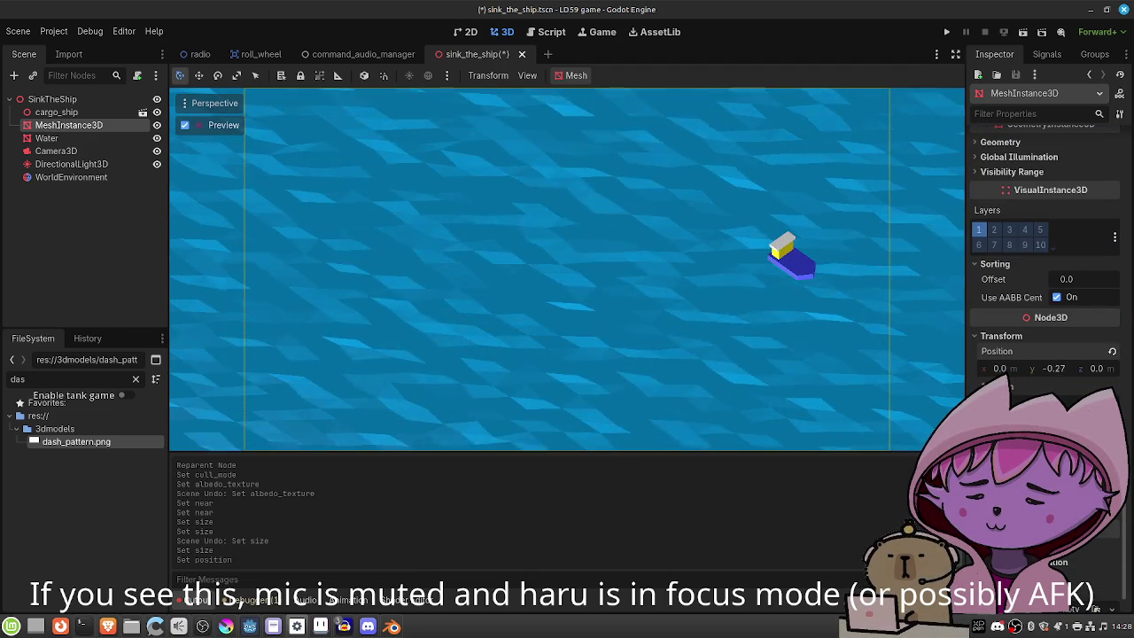
{"action": "mouse_move", "coordinate": [1051, 368]}
{"action": "left_mouse_down"}
{"action": "mouse_move", "coordinate": [1072, 367]}
{"action": "mouse_move", "coordinate": [964, 354]}
{"action": "left_mouse_up"}
{"action": "left_click", "coordinate": [157, 139]}
{"action": "left_click", "coordinate": [157, 139]}
{"action": "left_click", "coordinate": [157, 139]}
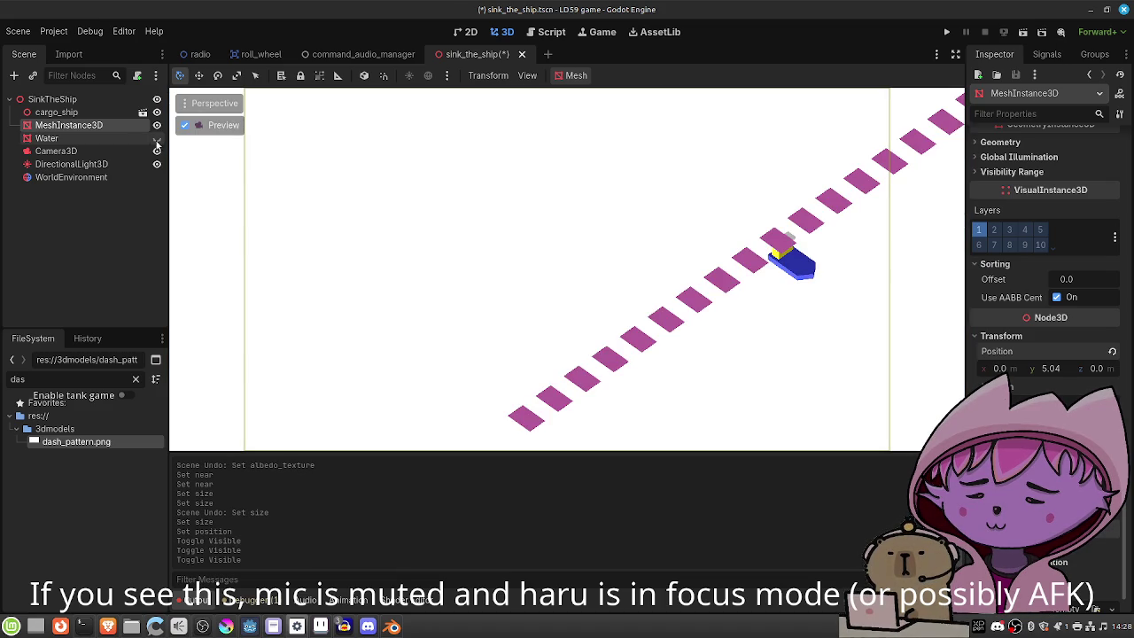
{"action": "left_click_drag", "start_coordinate": [88, 130], "coordinate": [88, 145]}
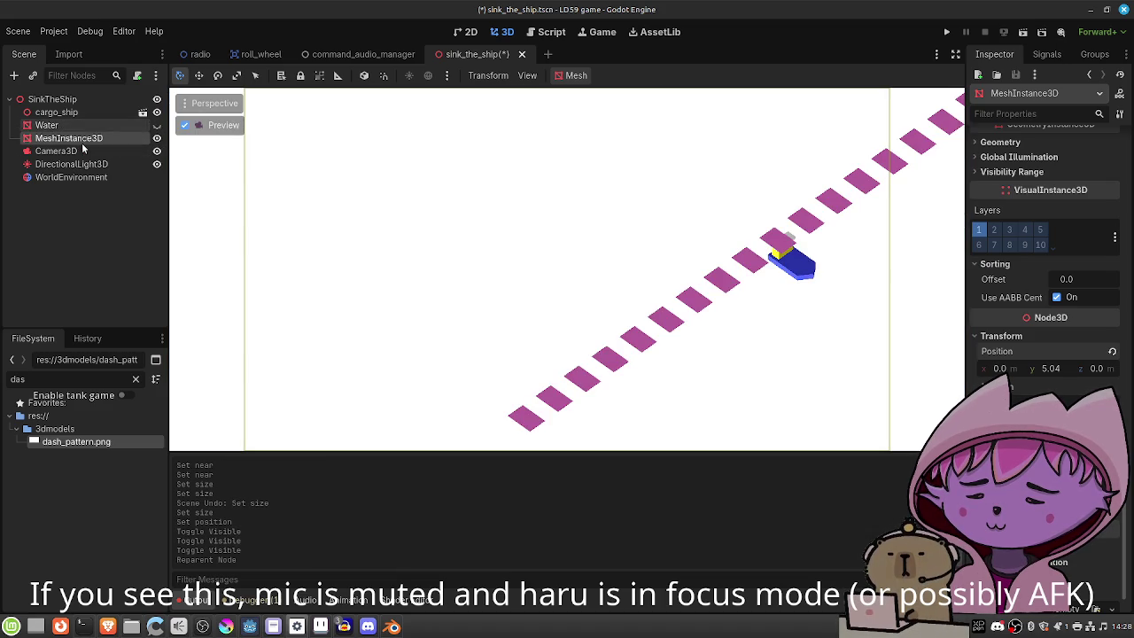
{"action": "left_click", "coordinate": [159, 126]}
{"action": "left_click", "coordinate": [158, 126]}
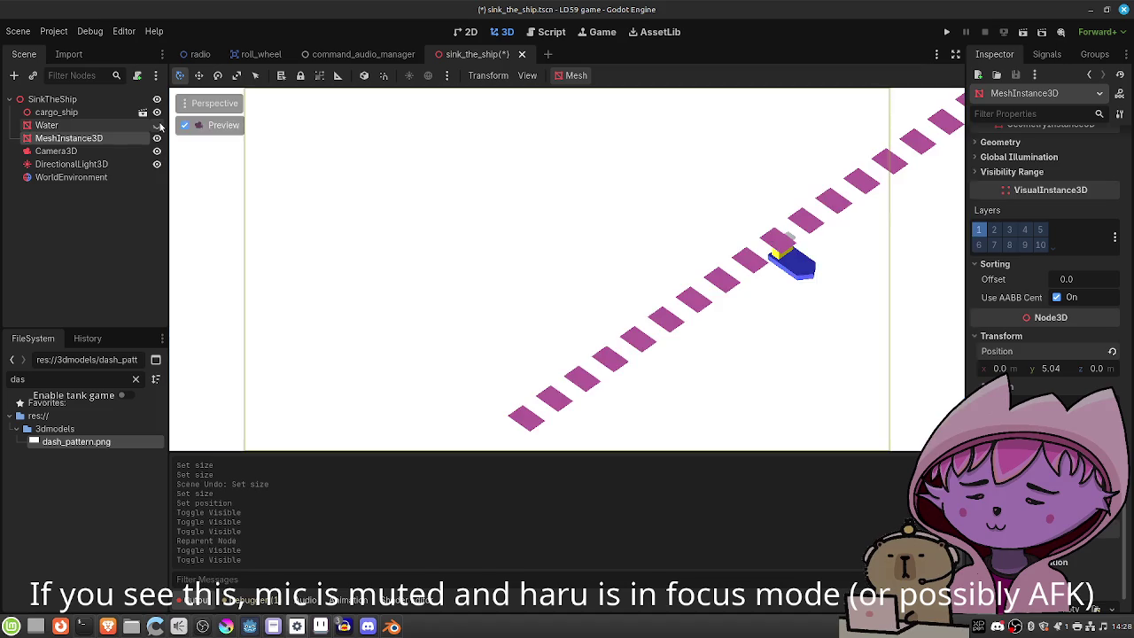
{"action": "left_click", "coordinate": [158, 126]}
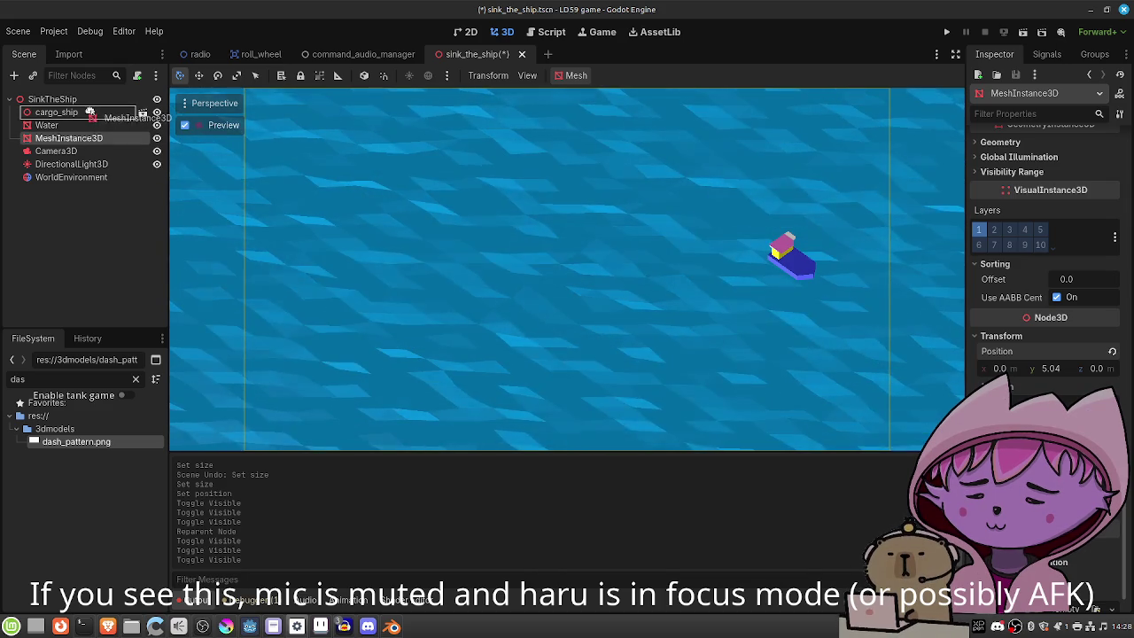
{"action": "left_click_drag", "start_coordinate": [88, 110], "coordinate": [78, 135]}
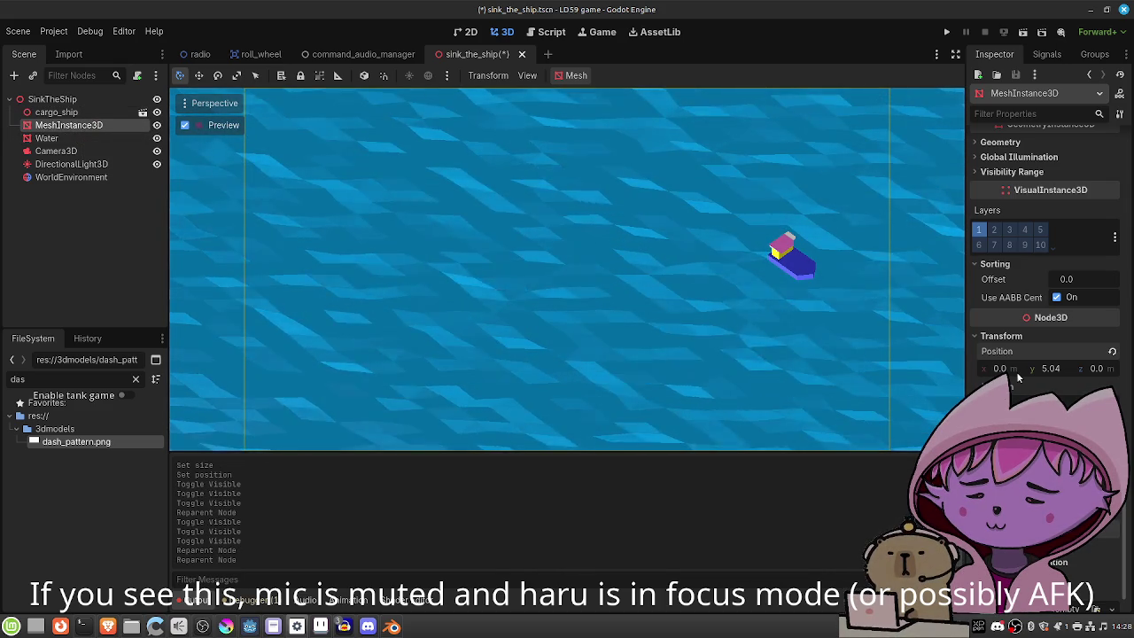
{"action": "scroll", "coordinate": [1016, 378], "scroll_direction": "down", "scroll_amount": 15}
Try different depth draw modes on the strip material and toggle depth testing, leaving it on.
{"action": "scroll", "coordinate": [1014, 377], "scroll_direction": "up", "scroll_amount": 8}
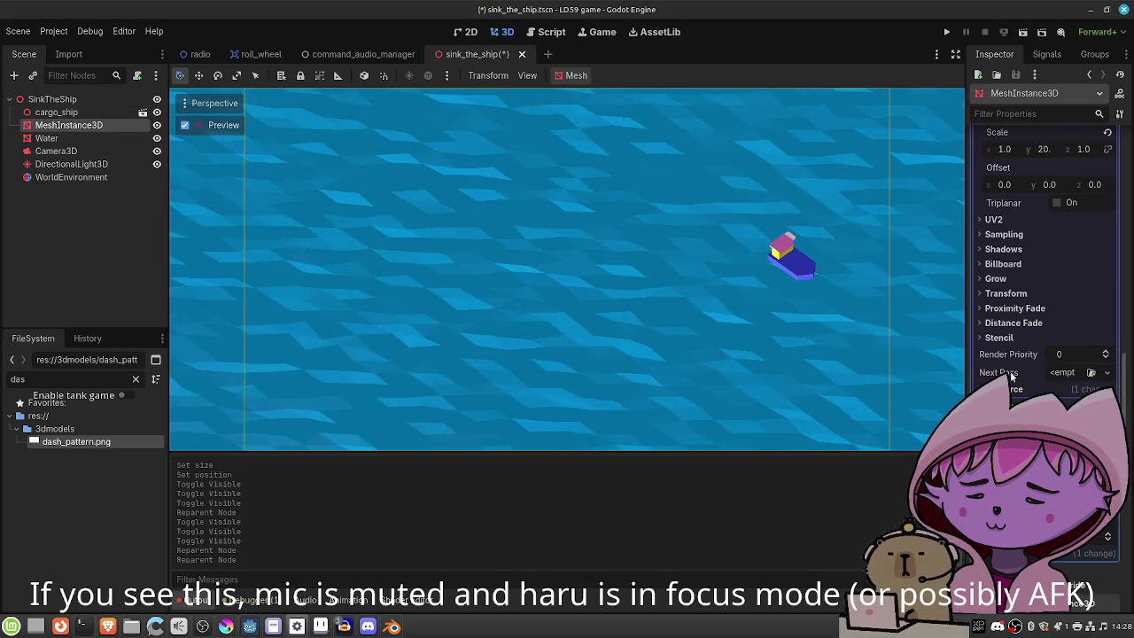
{"action": "scroll", "coordinate": [1011, 377], "scroll_direction": "up", "scroll_amount": 6}
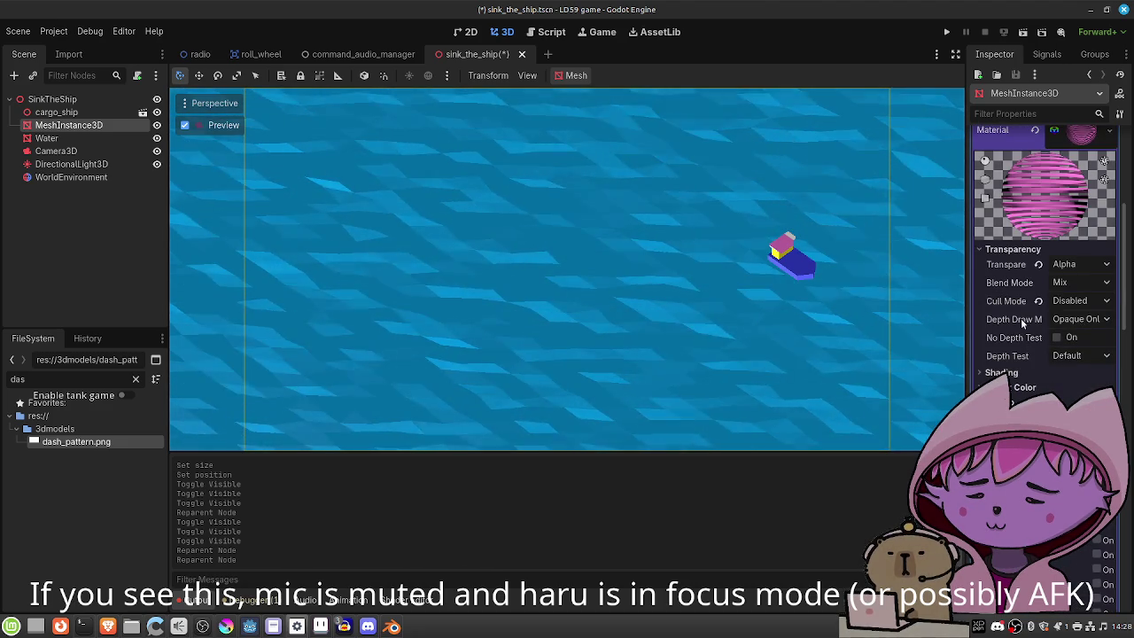
{"action": "mouse_move", "coordinate": [1022, 324]}
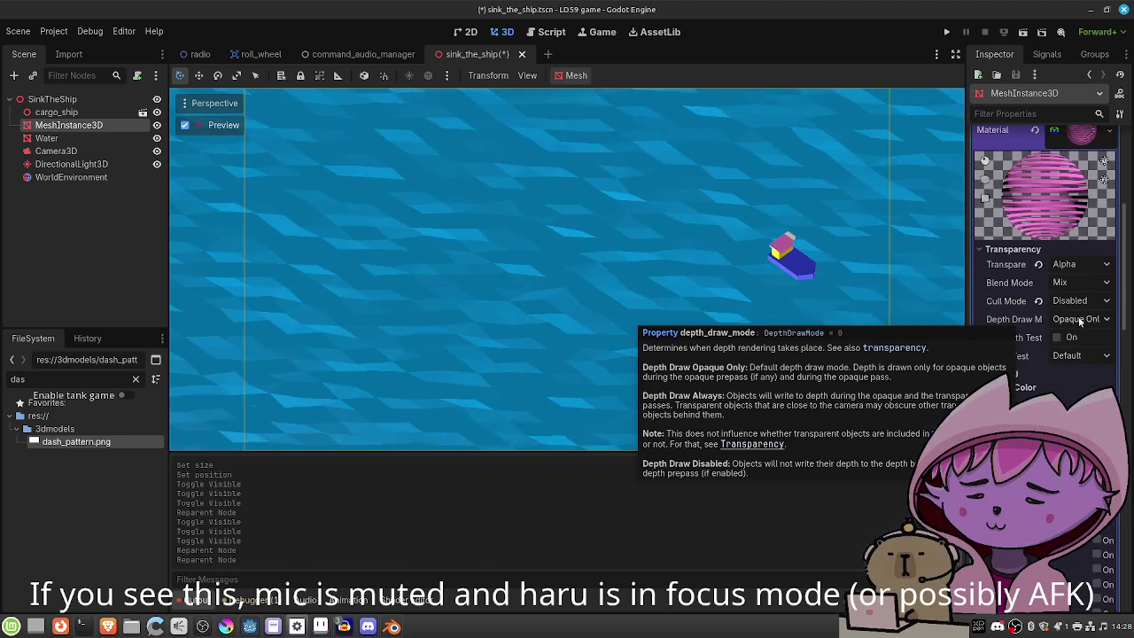
{"action": "left_click", "coordinate": [1080, 320]}
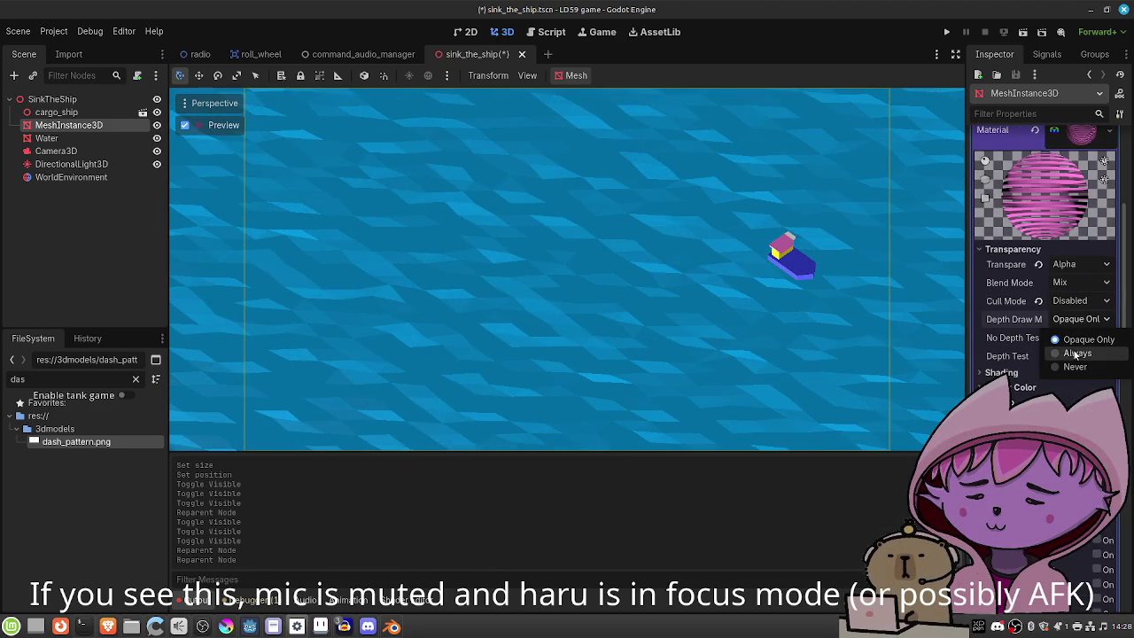
{"action": "left_click", "coordinate": [1076, 353]}
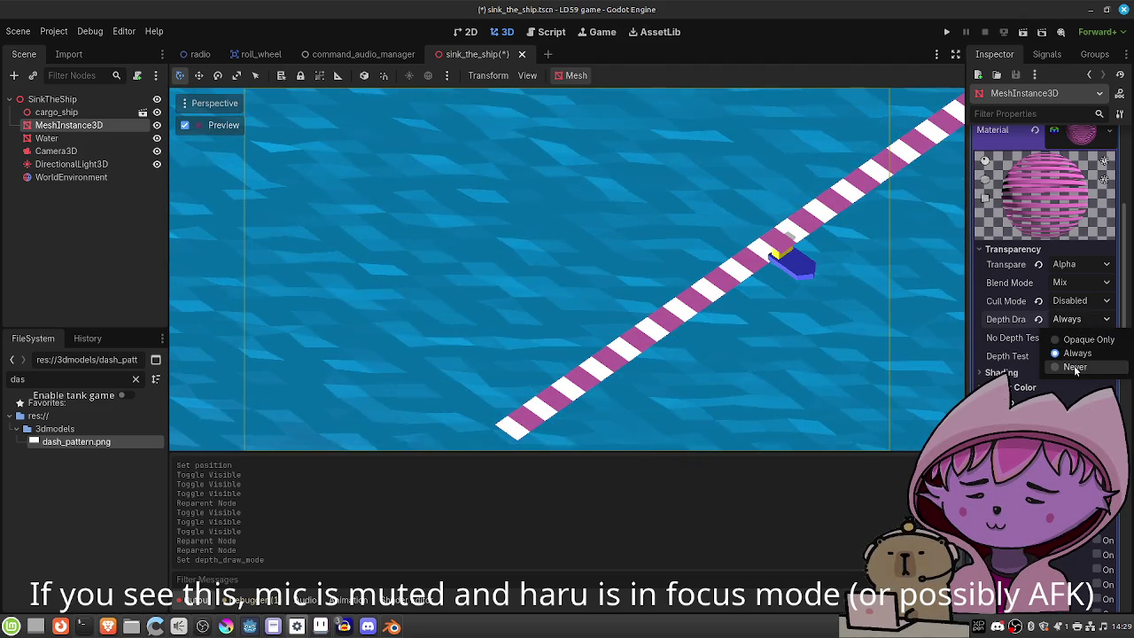
{"action": "left_click", "coordinate": [1074, 365]}
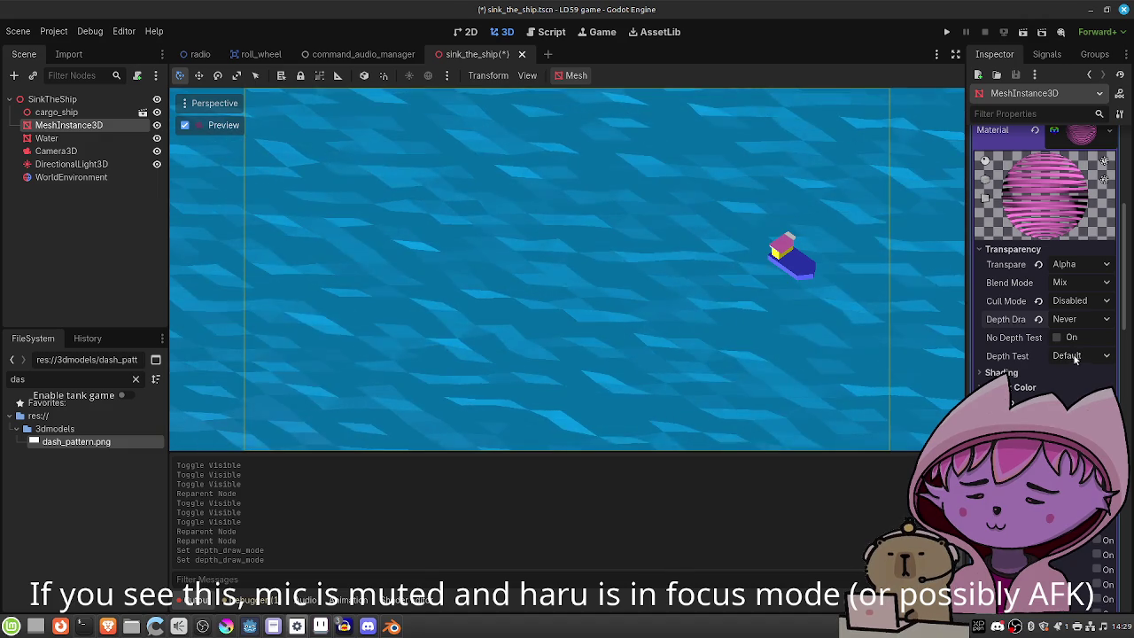
{"action": "left_click", "coordinate": [1074, 356]}
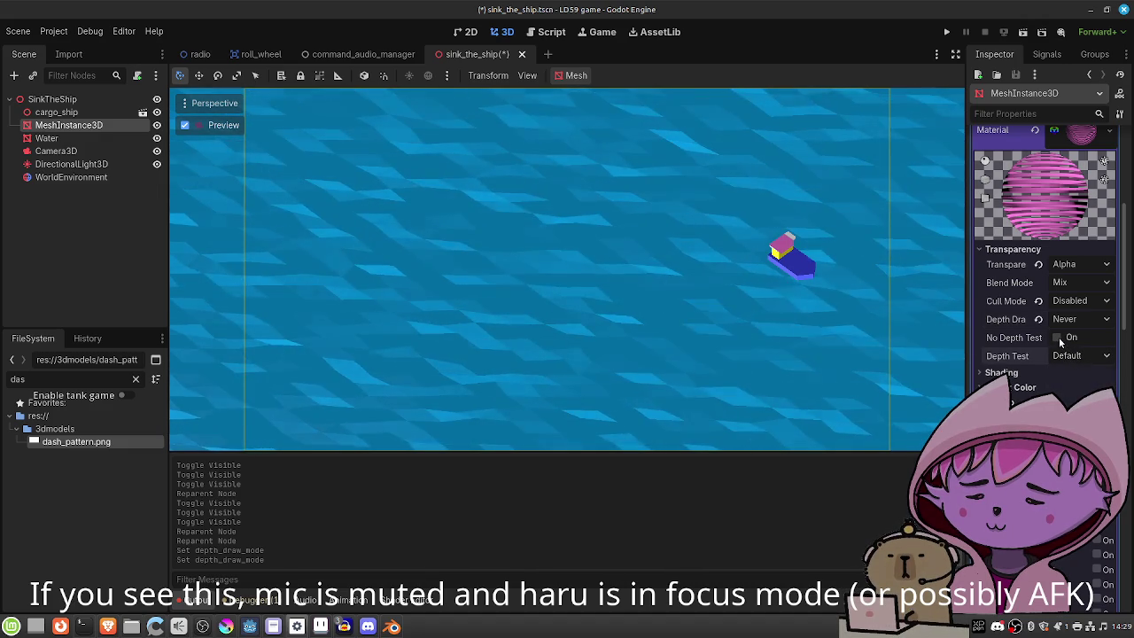
{"action": "left_click", "coordinate": [1057, 338]}
{"action": "left_click", "coordinate": [1058, 338]}
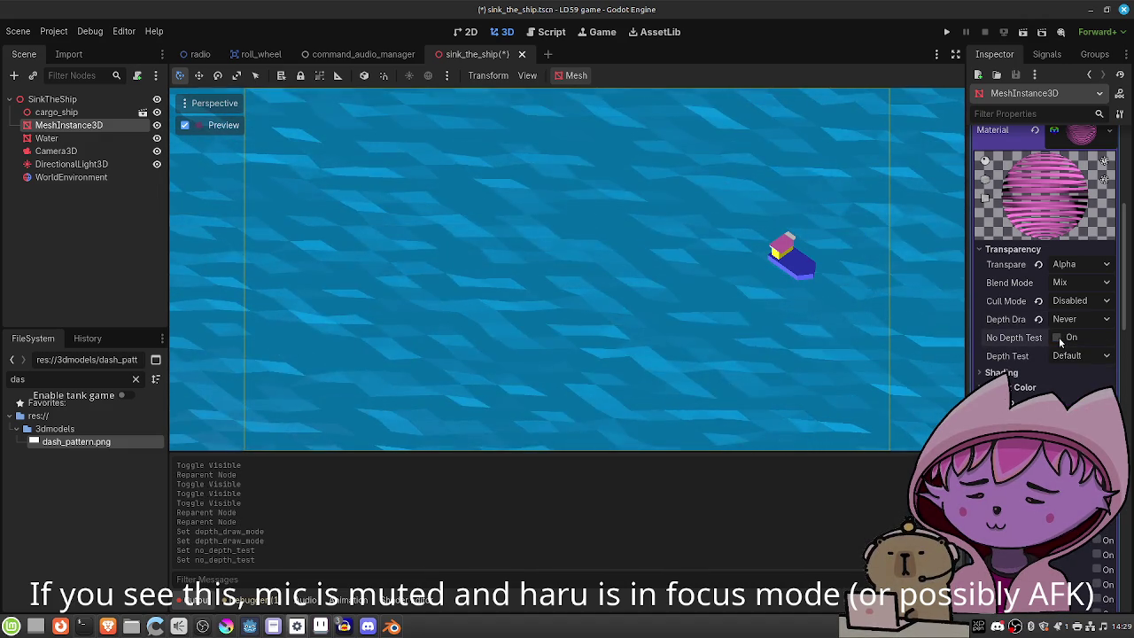
Test Add blending and disabled transparency, then restore Mix blending and Alpha transparency.
{"action": "left_click", "coordinate": [1074, 282]}
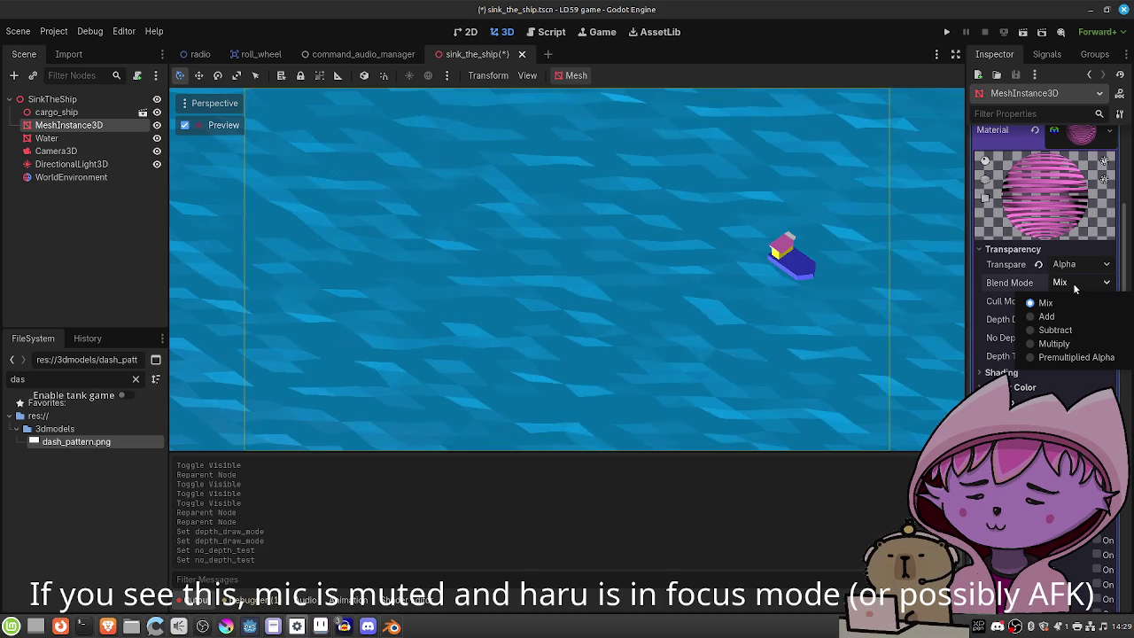
{"action": "left_click", "coordinate": [1074, 286]}
{"action": "left_click", "coordinate": [1073, 283]}
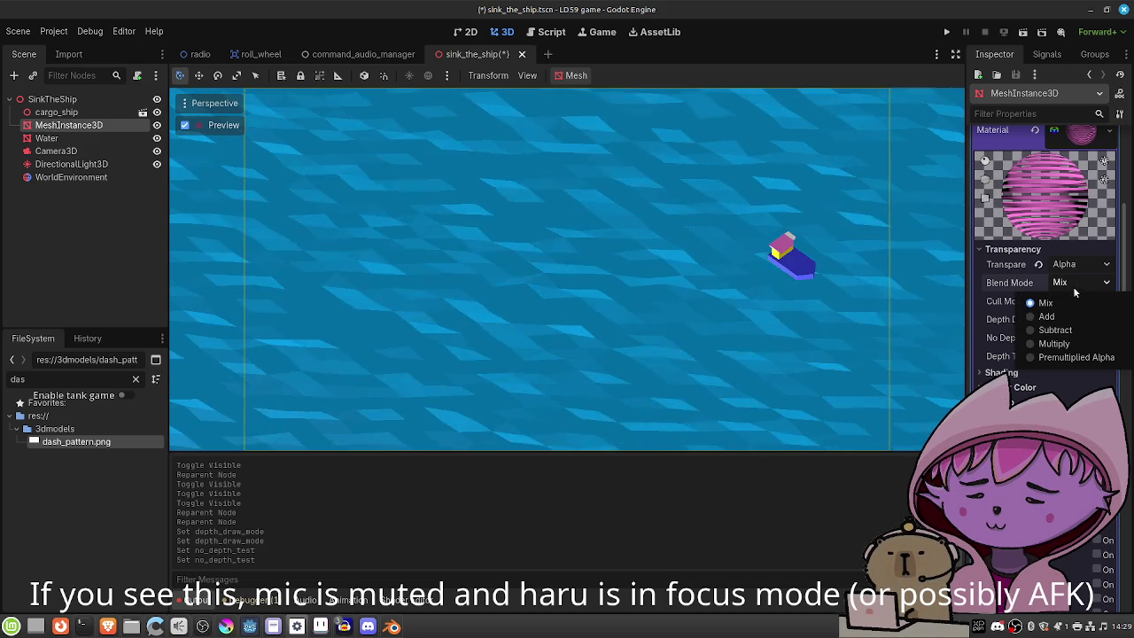
{"action": "left_click", "coordinate": [1062, 319]}
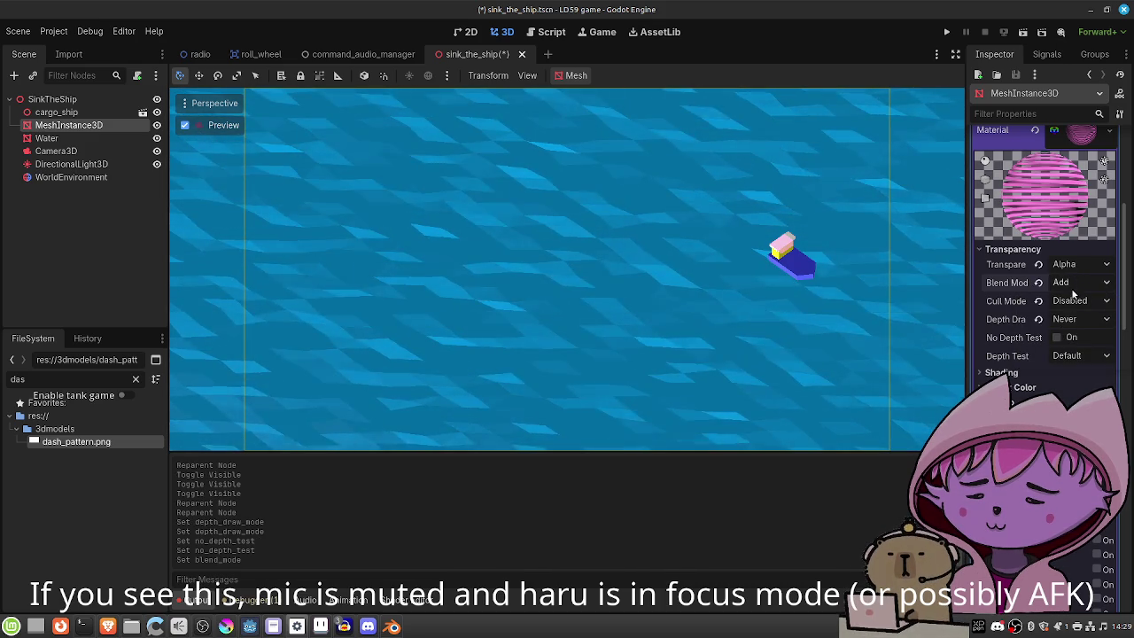
{"action": "left_click", "coordinate": [1069, 284]}
{"action": "left_click", "coordinate": [1069, 303]}
{"action": "left_click", "coordinate": [1079, 264]}
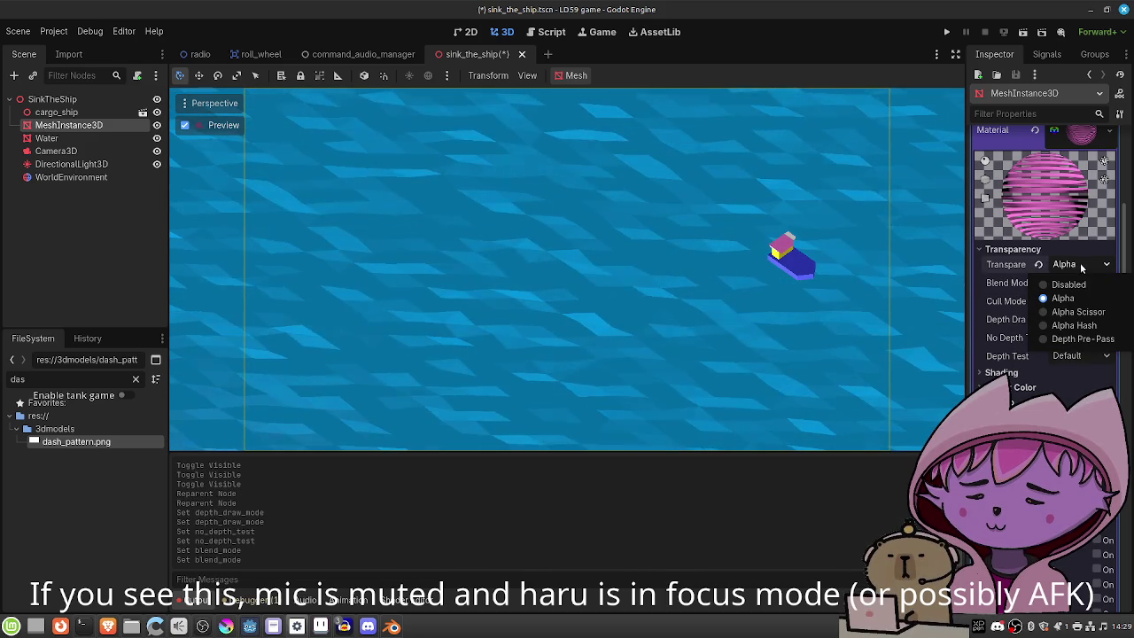
{"action": "left_click", "coordinate": [1078, 285]}
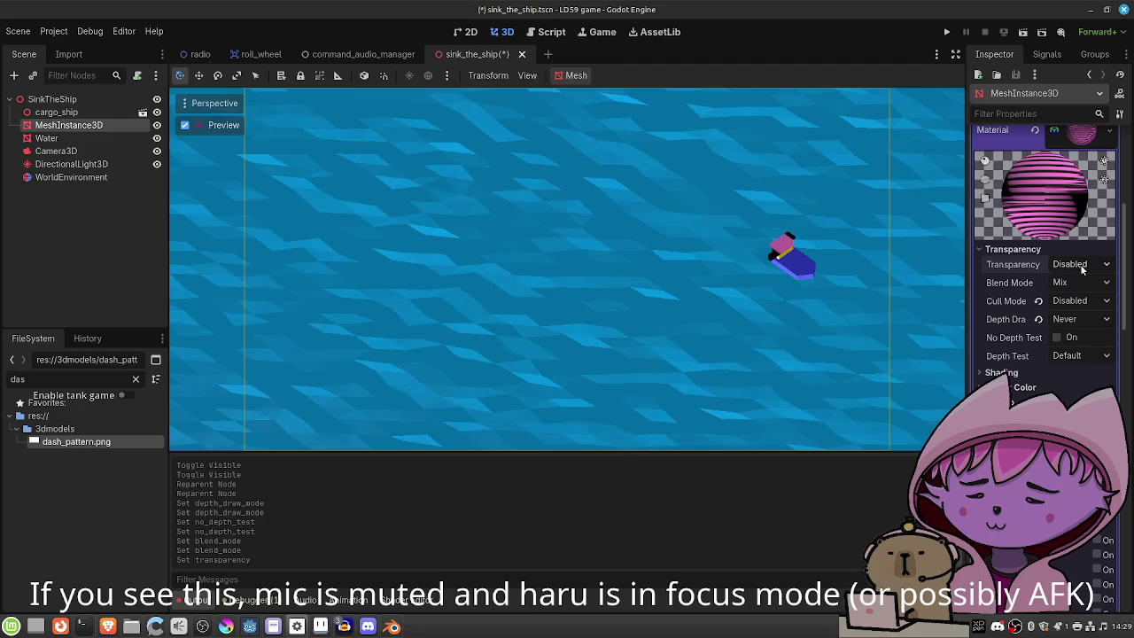
{"action": "left_click", "coordinate": [1080, 266]}
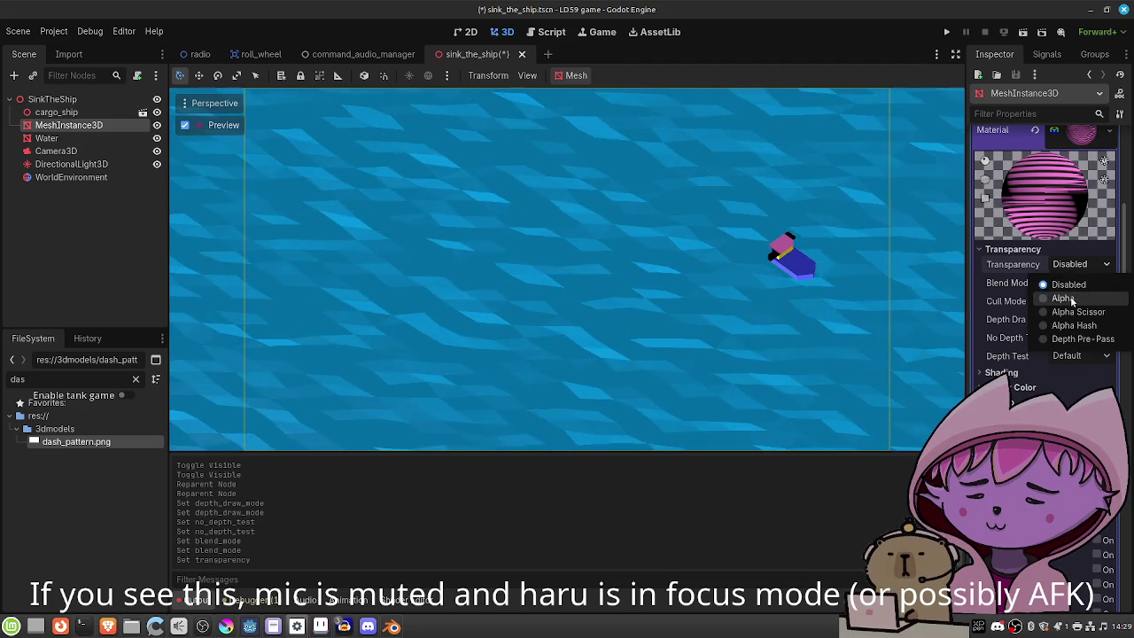
{"action": "left_click", "coordinate": [1070, 300]}
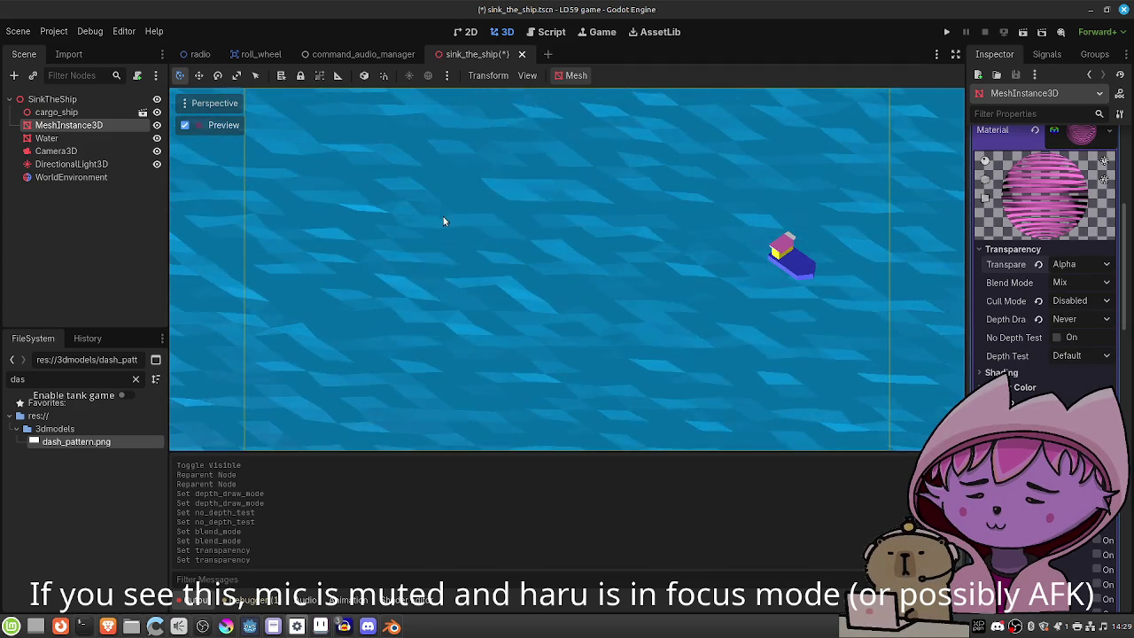
Set Depth Draw Mode to Always after trying Opaque Only, keeping the Default depth test.
{"action": "left_click", "coordinate": [1073, 319]}
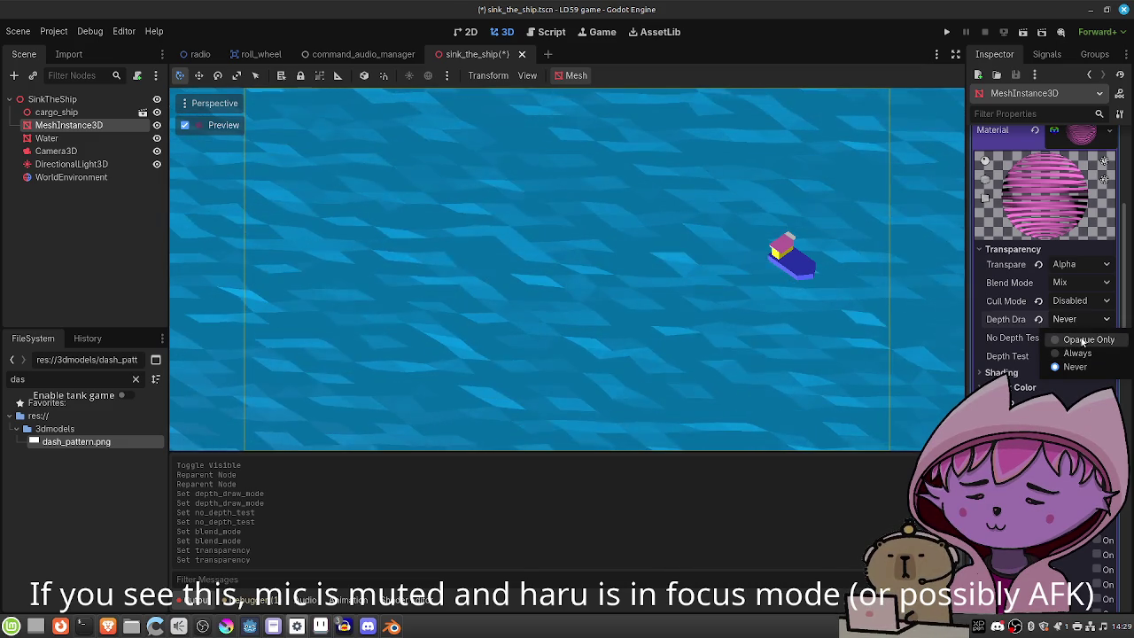
{"action": "left_click", "coordinate": [1082, 339]}
{"action": "left_click", "coordinate": [1080, 319]}
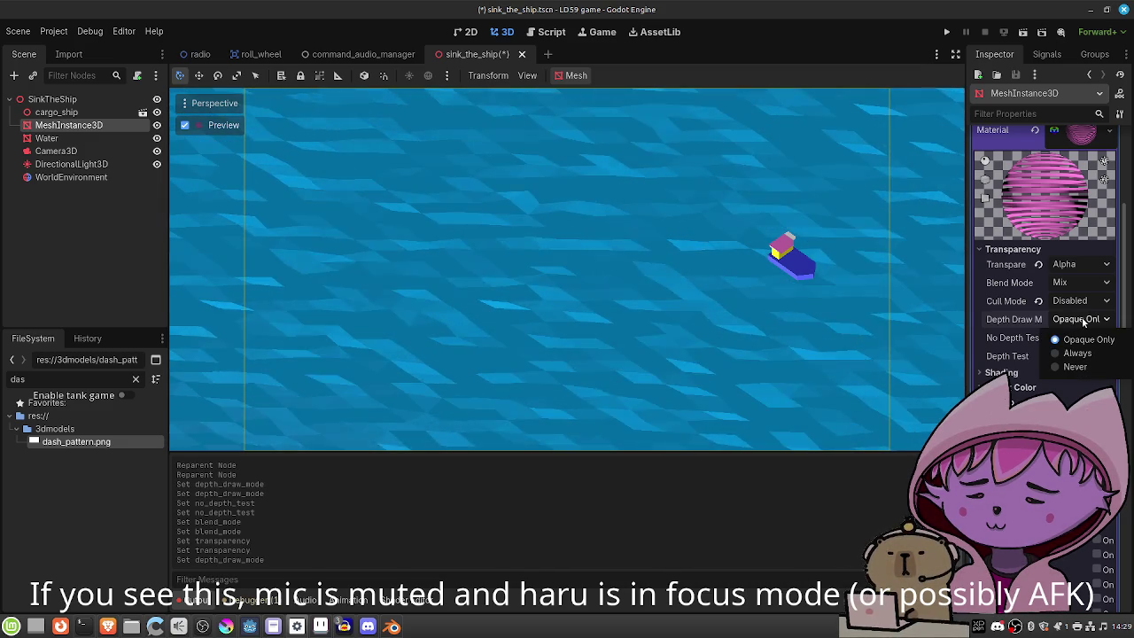
{"action": "left_click", "coordinate": [1077, 352]}
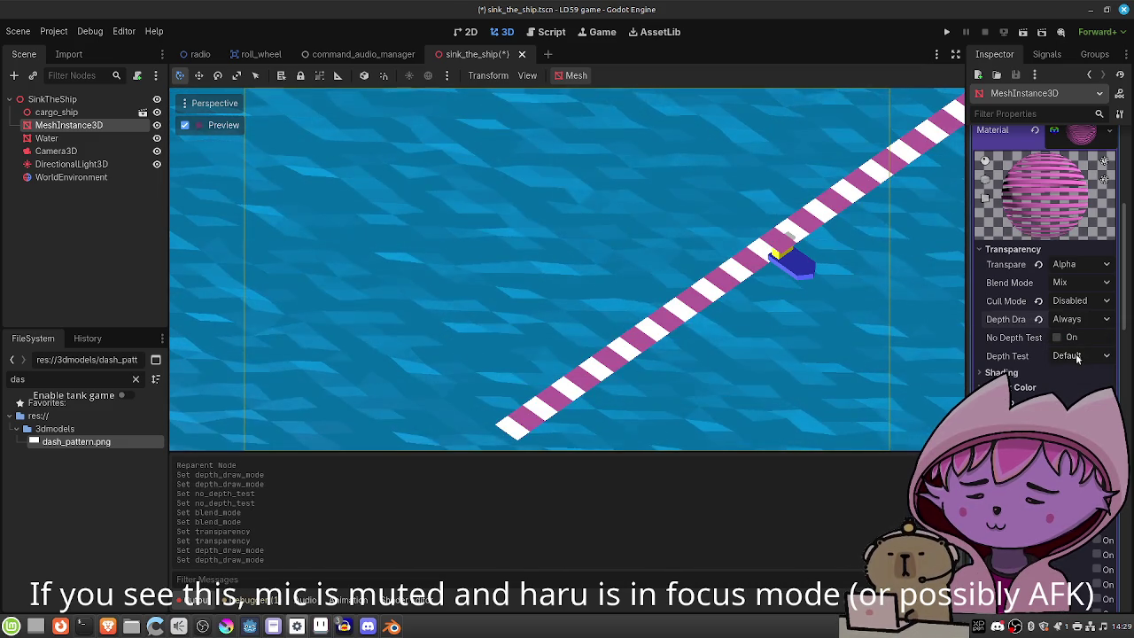
{"action": "left_click", "coordinate": [1077, 355]}
{"action": "left_click", "coordinate": [1080, 372]}
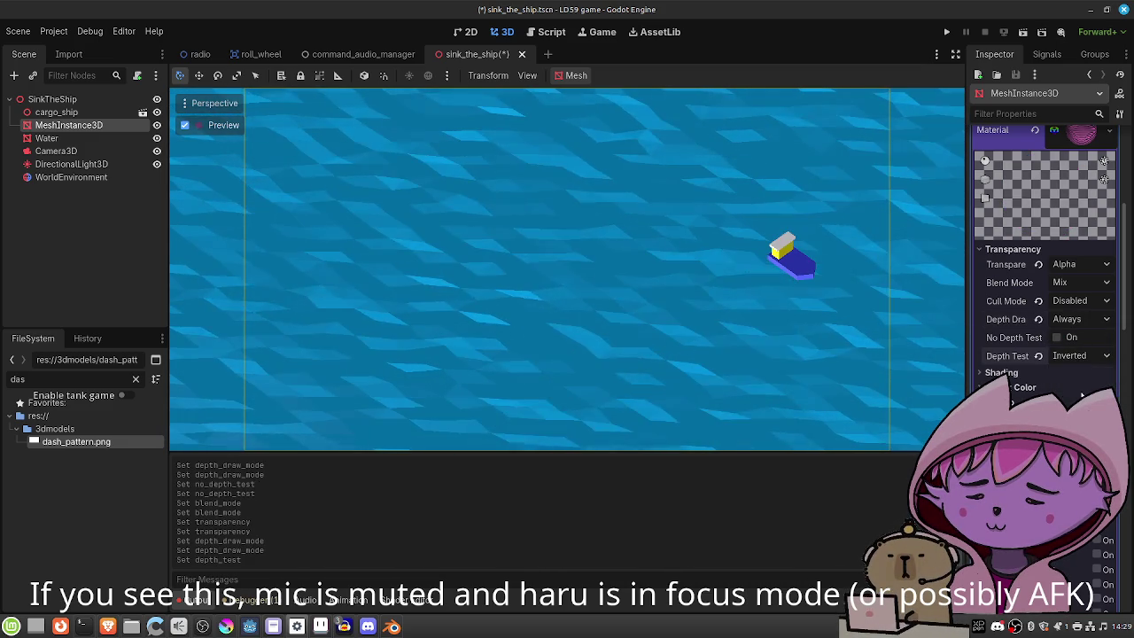
{"action": "left_click", "coordinate": [1077, 355]}
{"action": "left_click", "coordinate": [1078, 372]}
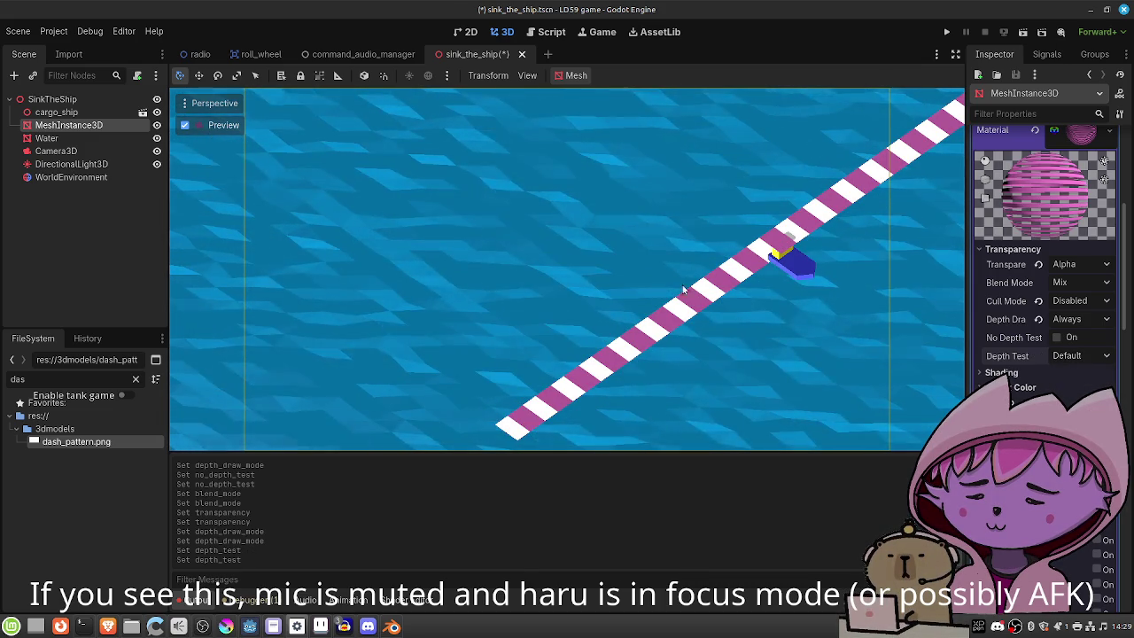
Switch Transparency to Alpha Scissor so the light gaps between pink dashes become see-through.
{"action": "left_click", "coordinate": [1089, 266]}
{"action": "left_click", "coordinate": [1080, 283]}
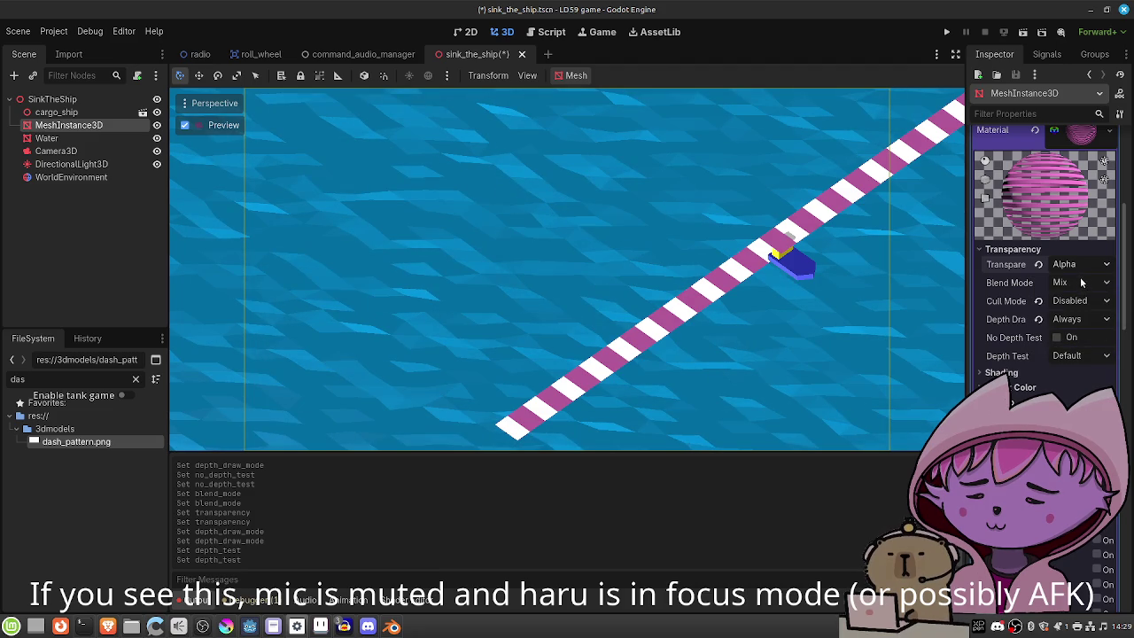
{"action": "left_click", "coordinate": [1081, 266]}
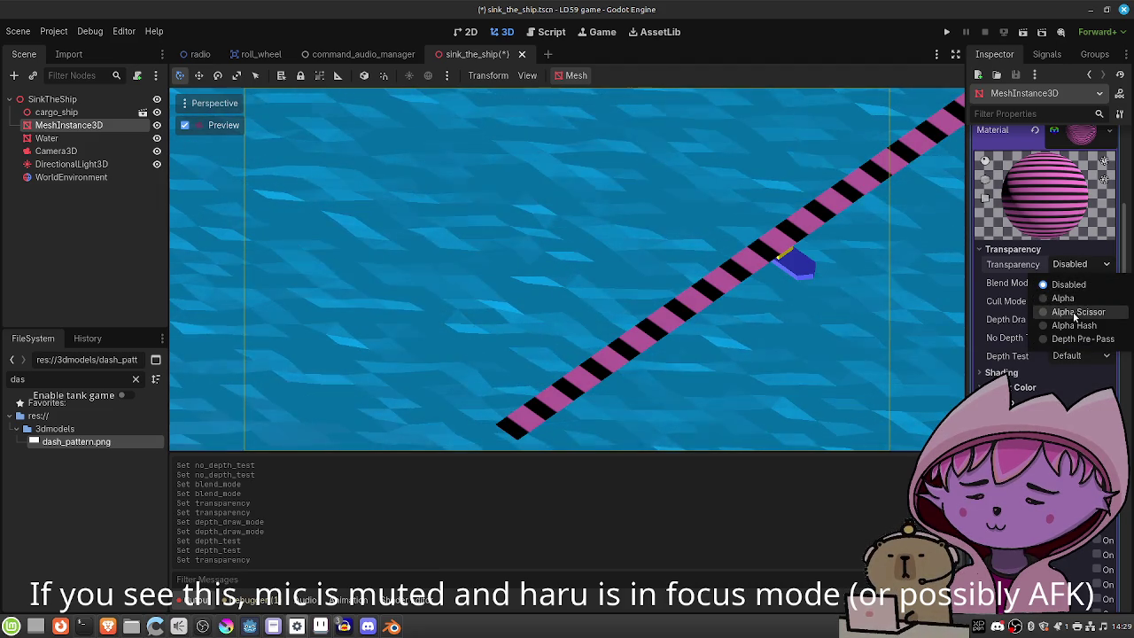
{"action": "key", "text": "Escape"}
{"action": "left_click", "coordinate": [1075, 302]}
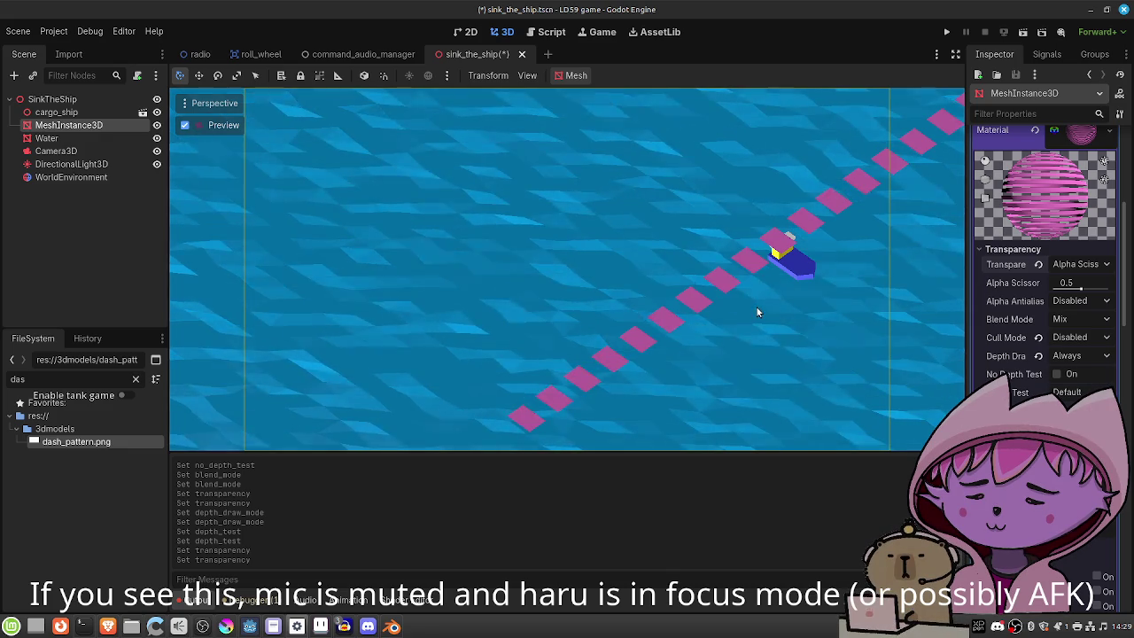
{"action": "scroll", "coordinate": [1067, 299], "scroll_direction": "up", "scroll_amount": 5}
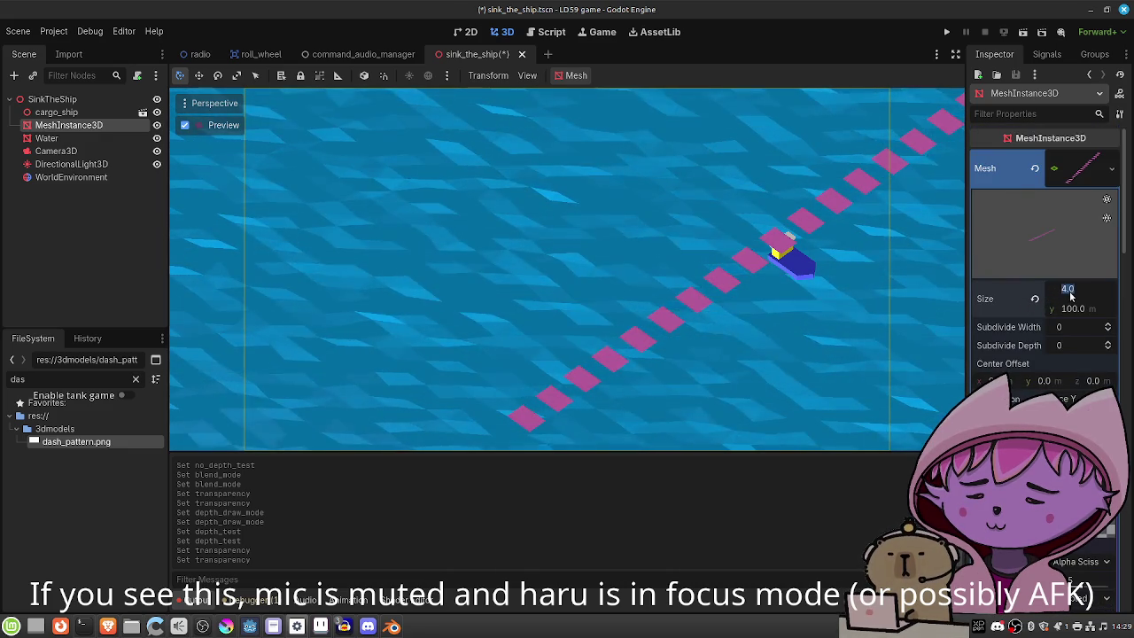
{"action": "type", "text": "1"}
Narrow the PlaneMesh Size x from 4.0 to 1.0 and select Camera3D.
{"action": "left_click_drag", "start_coordinate": [1068, 292], "coordinate": [1070, 298]}
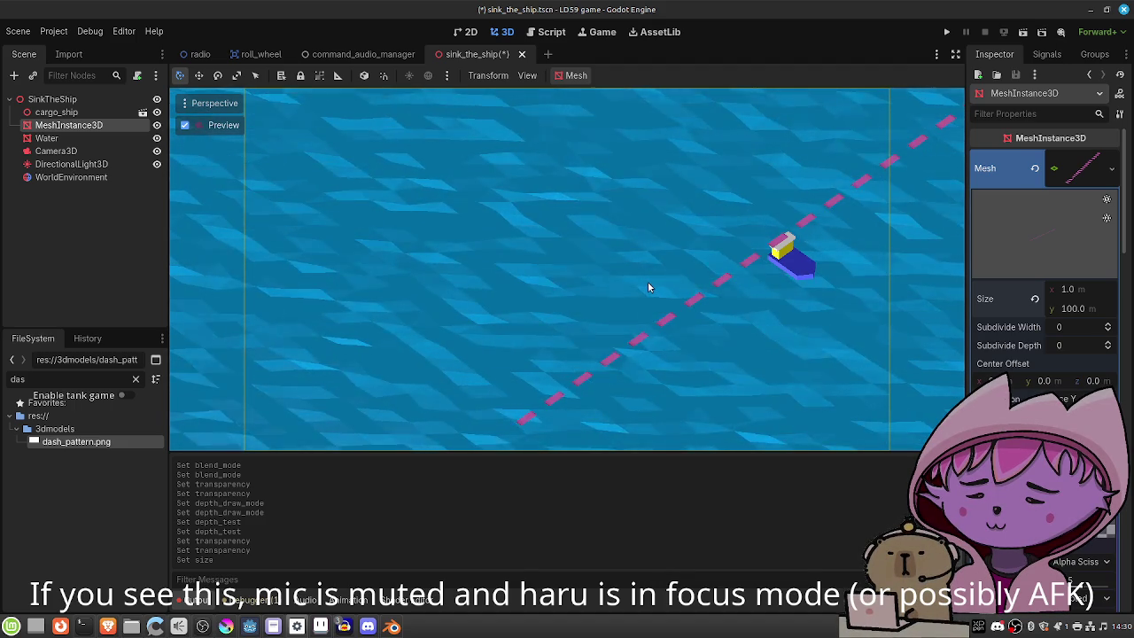
{"action": "left_click", "coordinate": [88, 152]}
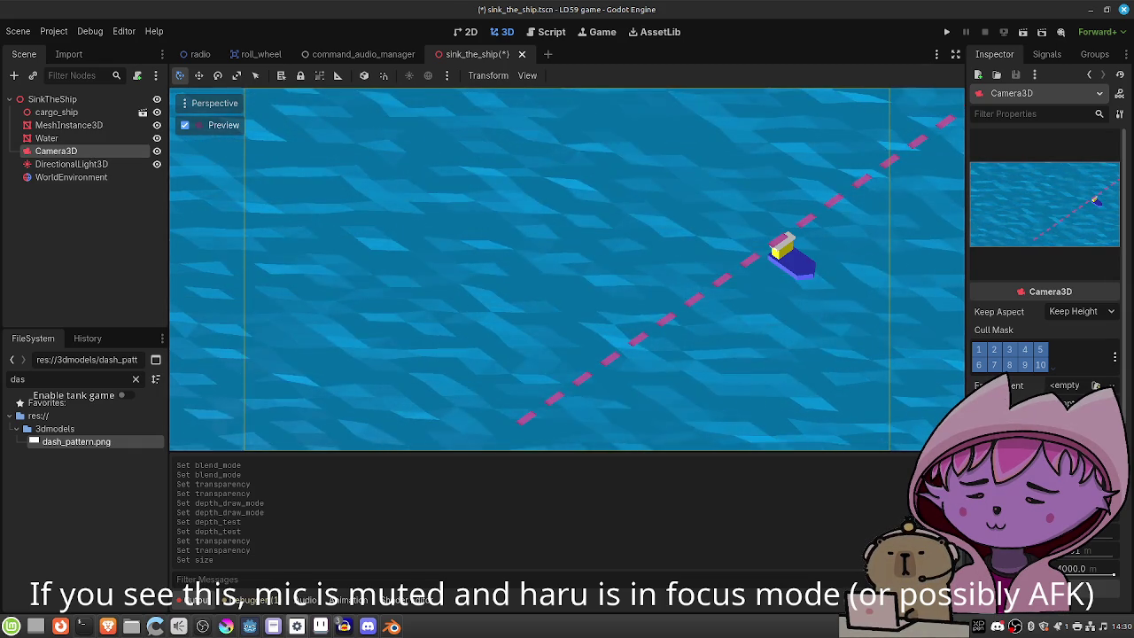
Select the Water node so lowpoly_water.gdshader appears in the shader editor.
{"action": "scroll", "coordinate": [1045, 230], "scroll_direction": "down", "scroll_amount": 2}
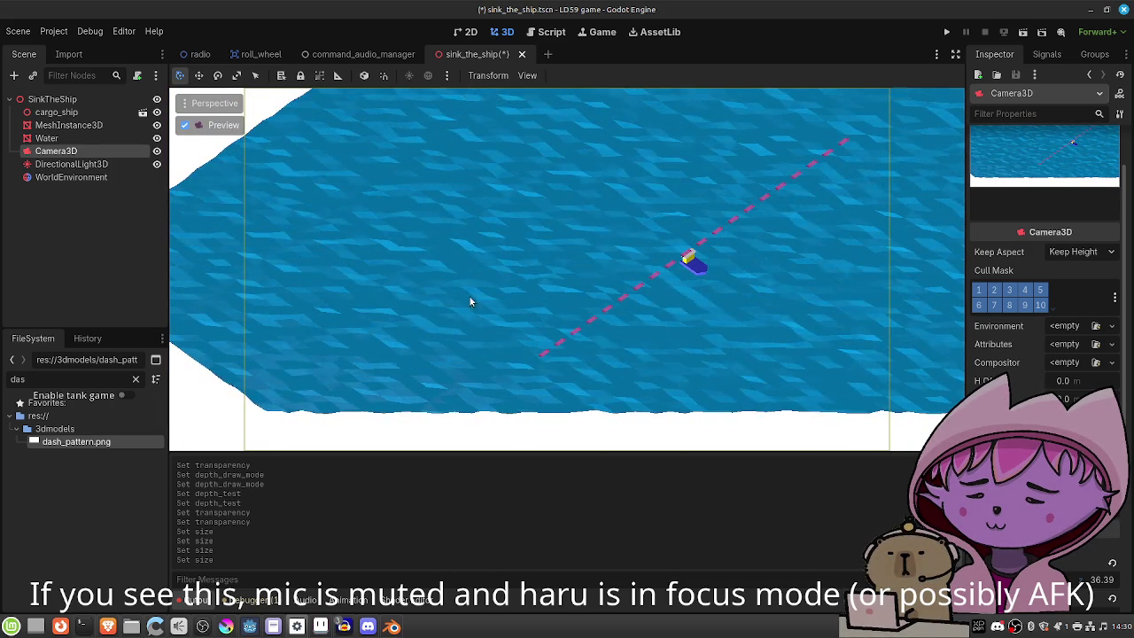
{"action": "left_click", "coordinate": [53, 138]}
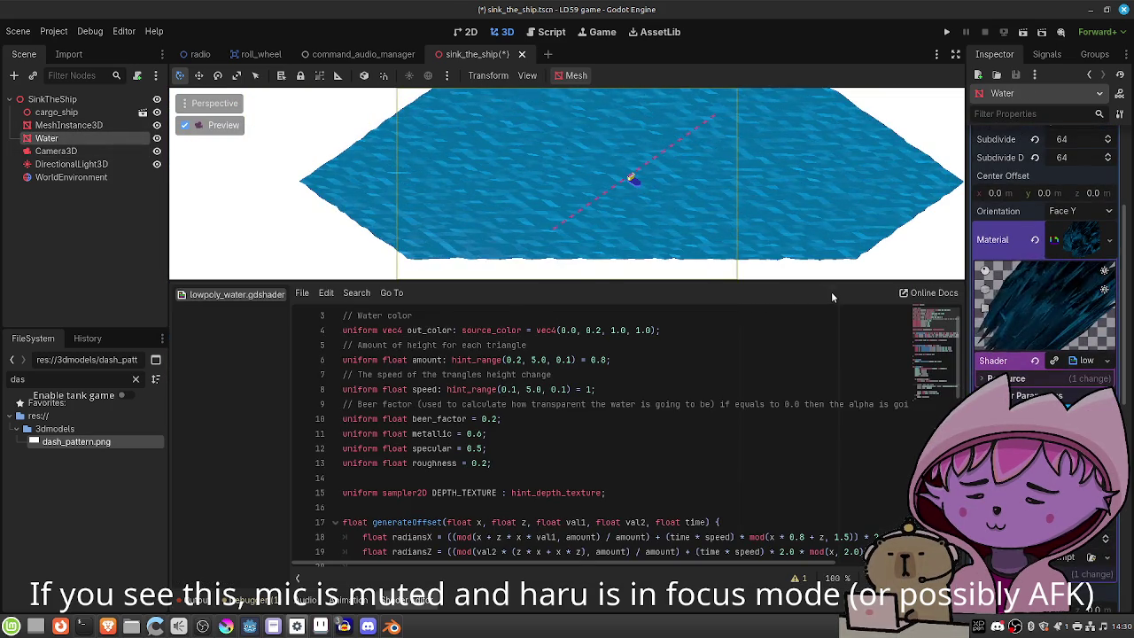
{"action": "scroll", "coordinate": [1045, 265], "scroll_direction": "down", "scroll_amount": 3}
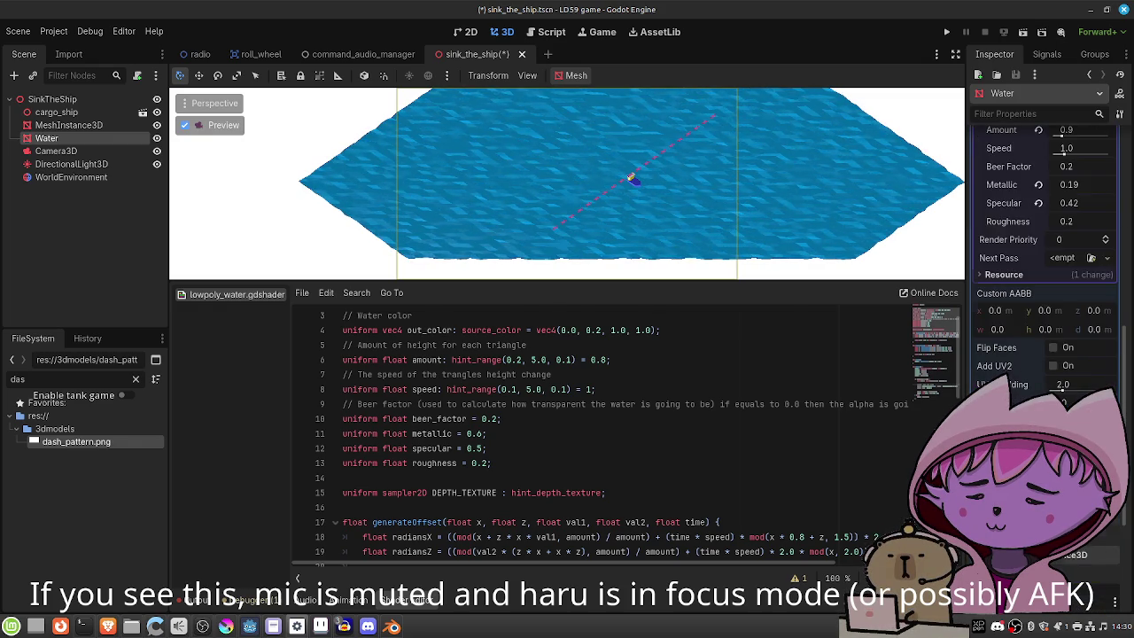
{"action": "scroll", "coordinate": [1045, 266], "scroll_direction": "down", "scroll_amount": 5}
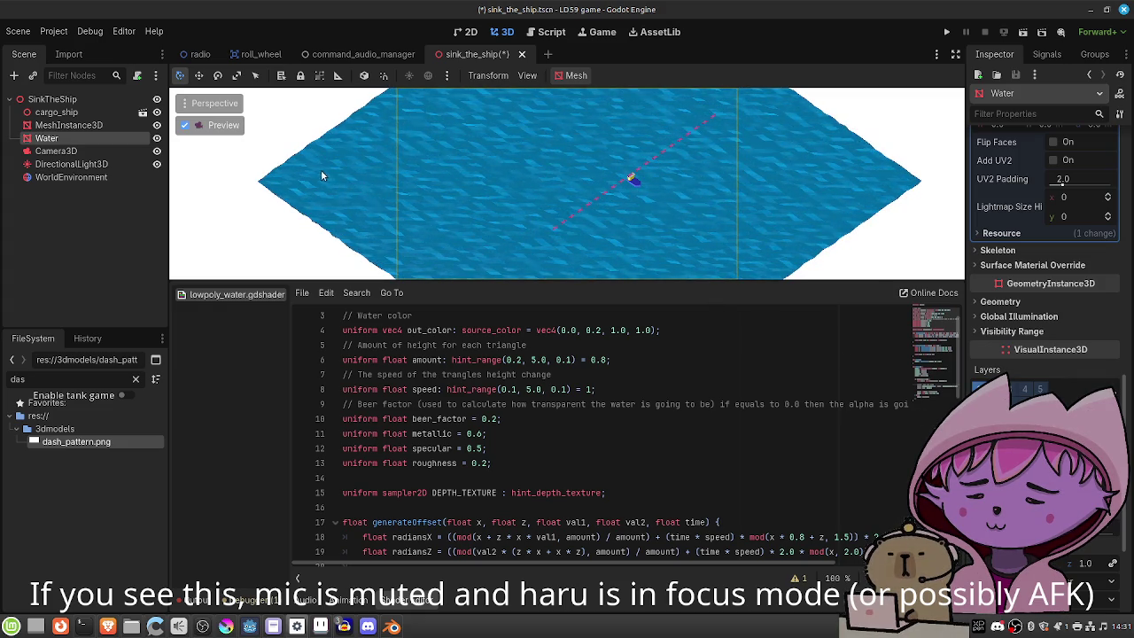
Save the scene, view it through Camera3D, and run a quick playtest.
{"action": "key", "text": "ctrl+s"}
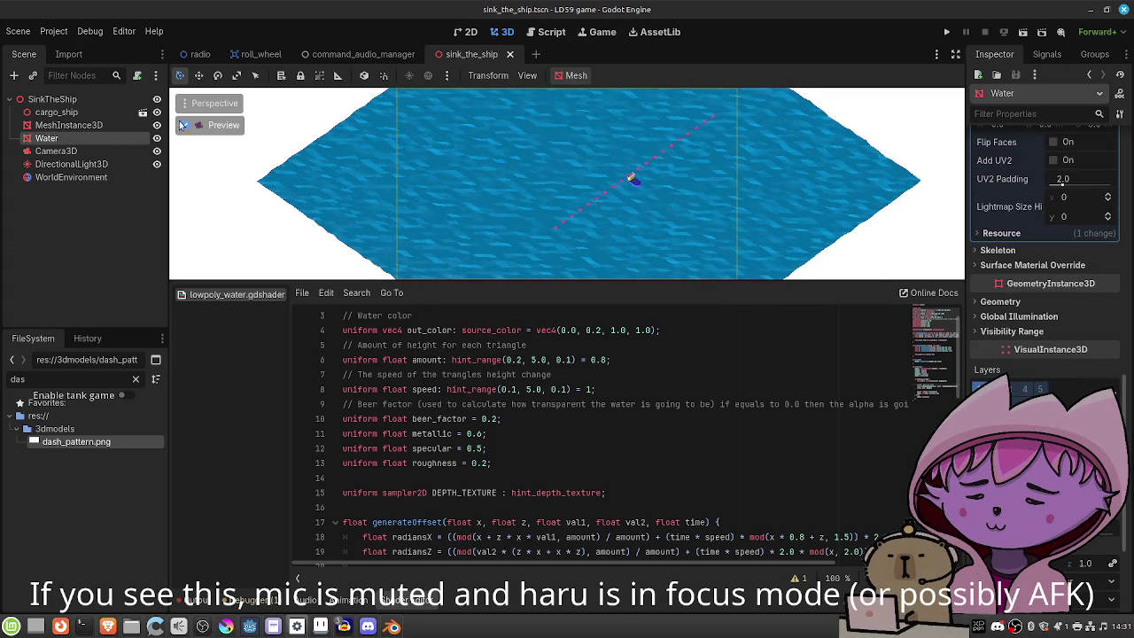
{"action": "left_click", "coordinate": [182, 126]}
{"action": "left_click", "coordinate": [185, 130]}
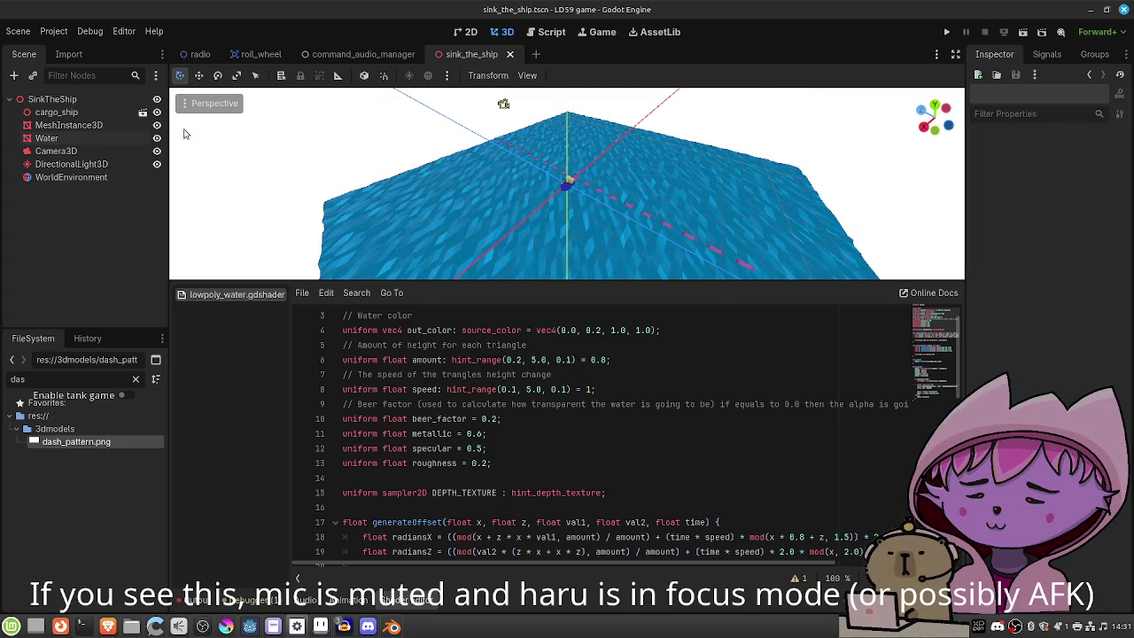
{"action": "left_click", "coordinate": [55, 151]}
{"action": "left_click", "coordinate": [185, 127]}
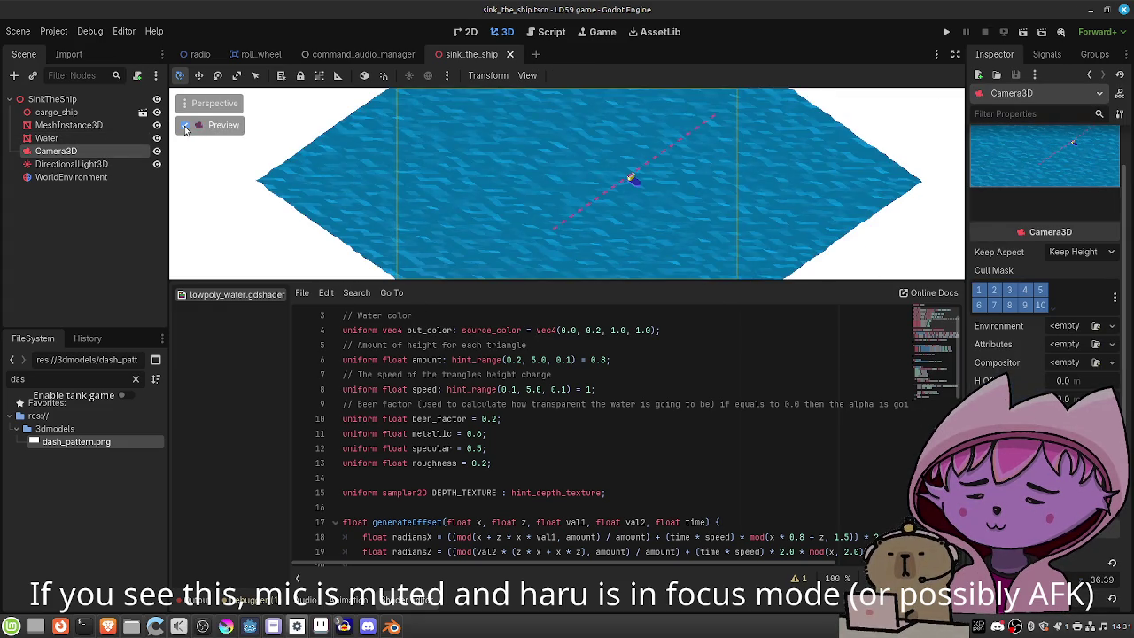
{"action": "left_click", "coordinate": [1022, 34]}
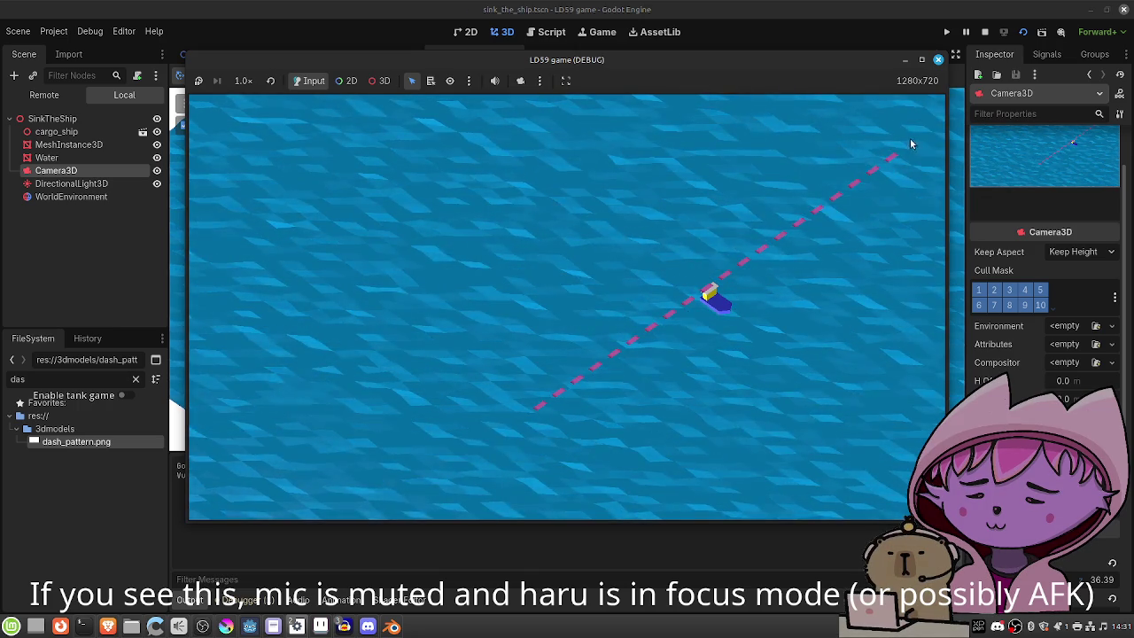
{"action": "left_click", "coordinate": [937, 61]}
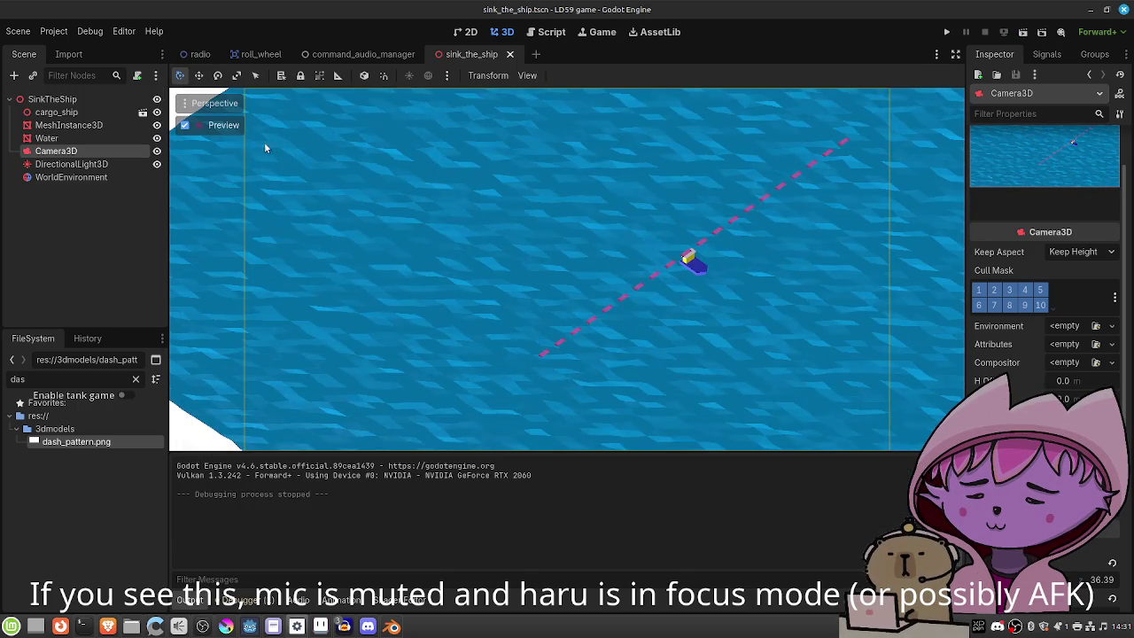
Set the dashed line mesh's Size y to 200 m.
{"action": "left_click", "coordinate": [69, 125]}
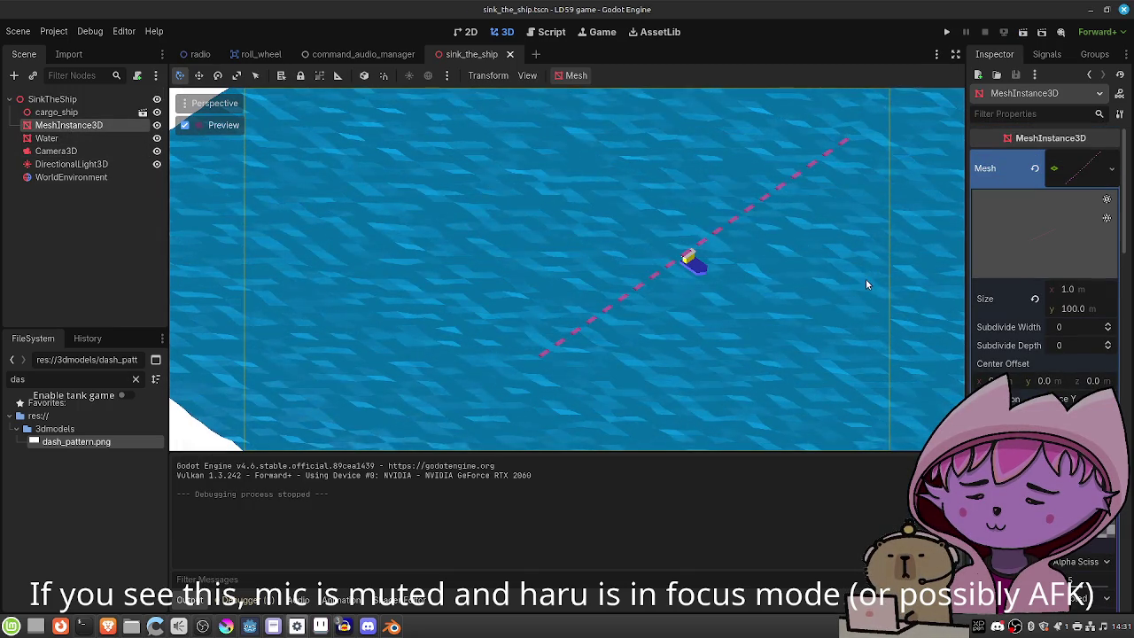
{"action": "left_click", "coordinate": [1066, 310]}
{"action": "type", "text": "200"}
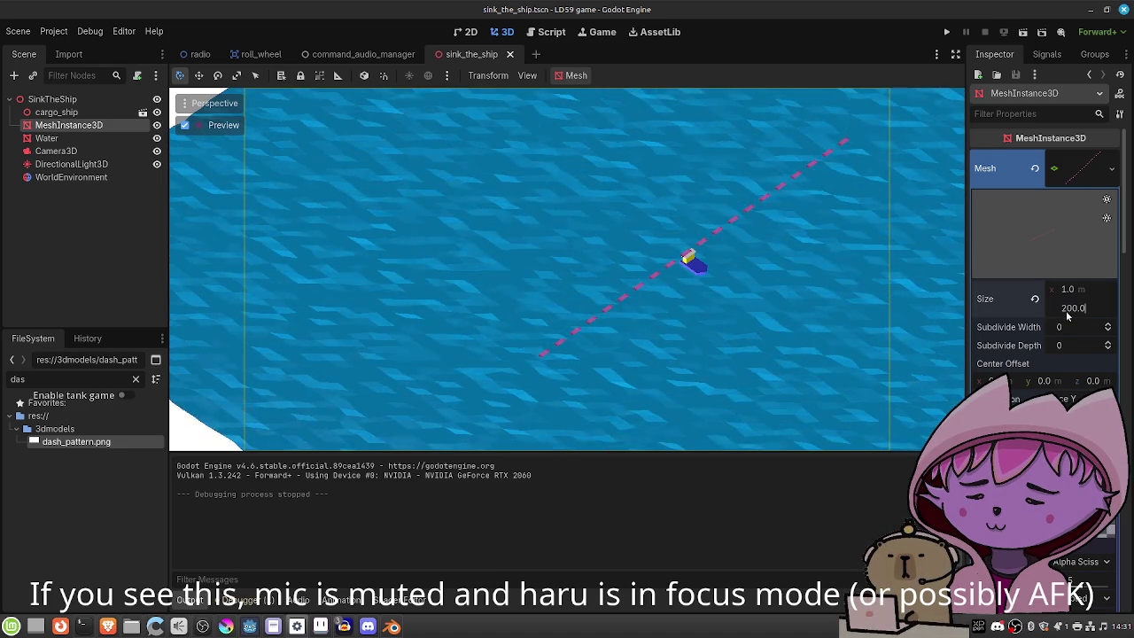
{"action": "key", "text": "Return"}
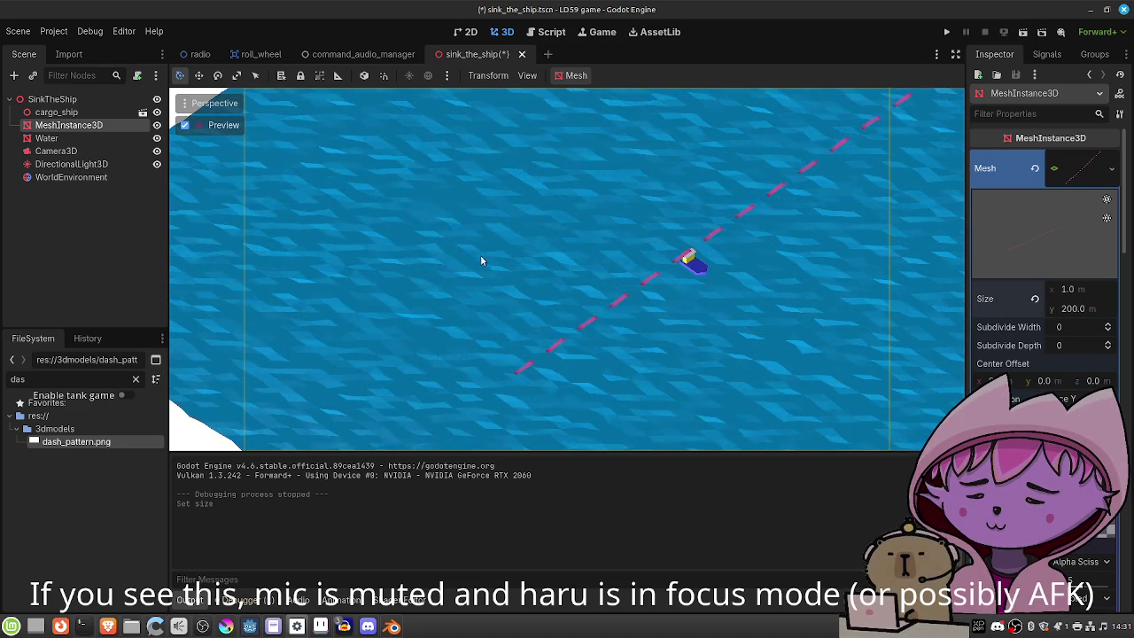
Leave the camera preview, orbit to look down on the water, and check the Water node.
{"action": "left_click", "coordinate": [210, 125]}
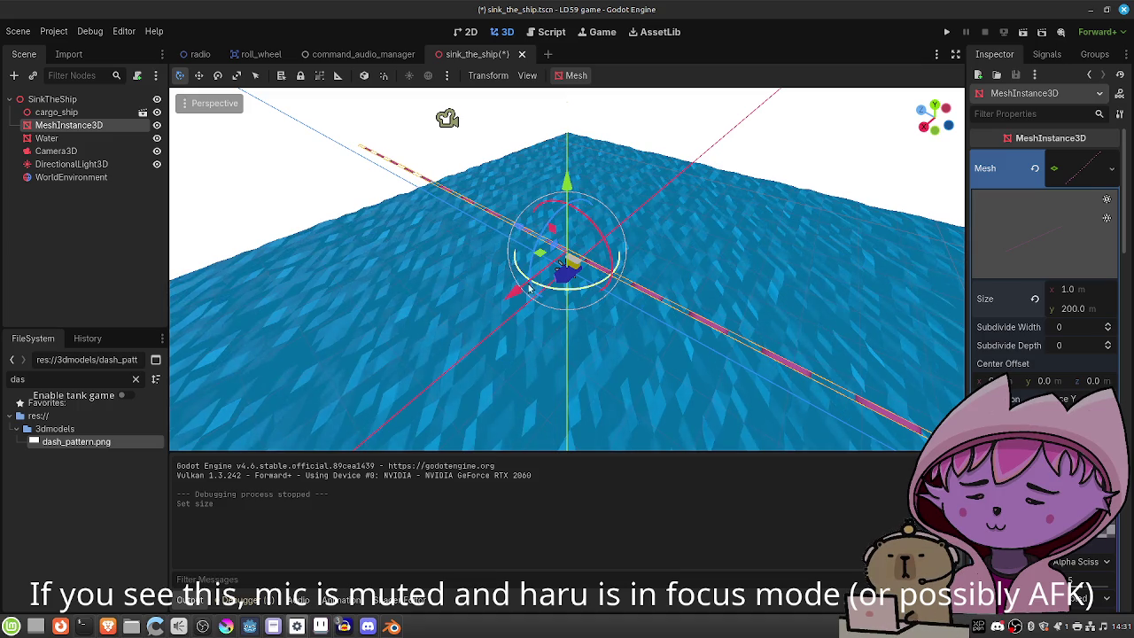
{"action": "scroll", "coordinate": [538, 353], "scroll_direction": "down", "scroll_amount": 5}
{"action": "scroll", "coordinate": [647, 378], "scroll_direction": "down", "scroll_amount": 10}
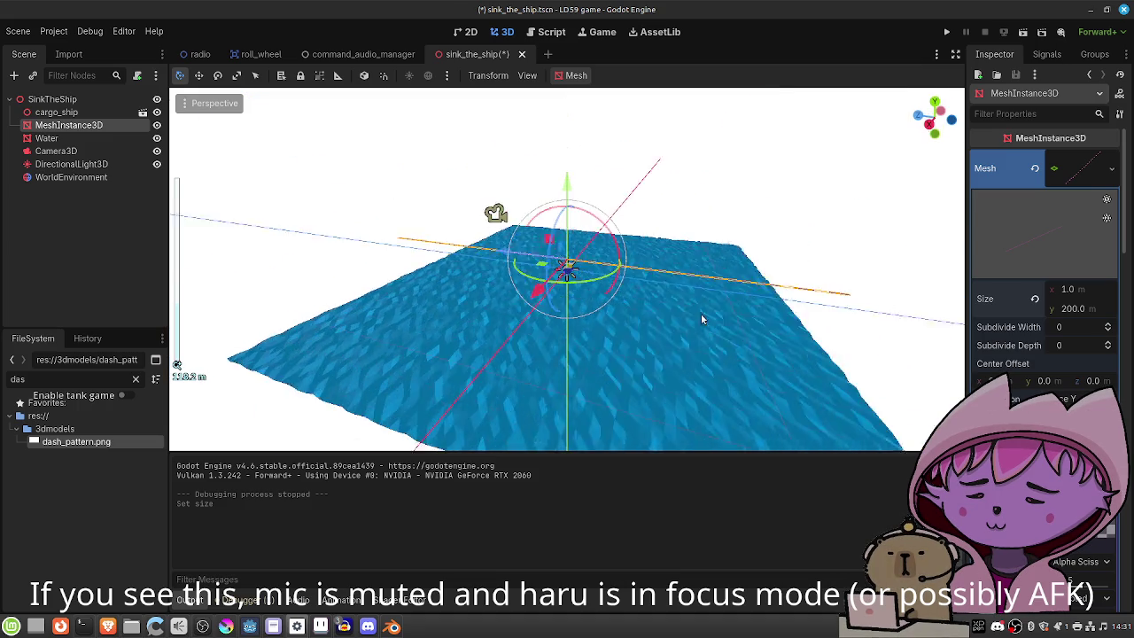
{"action": "scroll", "coordinate": [614, 295], "scroll_direction": "up", "scroll_amount": 15}
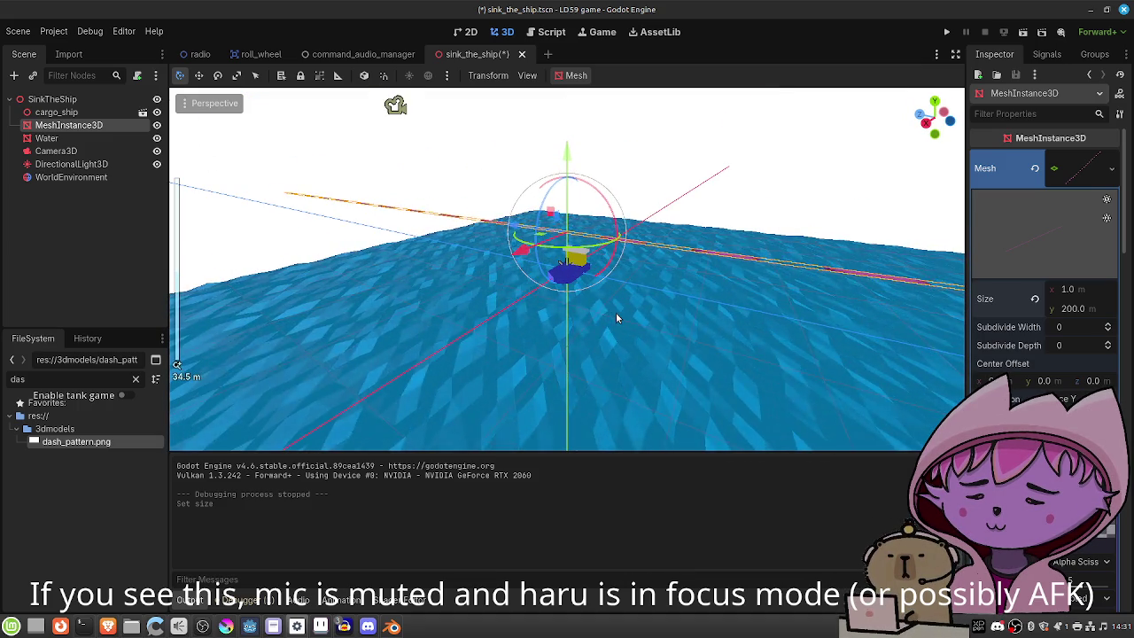
{"action": "scroll", "coordinate": [605, 321], "scroll_direction": "down", "scroll_amount": 5}
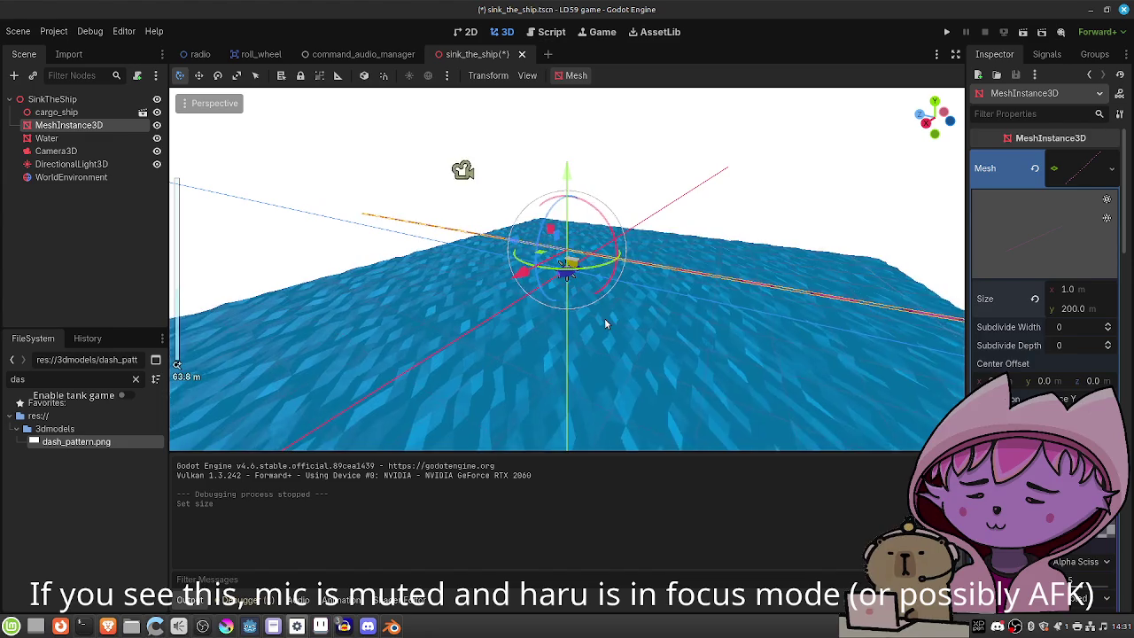
{"action": "left_click_drag", "start_coordinate": [623, 288], "coordinate": [601, 353]}
{"action": "scroll", "coordinate": [600, 343], "scroll_direction": "down", "scroll_amount": 5}
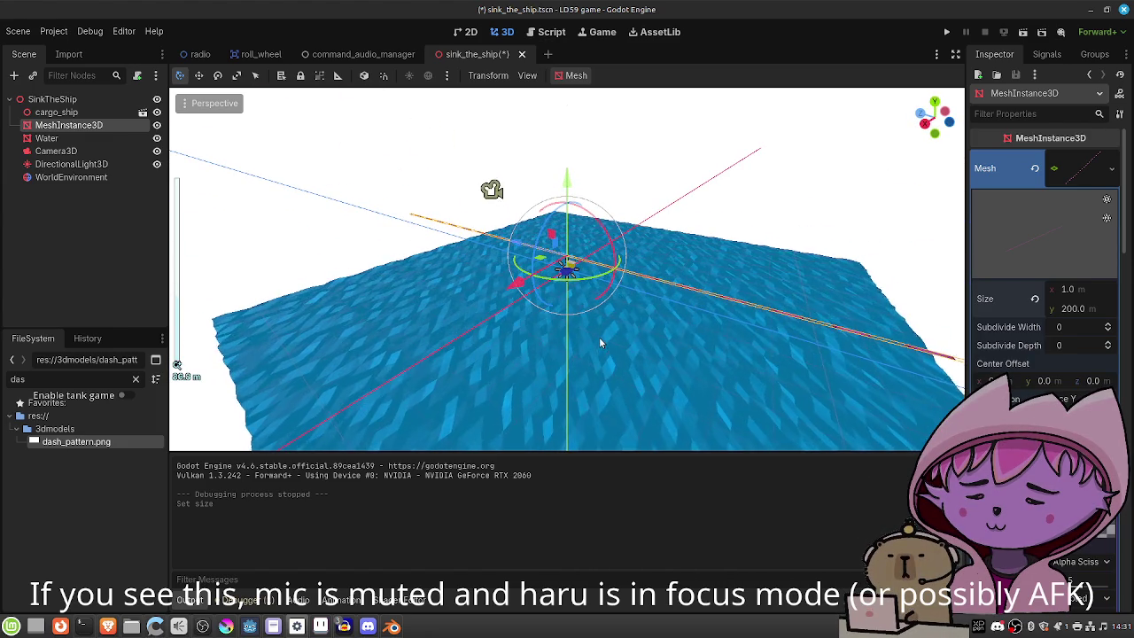
{"action": "left_click", "coordinate": [78, 139]}
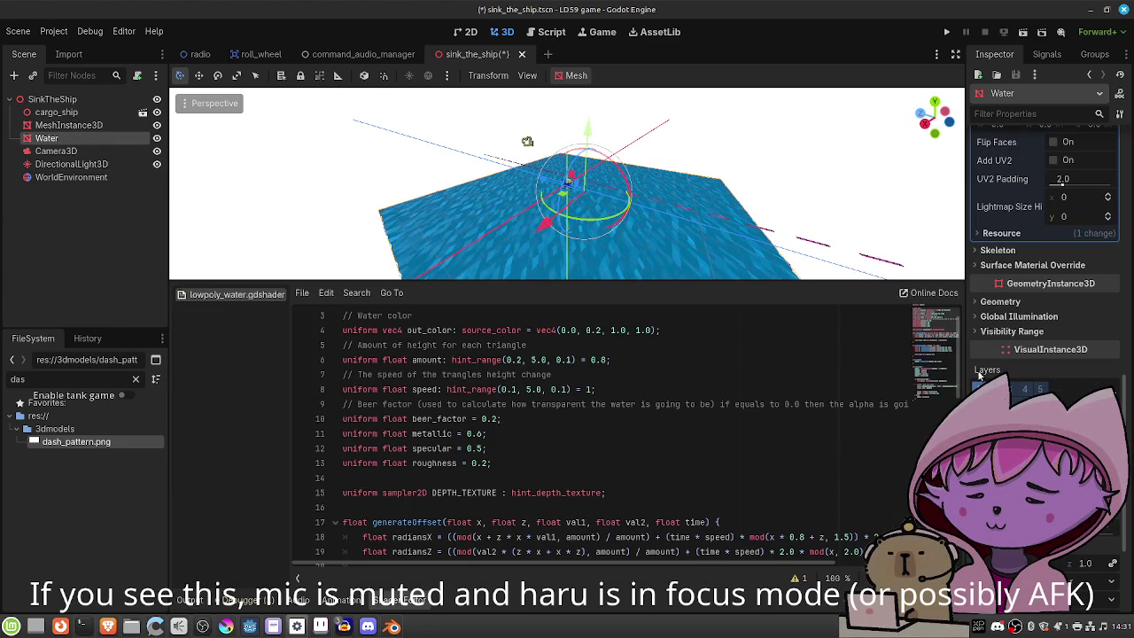
{"action": "scroll", "coordinate": [1061, 181], "scroll_direction": "down", "scroll_amount": 3}
{"action": "scroll", "coordinate": [1045, 266], "scroll_direction": "up", "scroll_amount": 2}
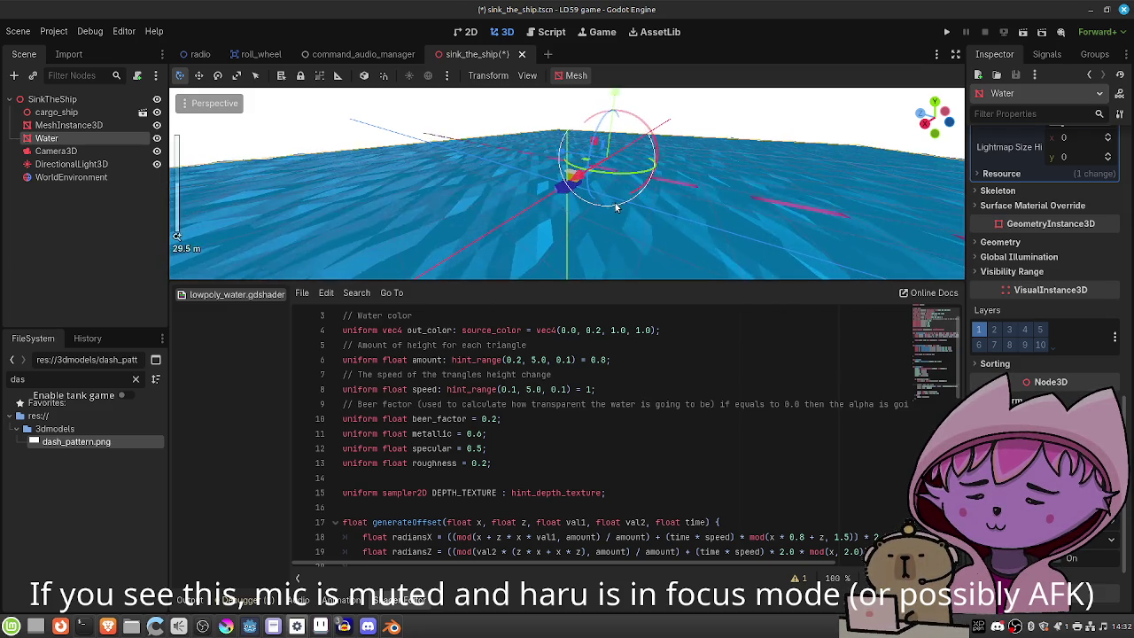
Set the dashed line's Position y to 0.5 m and preview through Camera3D again.
{"action": "left_click", "coordinate": [98, 125]}
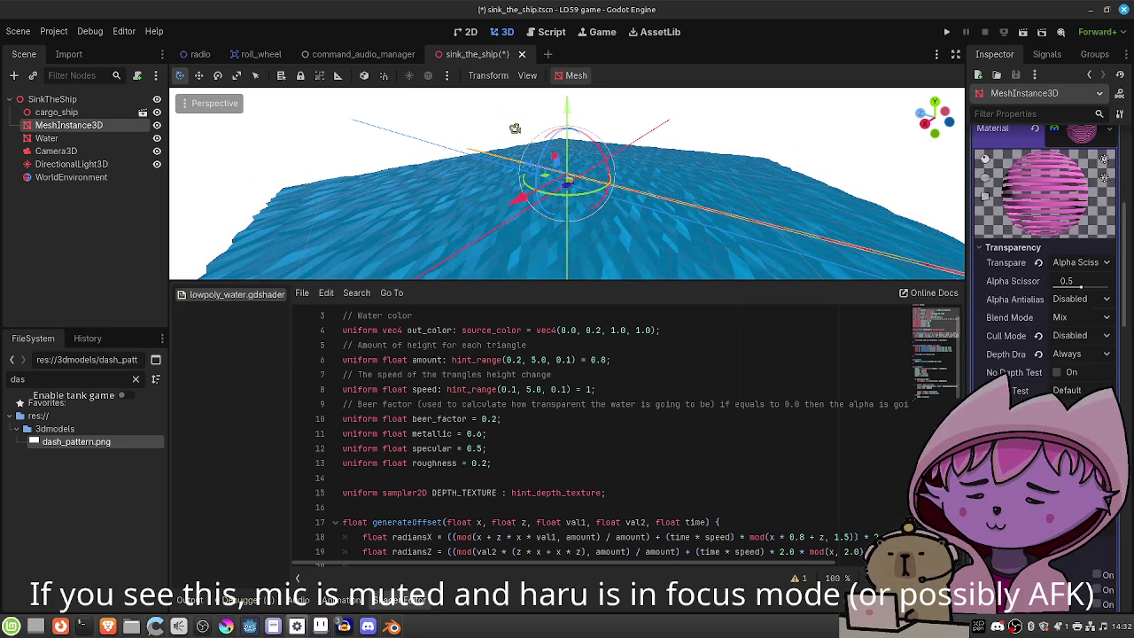
{"action": "scroll", "coordinate": [1045, 248], "scroll_direction": "down", "scroll_amount": 10}
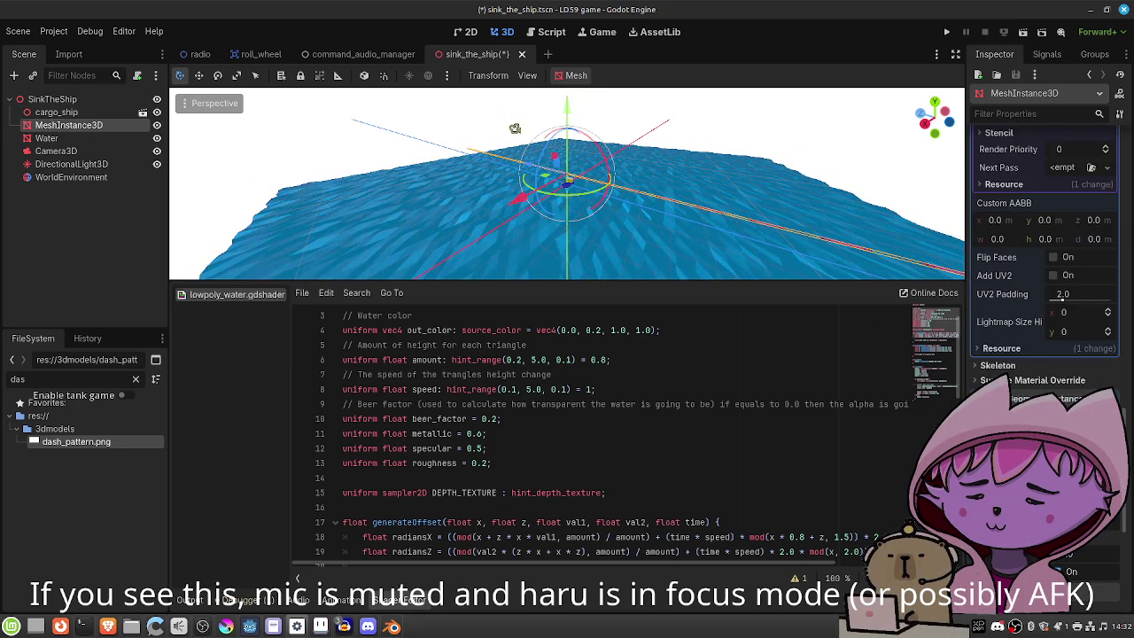
{"action": "scroll", "coordinate": [1045, 266], "scroll_direction": "down", "scroll_amount": 5}
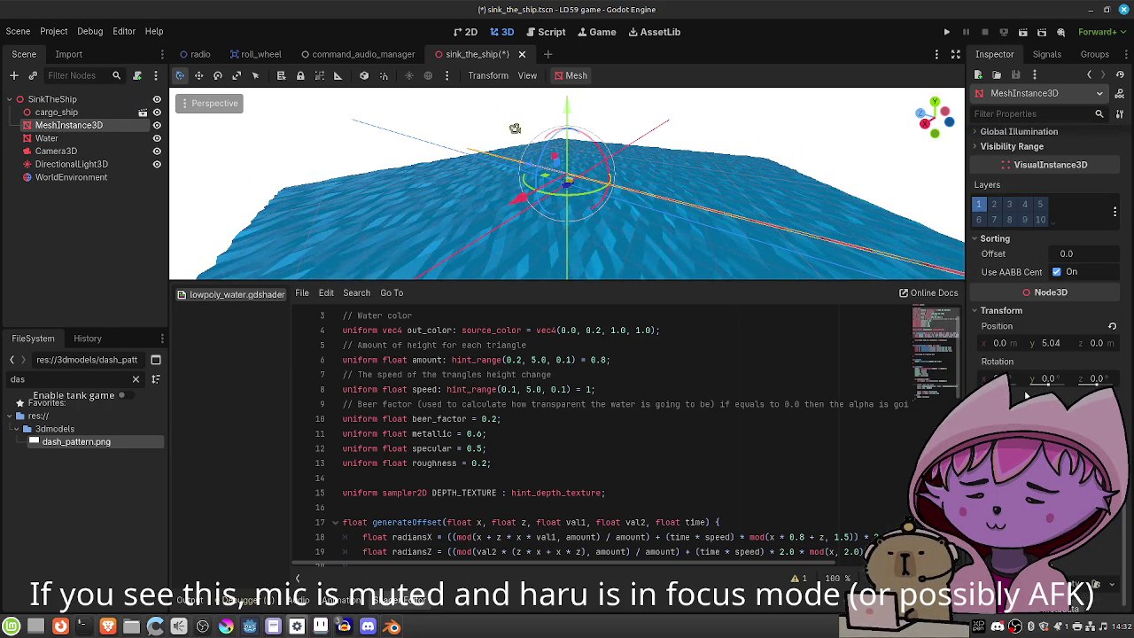
{"action": "type", "text": "0.5"}
{"action": "key", "text": "Return"}
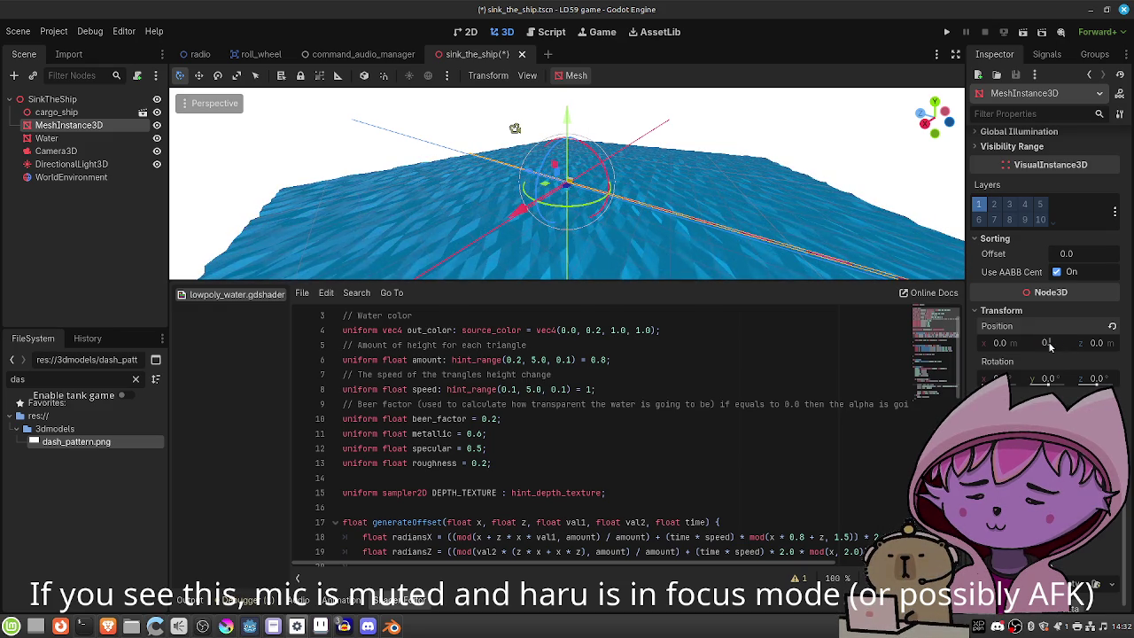
{"action": "left_click", "coordinate": [105, 150]}
{"action": "left_click", "coordinate": [185, 126]}
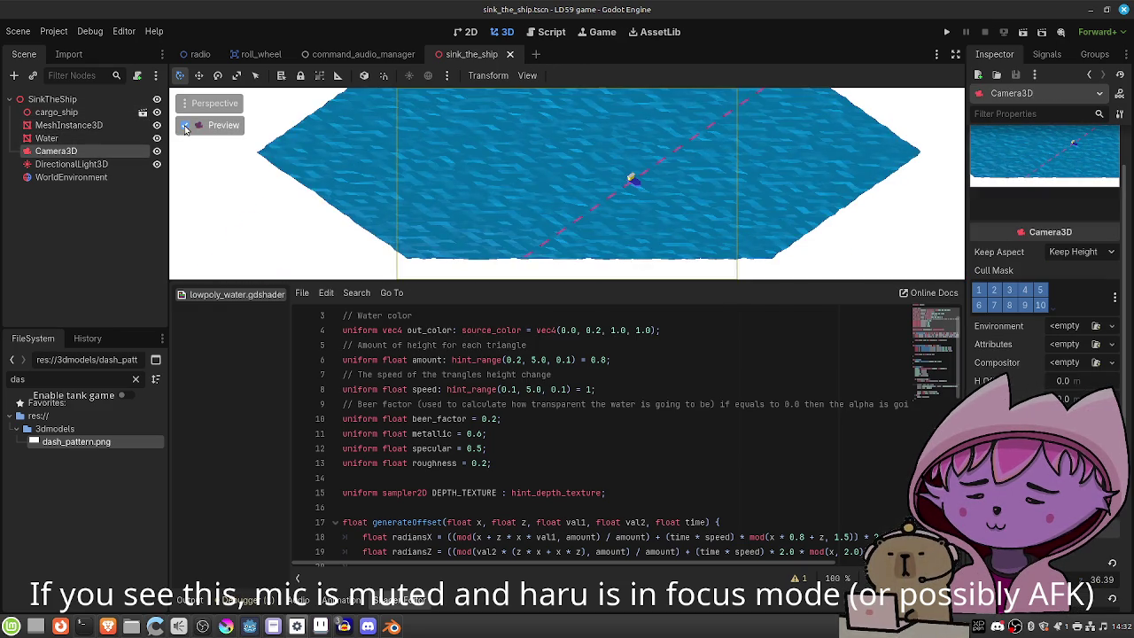
Raise Camera3D 12 m and playtest before and after to check the ocean framing.
{"action": "left_click", "coordinate": [1023, 32]}
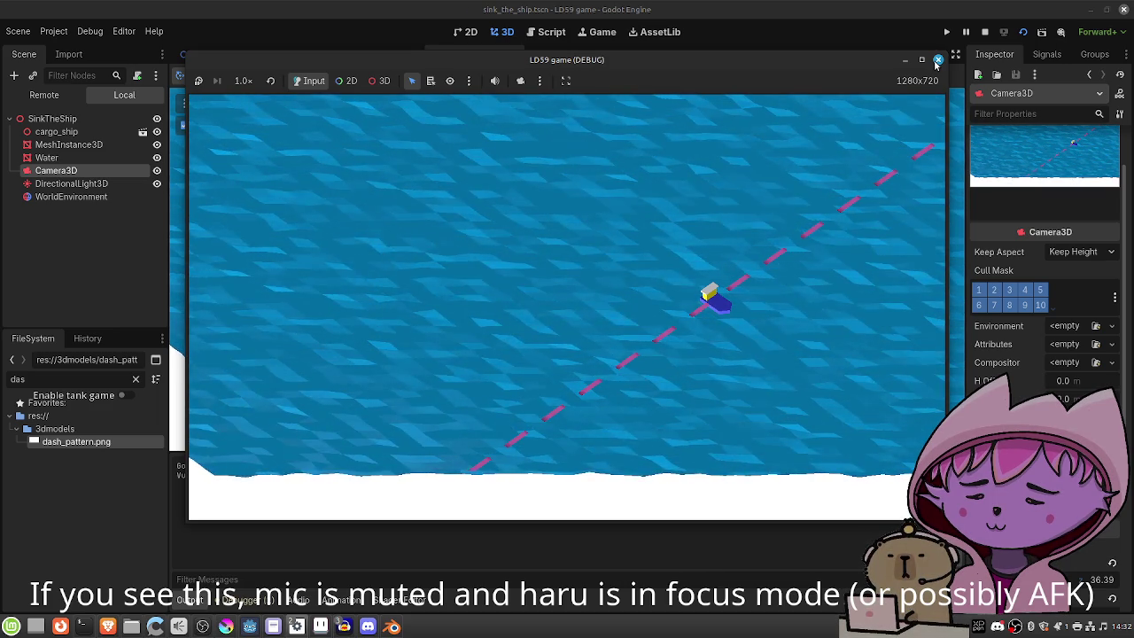
{"action": "left_click", "coordinate": [937, 61]}
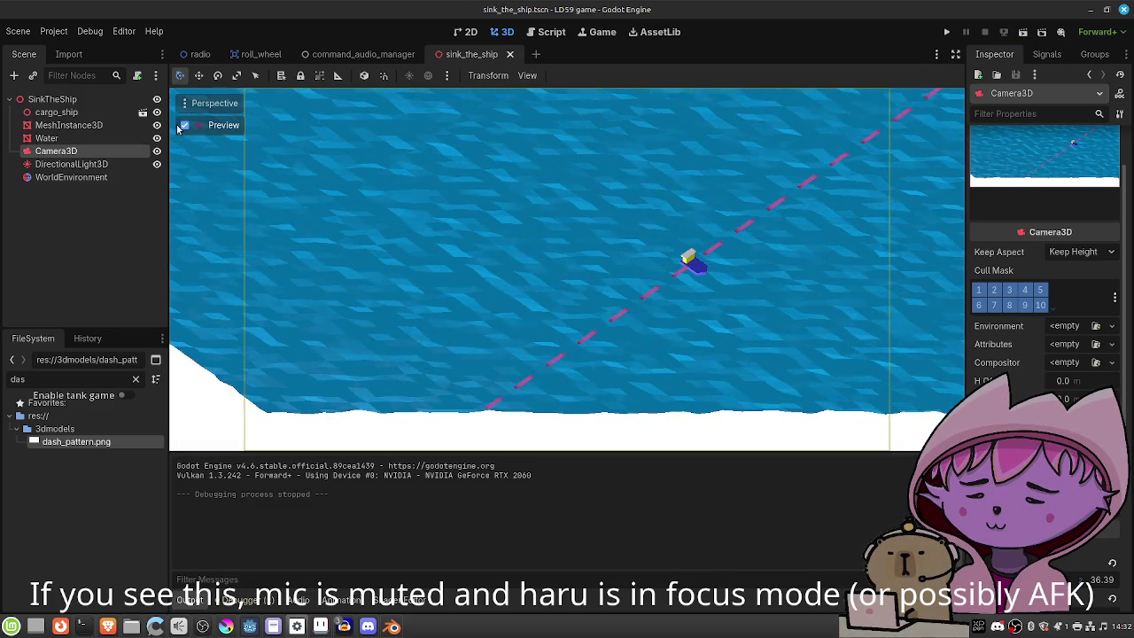
{"action": "left_click", "coordinate": [185, 127]}
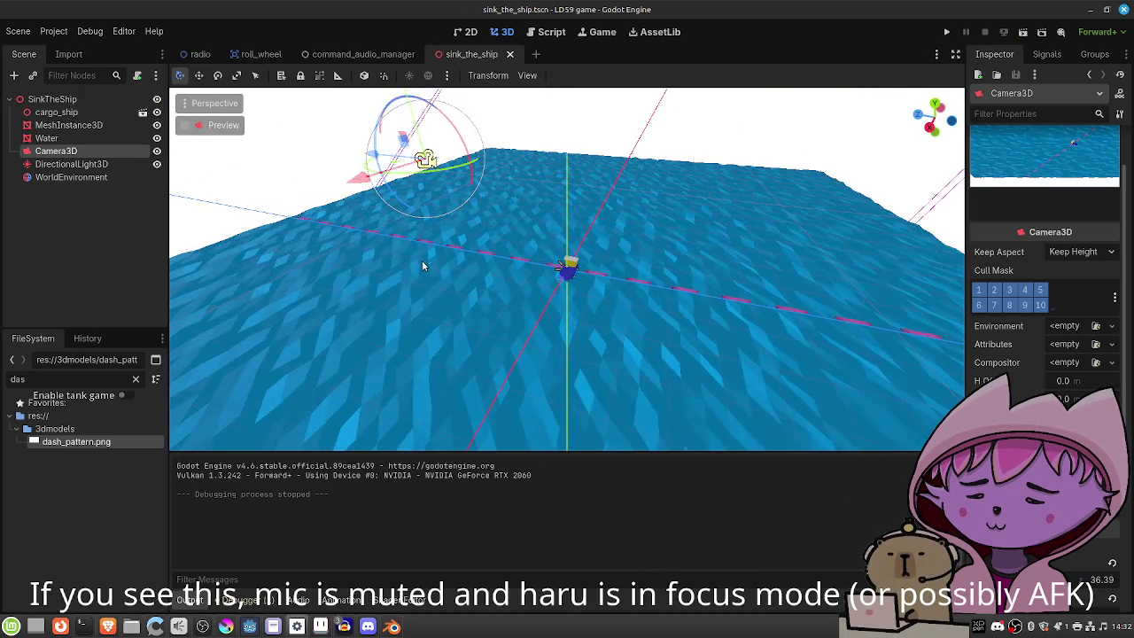
{"action": "scroll", "coordinate": [419, 257], "scroll_direction": "down", "scroll_amount": 5}
{"action": "mouse_move", "coordinate": [481, 137]}
{"action": "left_mouse_down"}
{"action": "mouse_move", "coordinate": [447, 108]}
{"action": "mouse_move", "coordinate": [446, 75]}
{"action": "left_mouse_up"}
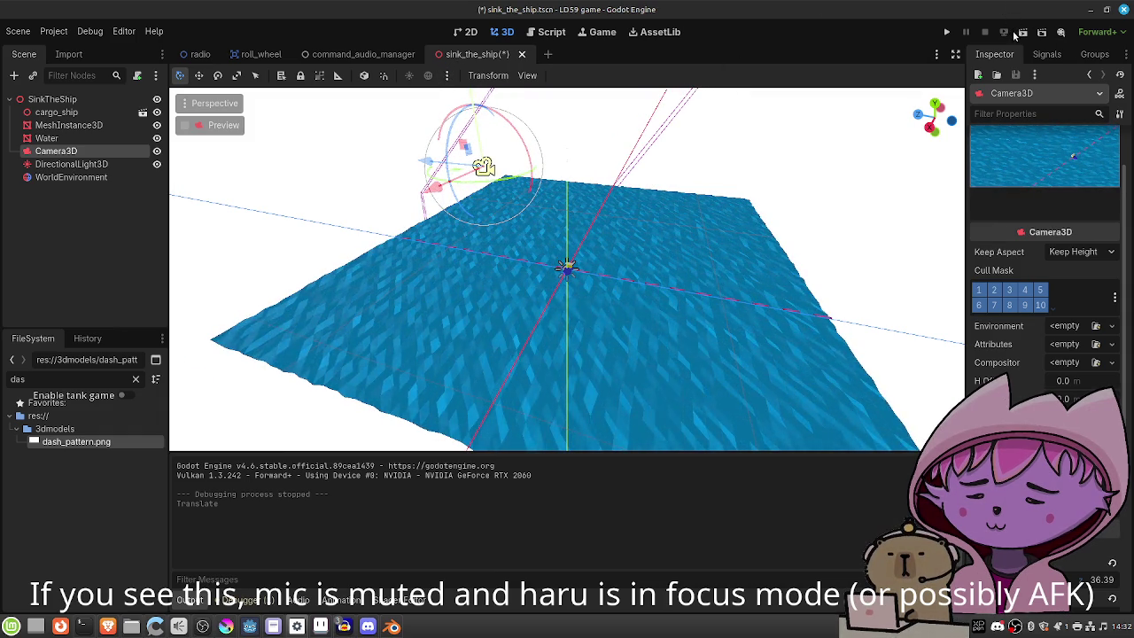
{"action": "left_click", "coordinate": [1021, 32]}
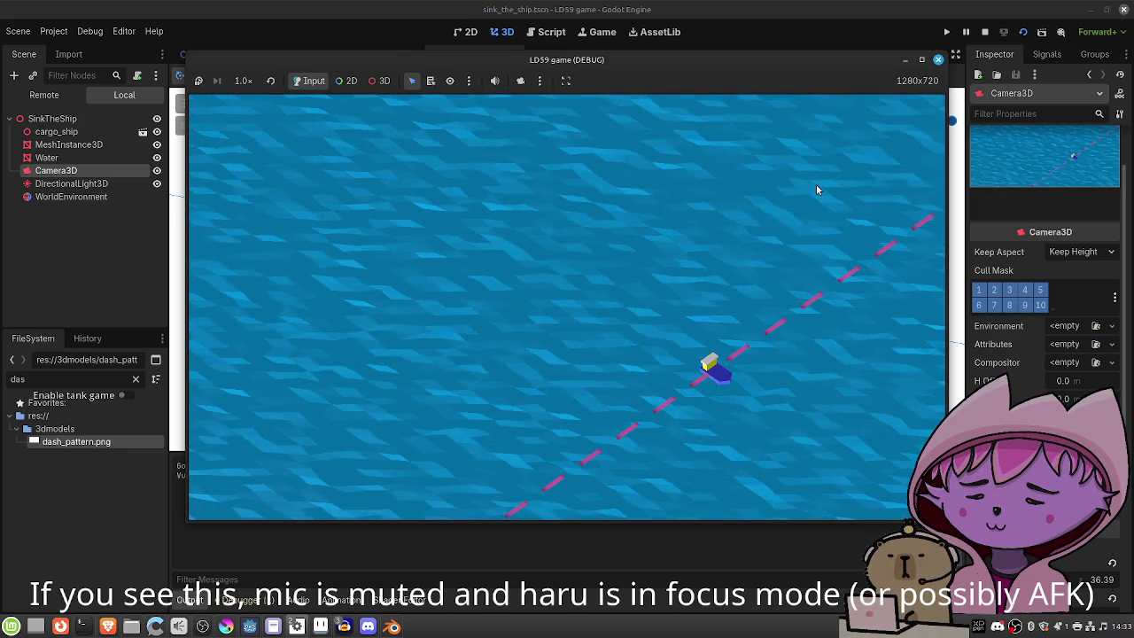
{"action": "left_click", "coordinate": [939, 60]}
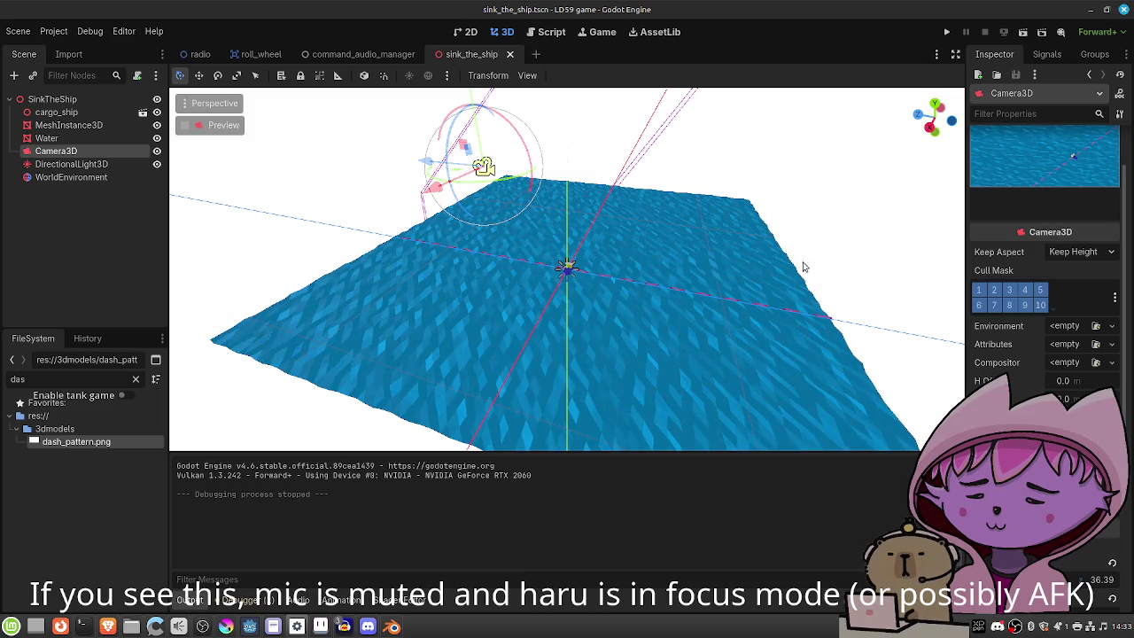
{"action": "left_click", "coordinate": [71, 125]}
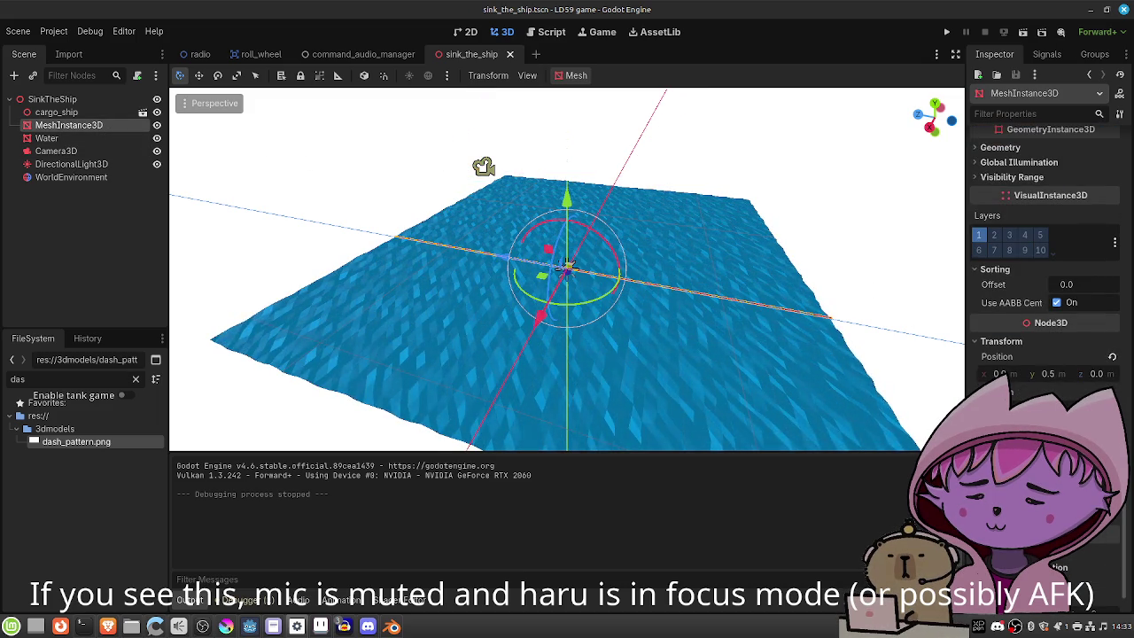
Adjust the strip material's UV1 scale in the Inspector.
{"action": "scroll", "coordinate": [1045, 265], "scroll_direction": "down", "scroll_amount": 2}
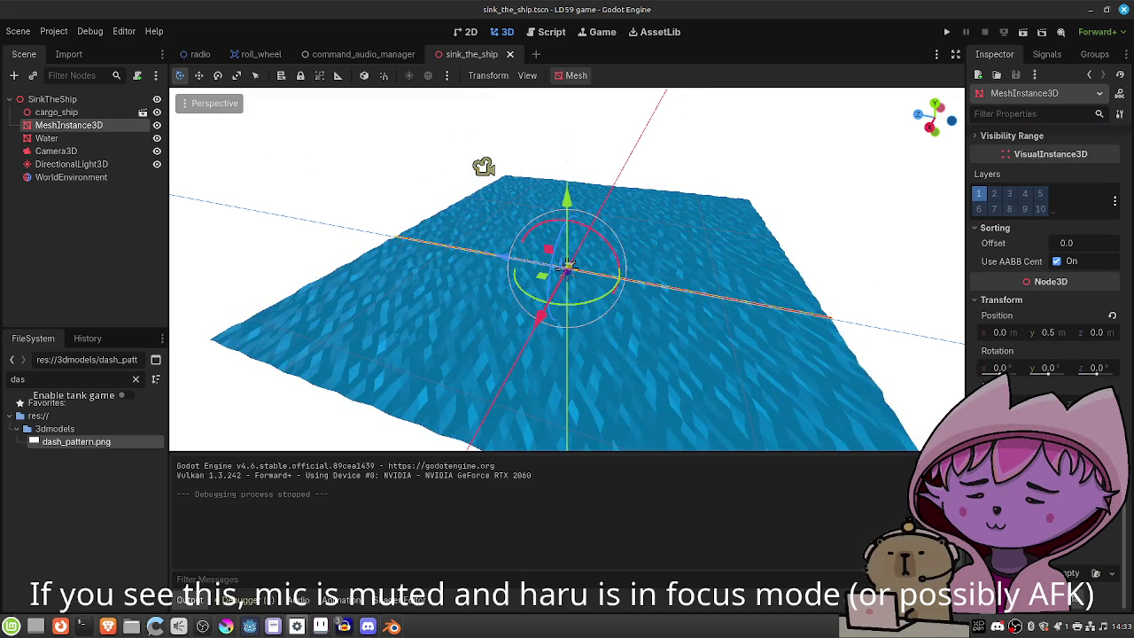
{"action": "mouse_move", "coordinate": [1019, 443]}
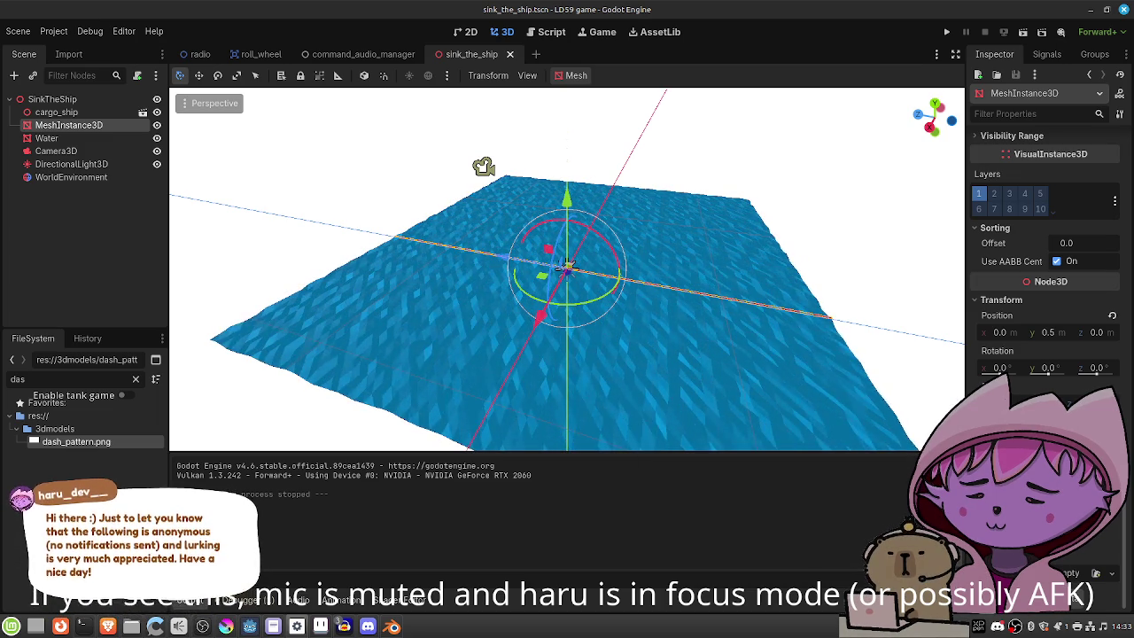
{"action": "scroll", "coordinate": [1045, 266], "scroll_direction": "up", "scroll_amount": 5}
{"action": "scroll", "coordinate": [1045, 266], "scroll_direction": "up", "scroll_amount": 10}
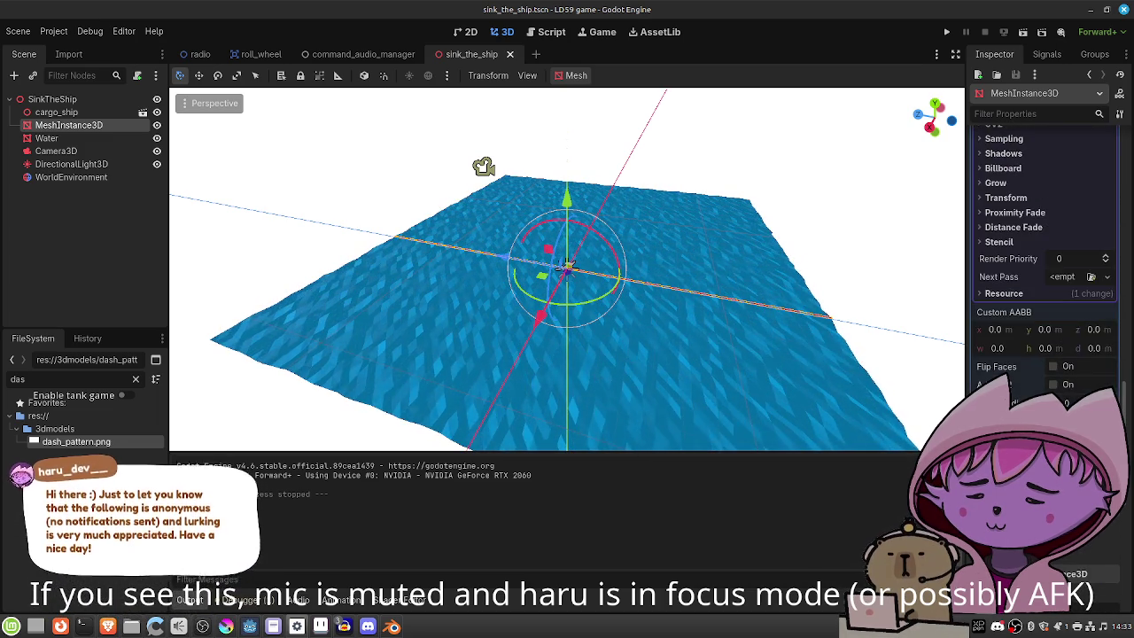
{"action": "scroll", "coordinate": [1045, 266], "scroll_direction": "up", "scroll_amount": 10}
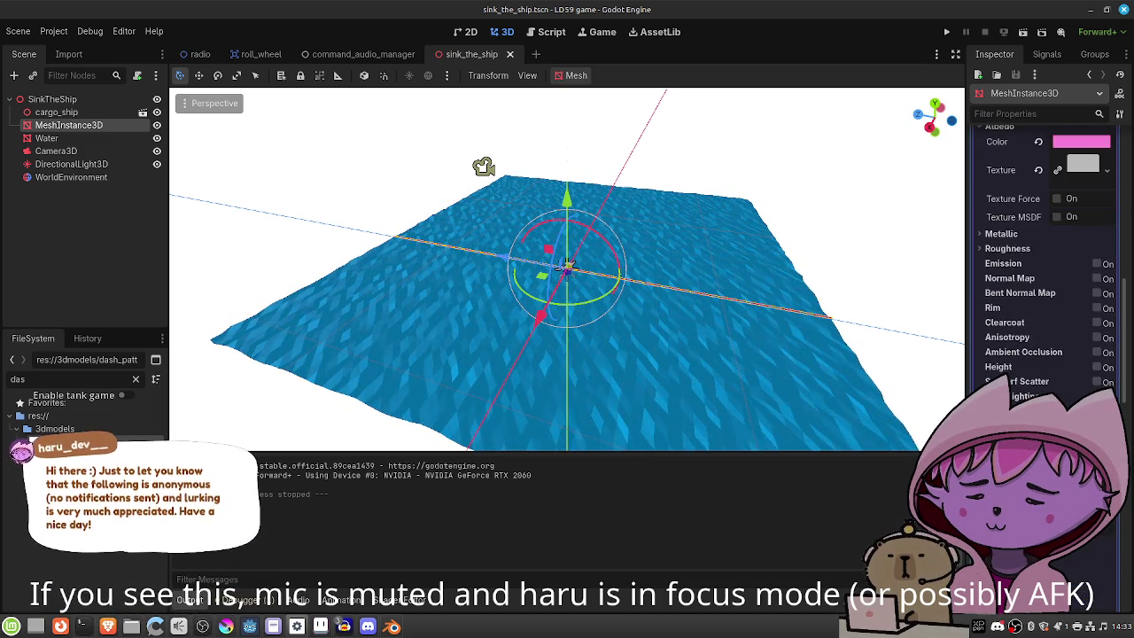
{"action": "scroll", "coordinate": [1045, 265], "scroll_direction": "down", "scroll_amount": 3}
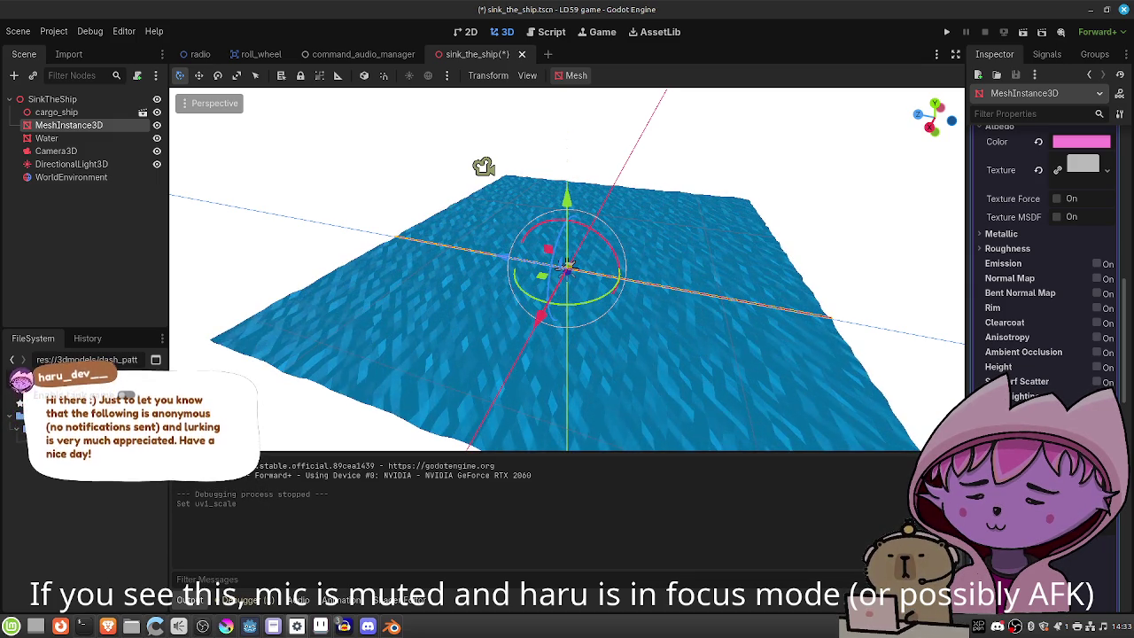
Clear the selection, save sink_the_ship, and orbit the view around the water.
{"action": "left_click", "coordinate": [656, 322]}
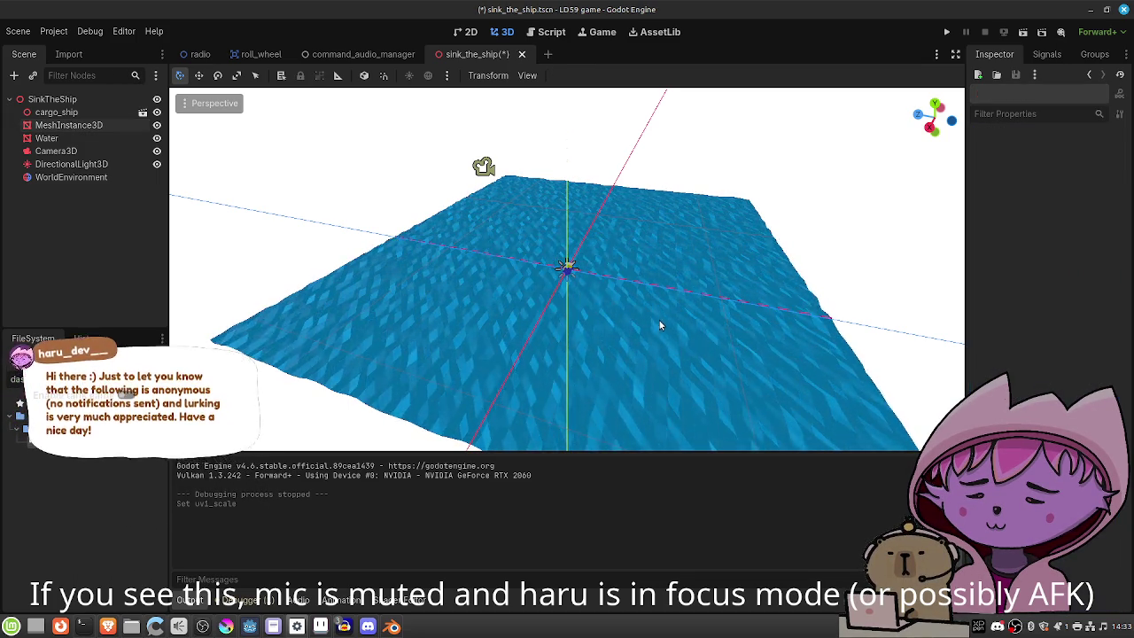
{"action": "scroll", "coordinate": [658, 321], "scroll_direction": "up", "scroll_amount": 3}
{"action": "key", "text": "ctrl+s"}
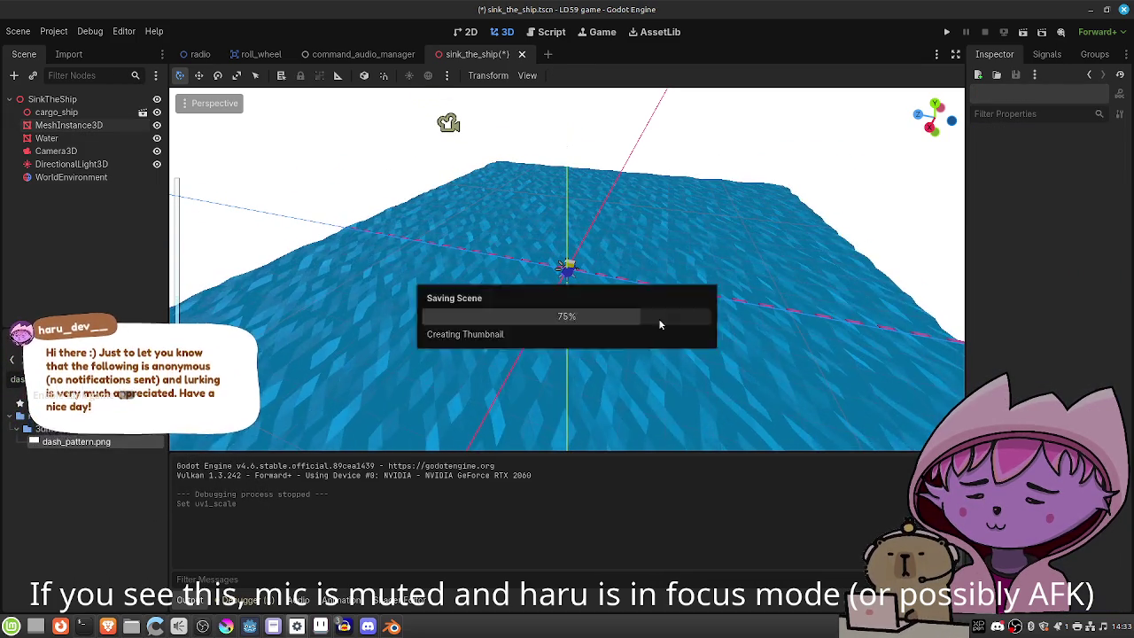
{"action": "mouse_move", "coordinate": [498, 317]}
{"action": "left_mouse_down"}
{"action": "mouse_move", "coordinate": [886, 329]}
{"action": "mouse_move", "coordinate": [833, 348]}
{"action": "mouse_move", "coordinate": [602, 339]}
{"action": "mouse_move", "coordinate": [645, 337]}
{"action": "mouse_move", "coordinate": [673, 345]}
{"action": "mouse_move", "coordinate": [672, 357]}
{"action": "mouse_move", "coordinate": [799, 325]}
{"action": "mouse_move", "coordinate": [798, 336]}
{"action": "left_mouse_up"}
{"action": "scroll", "coordinate": [797, 335], "scroll_direction": "down", "scroll_amount": 2}
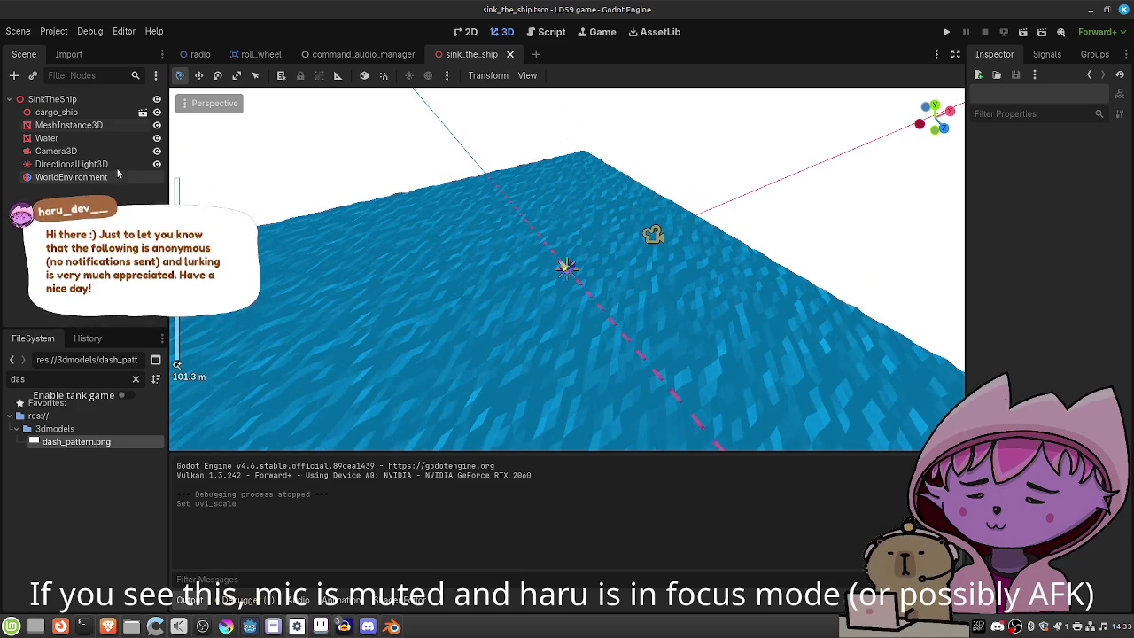
{"action": "left_click", "coordinate": [51, 99]}
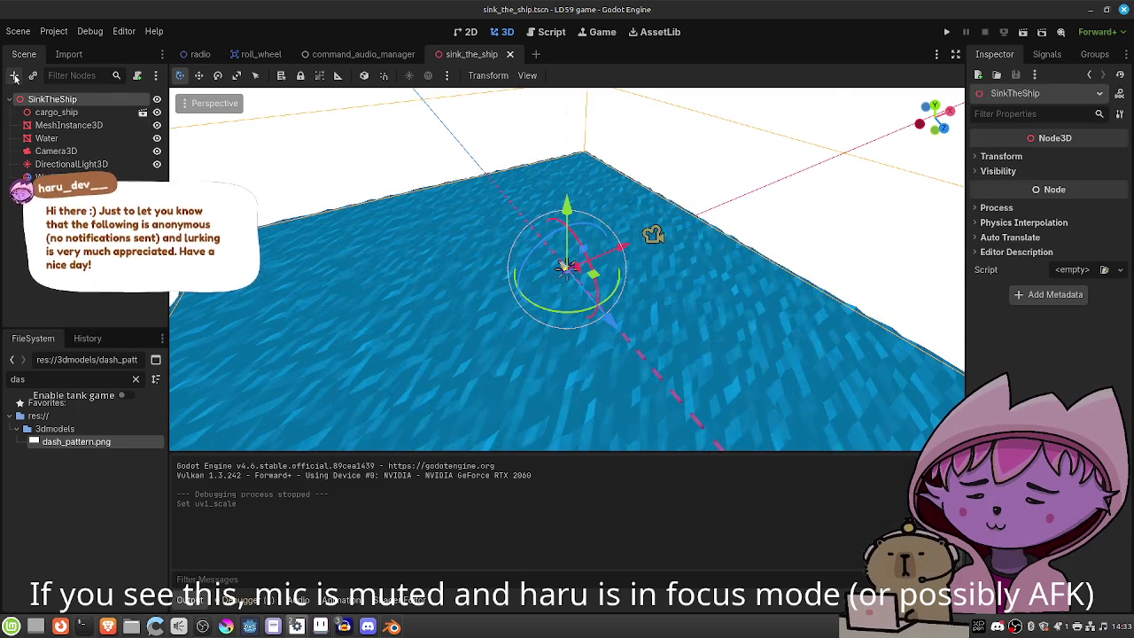
Add a Node3D child to the root named Indicators.
{"action": "left_click", "coordinate": [14, 76]}
{"action": "type", "text": "node3d"}
{"action": "key", "text": "Return"}
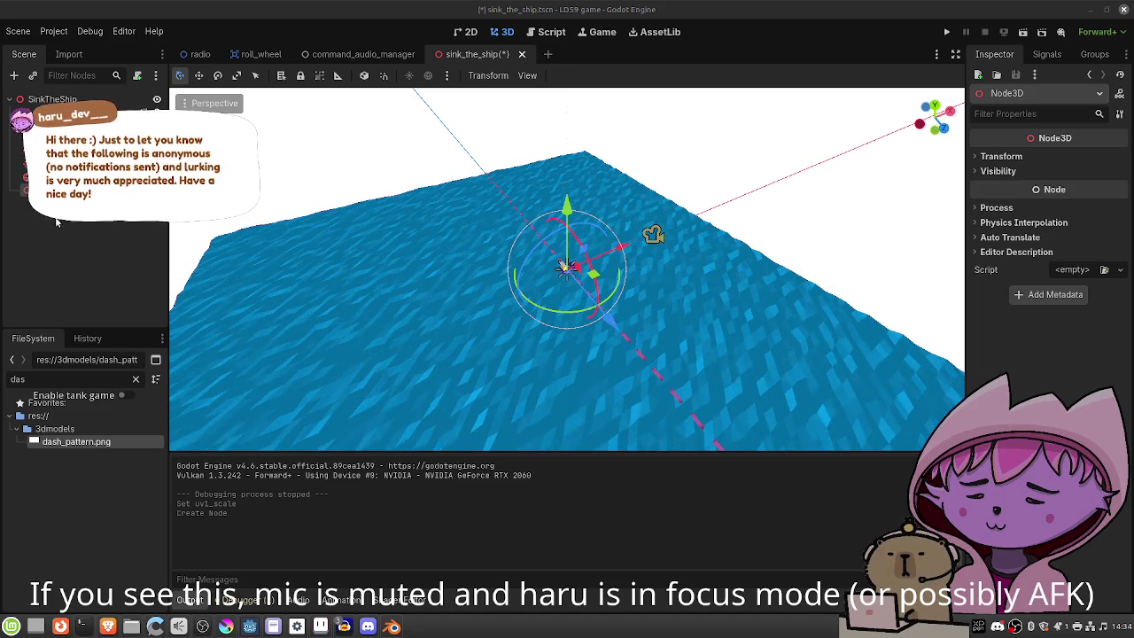
{"action": "type", "text": "Indicators"}
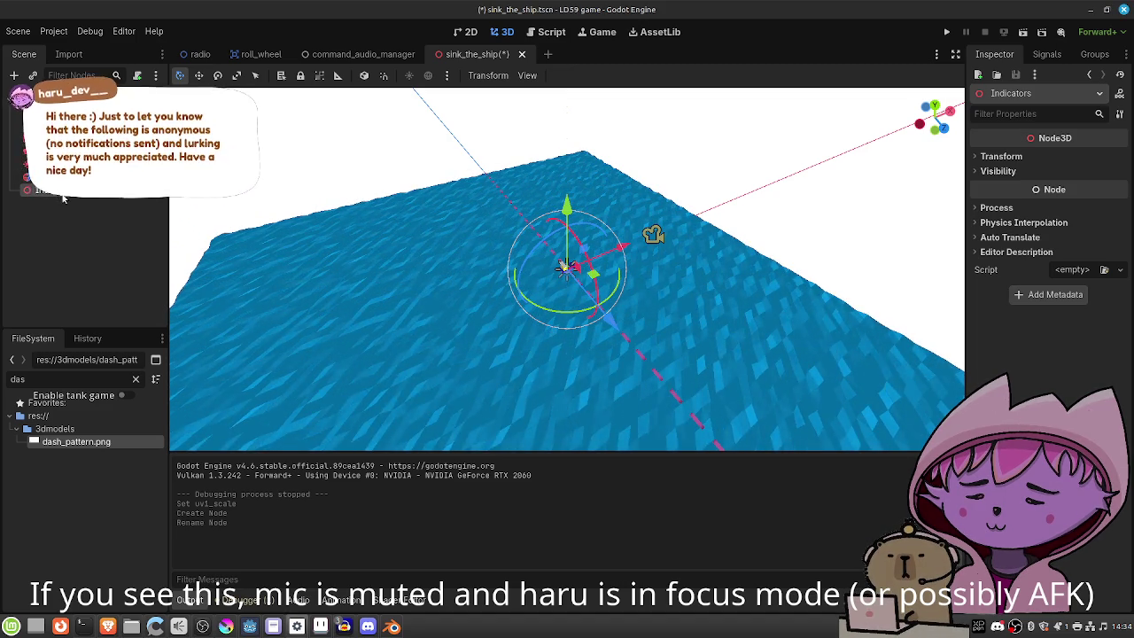
{"action": "key", "text": "Return"}
Move the dashed mesh under Indicators, rename it IndicatorLine1, and duplicate it.
{"action": "left_click_drag", "start_coordinate": [62, 151], "coordinate": [68, 191]}
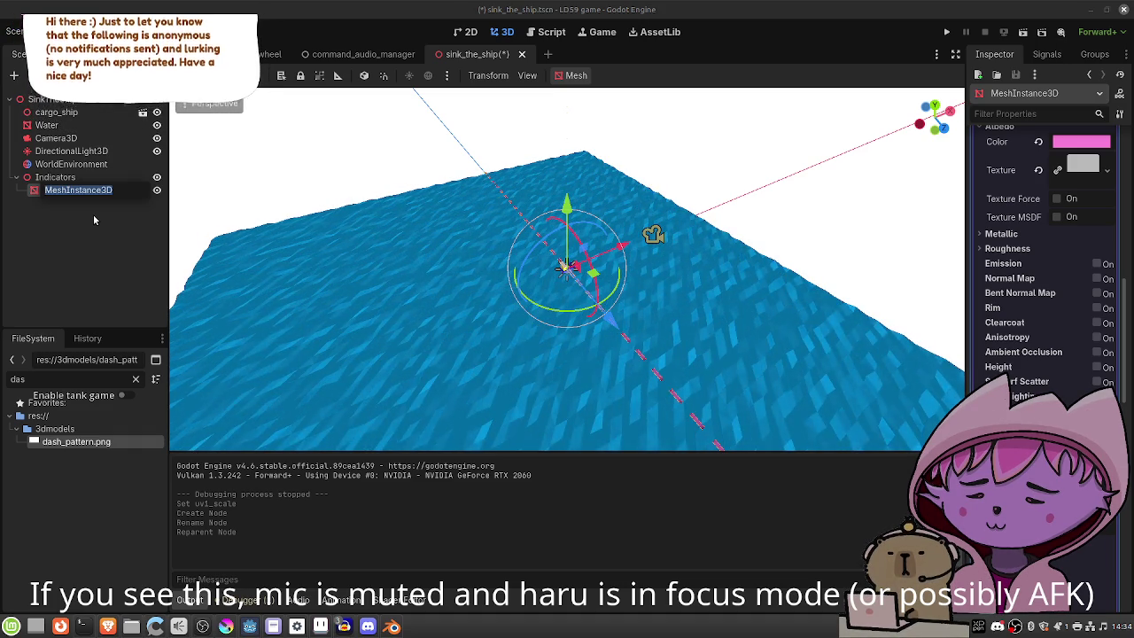
{"action": "type", "text": "Indic"}
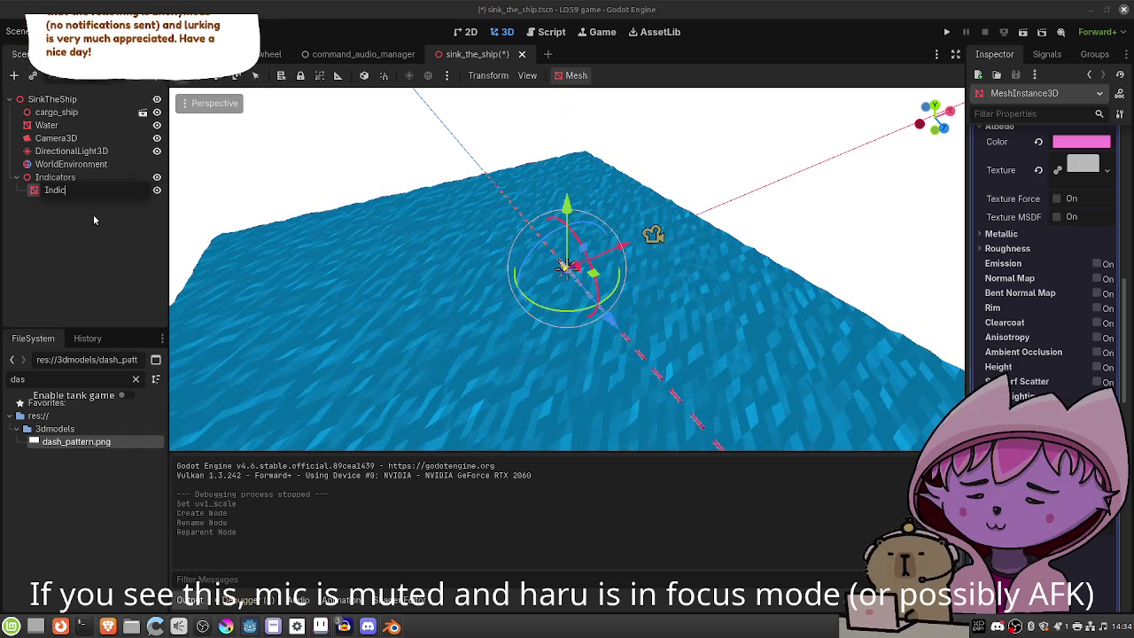
{"action": "type", "text": "atorLine1"}
{"action": "key", "text": "Return"}
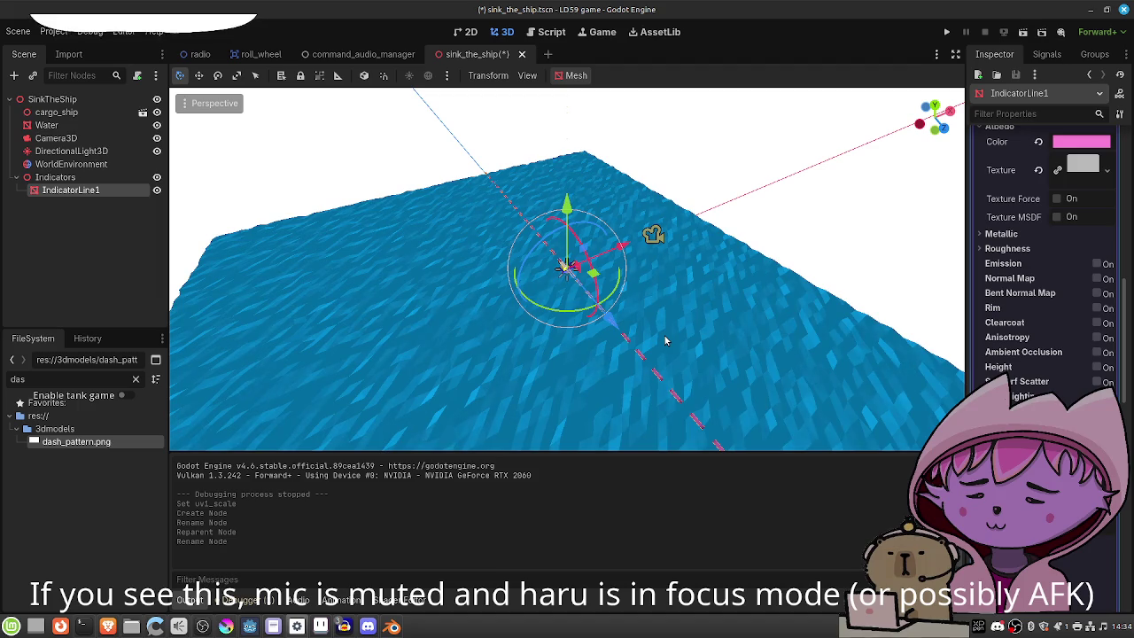
{"action": "key", "text": "ctrl+d"}
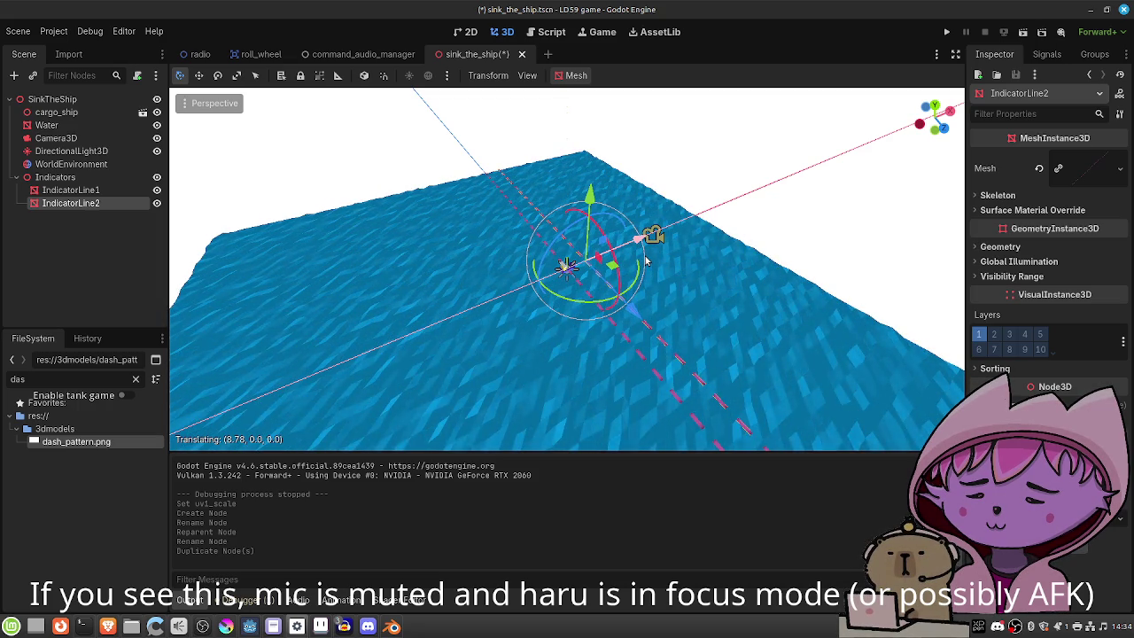
Place IndicatorLine2 about 8.8 m sideways, parallel to IndicatorLine1, then reselect IndicatorLine1.
{"action": "left_click", "coordinate": [645, 261]}
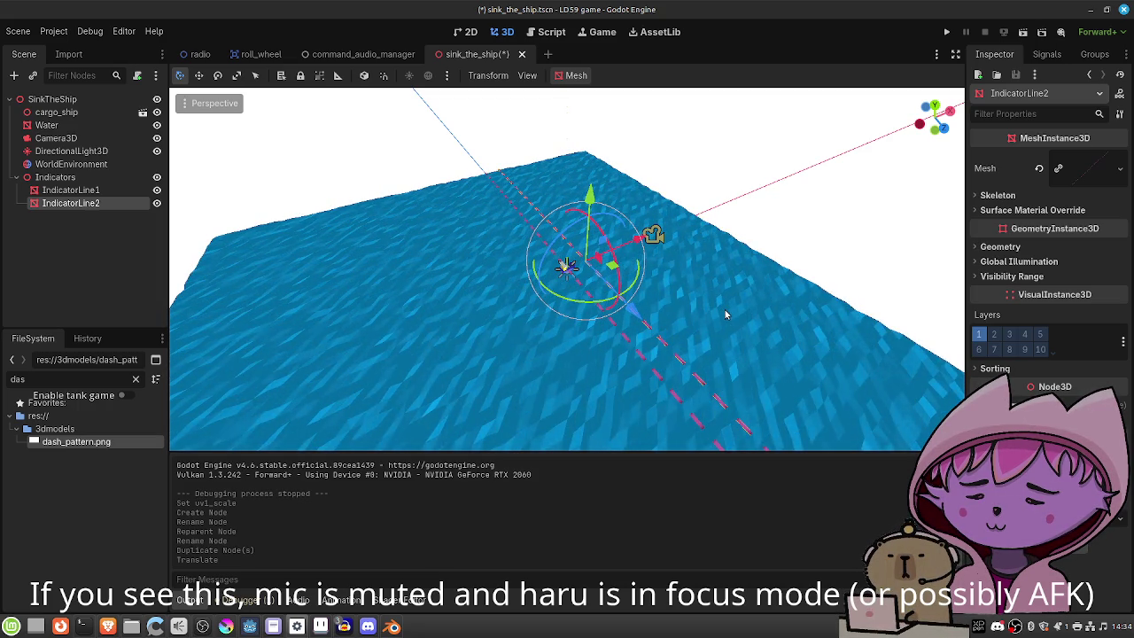
{"action": "left_click", "coordinate": [129, 192]}
{"action": "left_click_drag", "start_coordinate": [732, 332], "coordinate": [600, 343]}
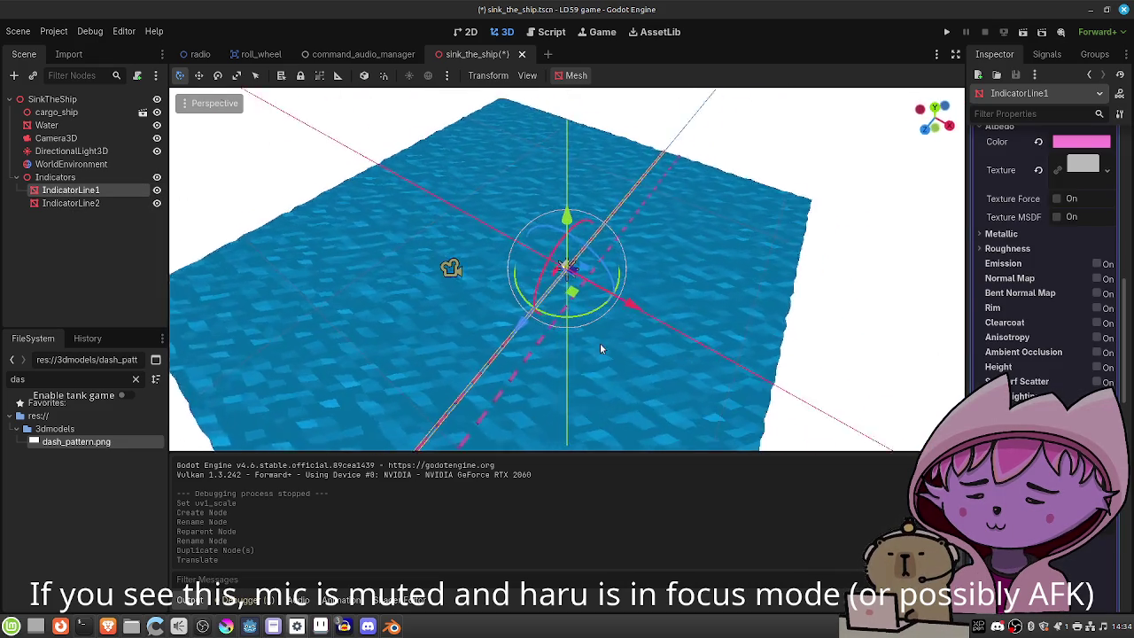
Lower the alpha of the lines' pink albedo colour so it is slightly transparent.
{"action": "scroll", "coordinate": [495, 324], "scroll_direction": "up", "scroll_amount": 5}
{"action": "scroll", "coordinate": [523, 339], "scroll_direction": "down", "scroll_amount": 1}
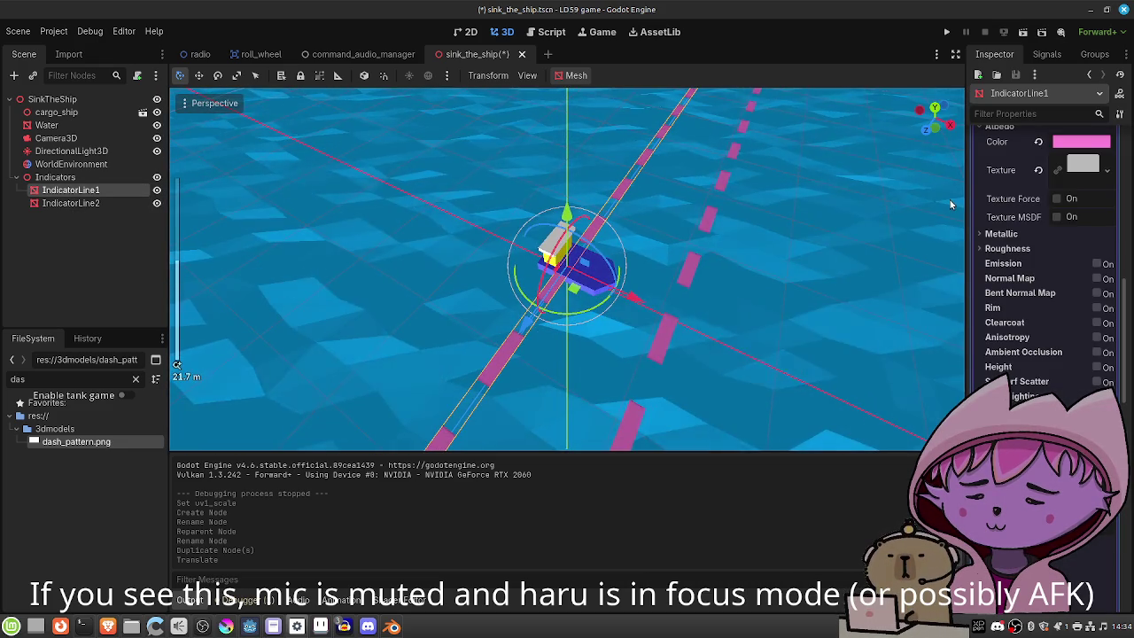
{"action": "scroll", "coordinate": [1016, 179], "scroll_direction": "up", "scroll_amount": 2}
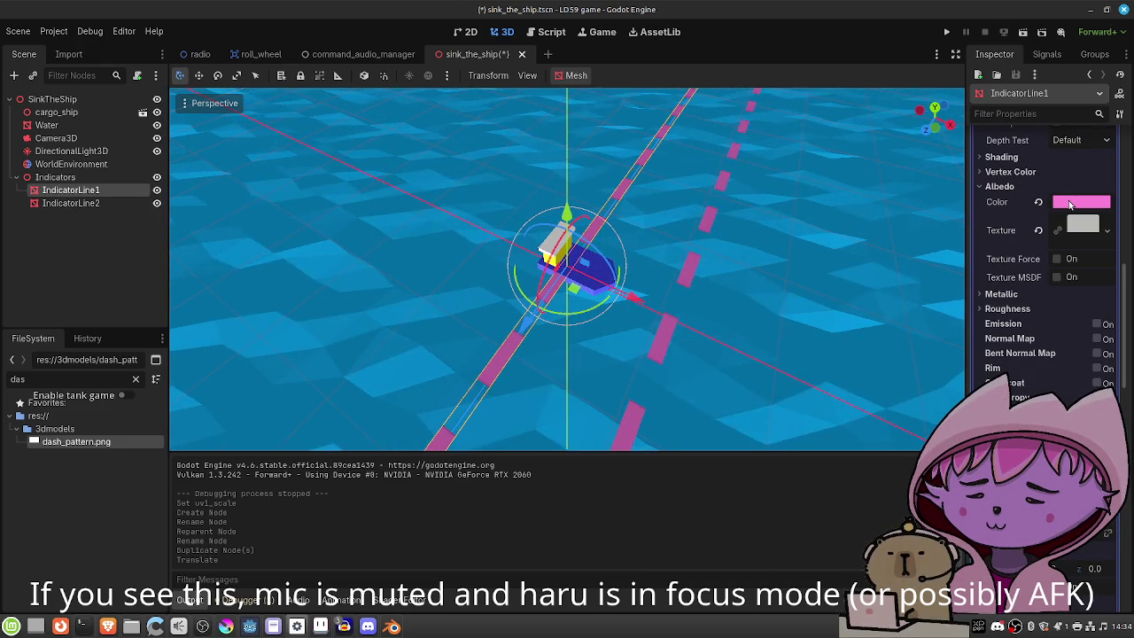
{"action": "left_click", "coordinate": [1069, 205]}
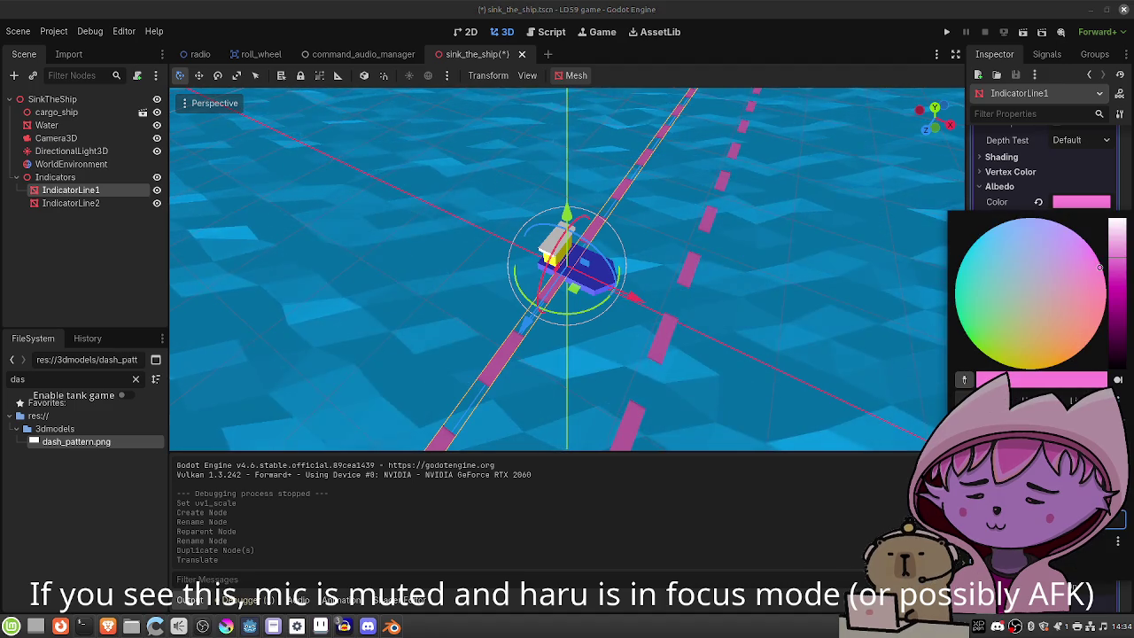
{"action": "mouse_move", "coordinate": [1098, 492]}
{"action": "left_mouse_down"}
{"action": "mouse_move", "coordinate": [1045, 491]}
{"action": "mouse_move", "coordinate": [1107, 491]}
{"action": "left_mouse_up"}
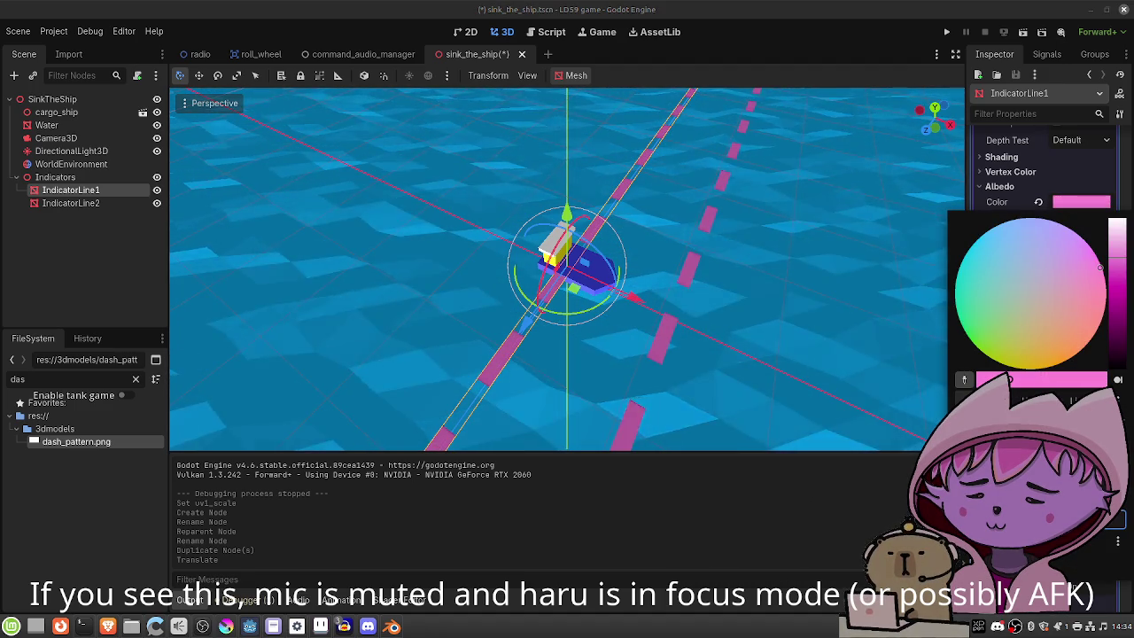
{"action": "left_click", "coordinate": [1081, 202]}
{"action": "left_click", "coordinate": [1081, 202]}
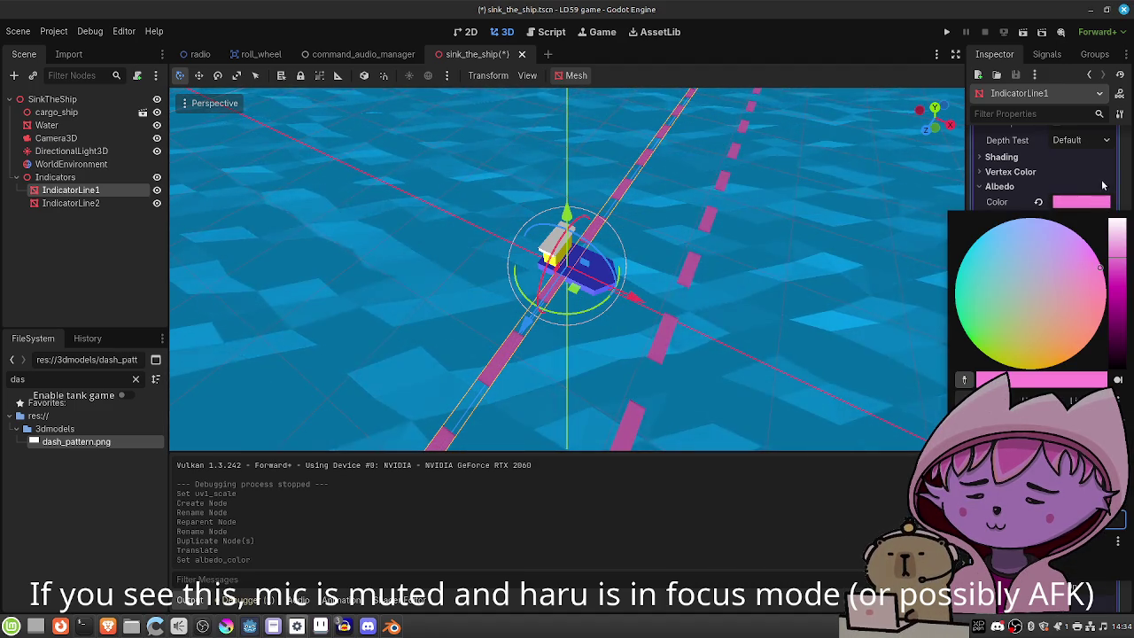
{"action": "left_click", "coordinate": [899, 220]}
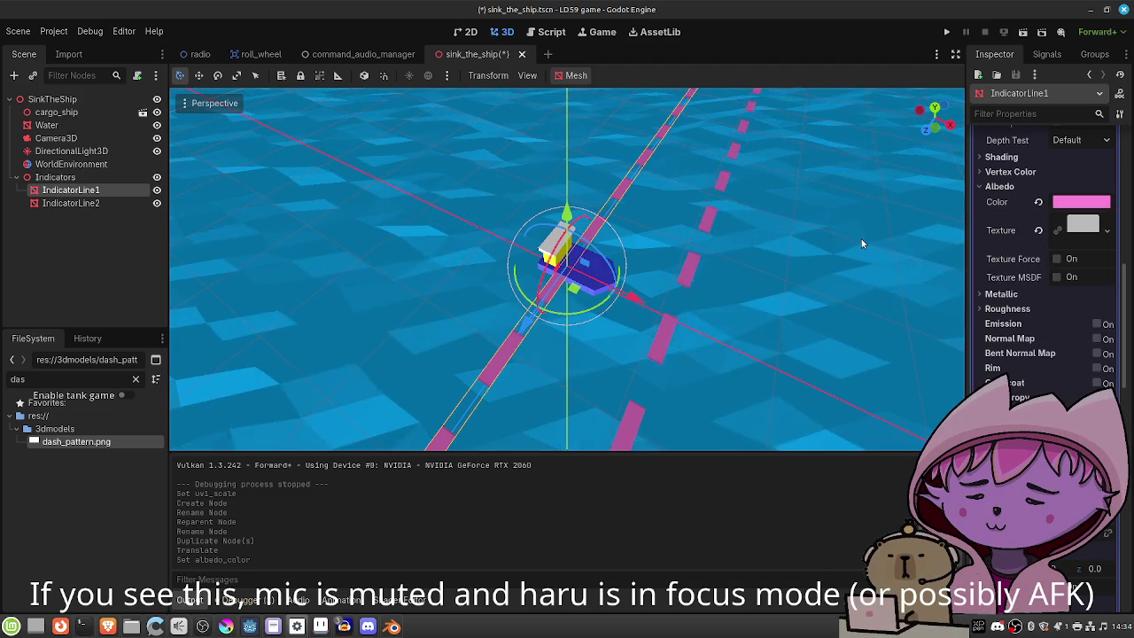
Orbit the view to check the dashed lines, then select IndicatorLine2.
{"action": "scroll", "coordinate": [765, 250], "scroll_direction": "down", "scroll_amount": 4}
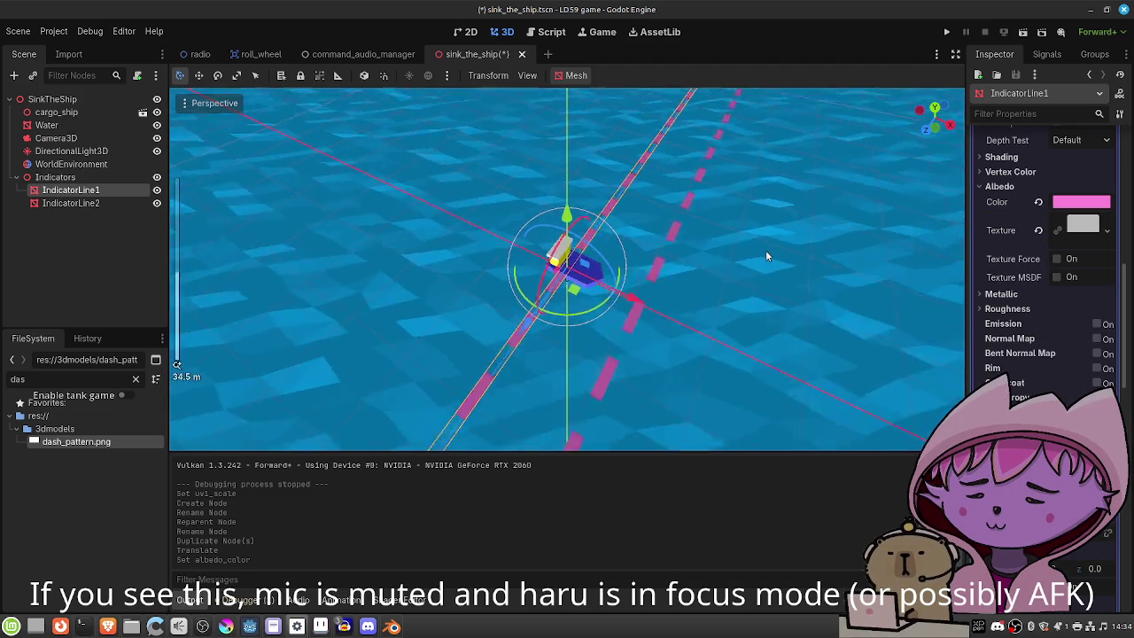
{"action": "mouse_move", "coordinate": [702, 281]}
{"action": "left_mouse_down"}
{"action": "mouse_move", "coordinate": [660, 284]}
{"action": "mouse_move", "coordinate": [852, 294]}
{"action": "mouse_move", "coordinate": [696, 255]}
{"action": "mouse_move", "coordinate": [695, 281]}
{"action": "left_mouse_up"}
{"action": "scroll", "coordinate": [852, 295], "scroll_direction": "up", "scroll_amount": 2}
{"action": "left_click", "coordinate": [71, 203]}
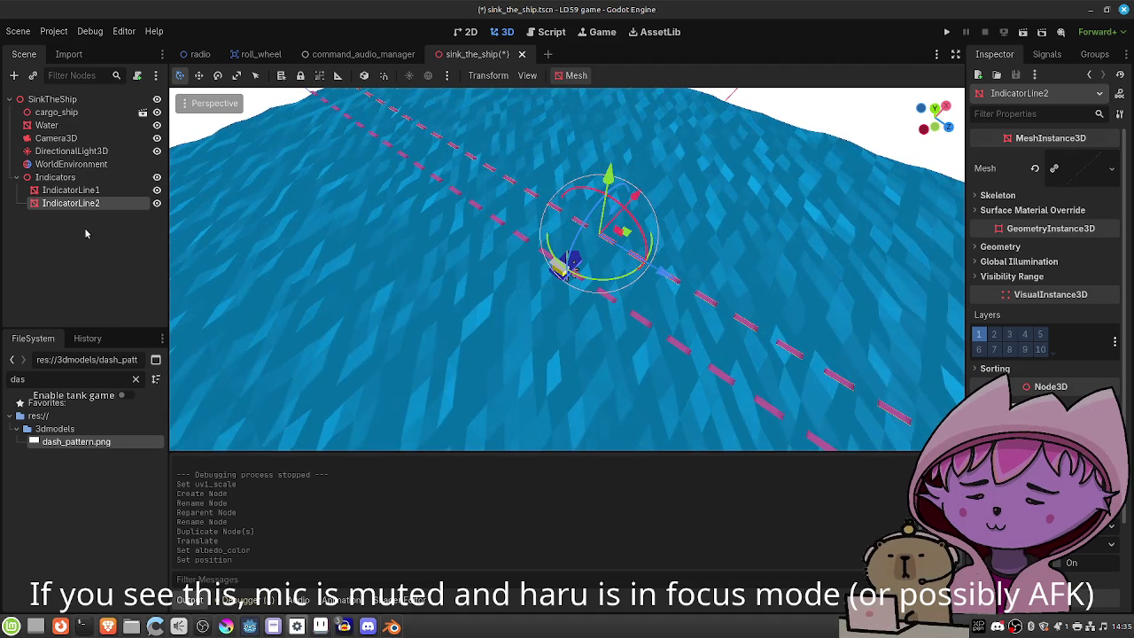
Duplicate IndicatorLine2 into IndicatorLine3 and IndicatorLine4, each offset as a parallel line.
{"action": "key", "text": "ctrl+d"}
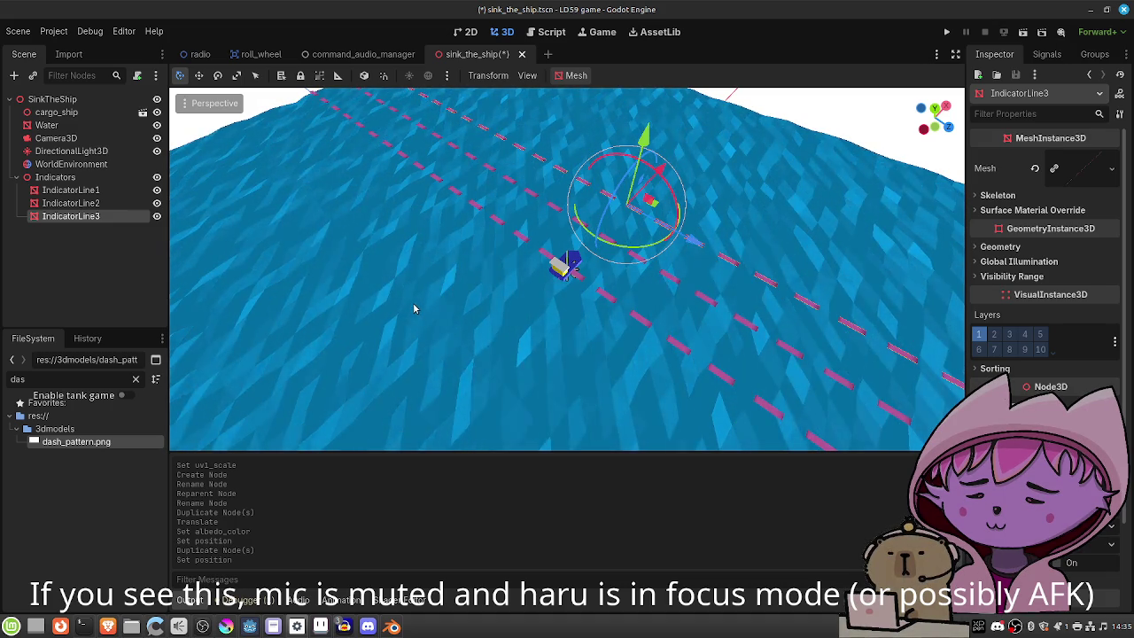
{"action": "key", "text": "ctrl+d"}
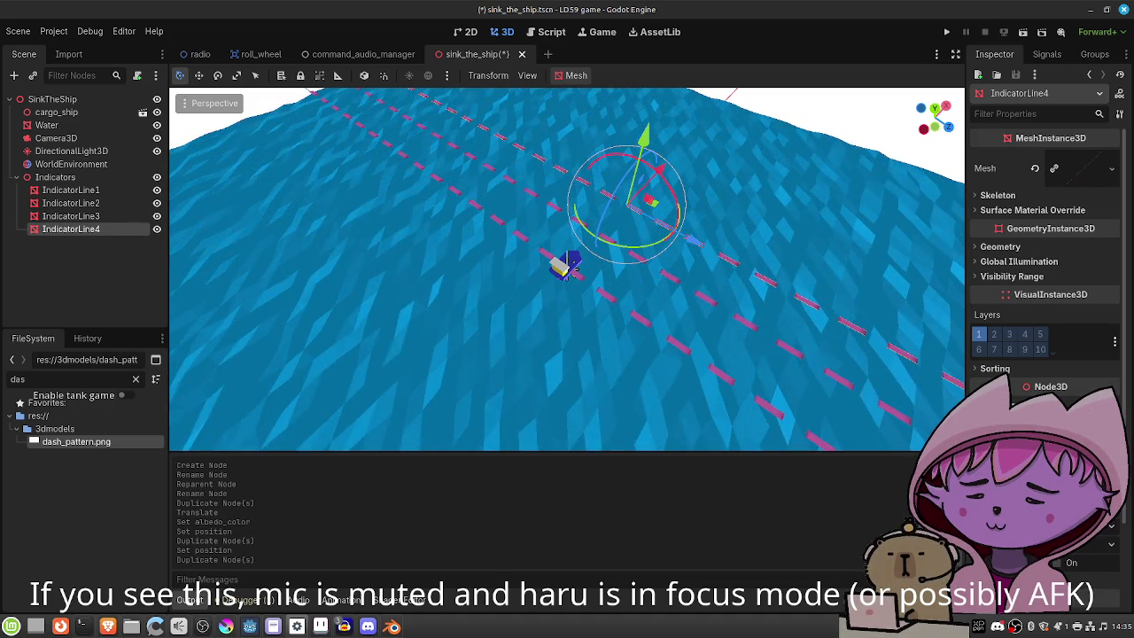
{"action": "key", "text": "Return"}
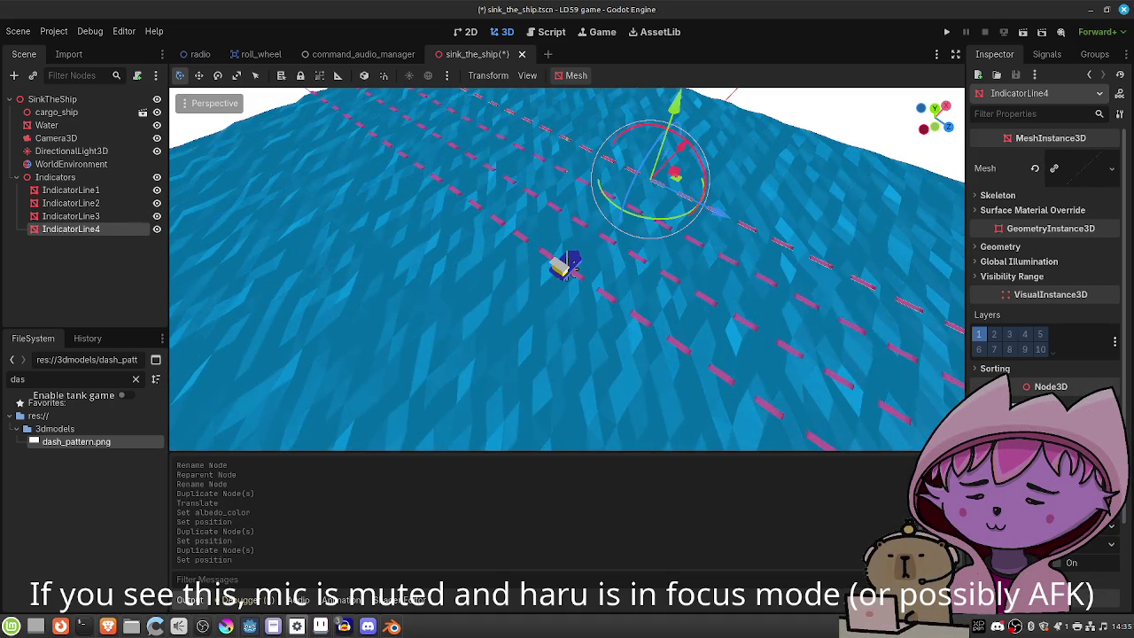
Orbit around the ship, save the scene, and select the Camera3D node.
{"action": "left_click_drag", "start_coordinate": [741, 247], "coordinate": [500, 263]}
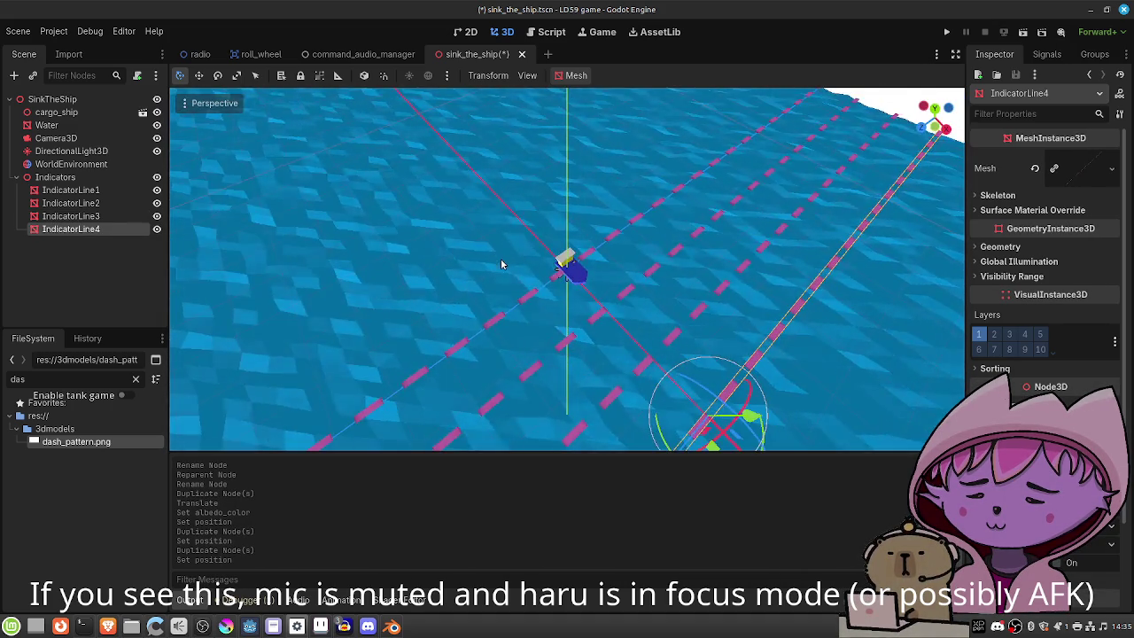
{"action": "key", "text": "ctrl+s"}
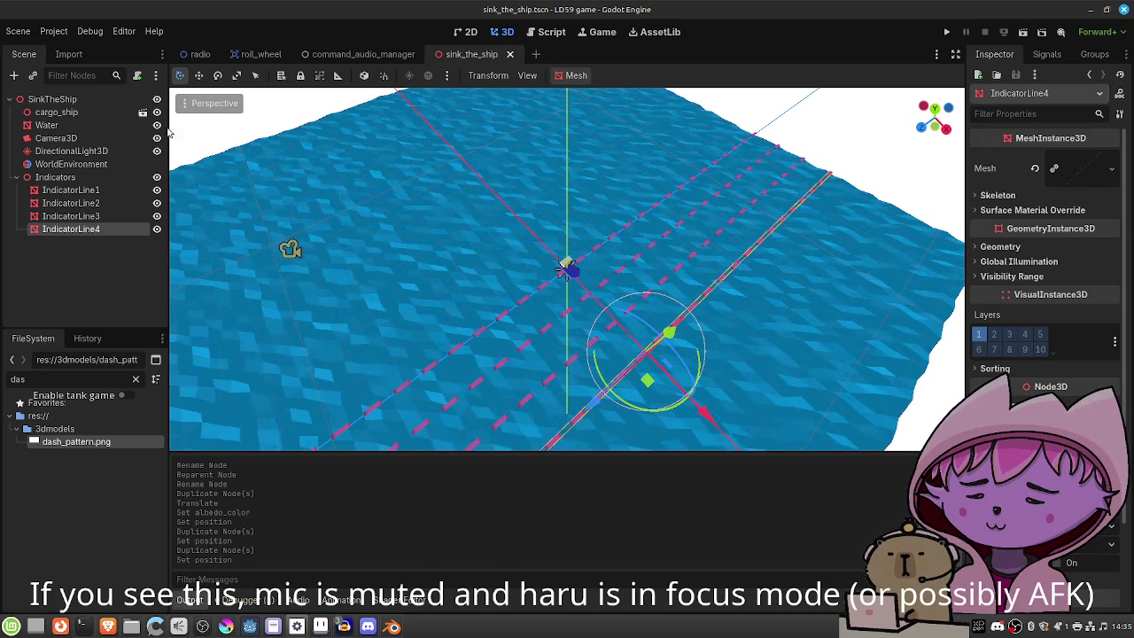
{"action": "left_click", "coordinate": [62, 138]}
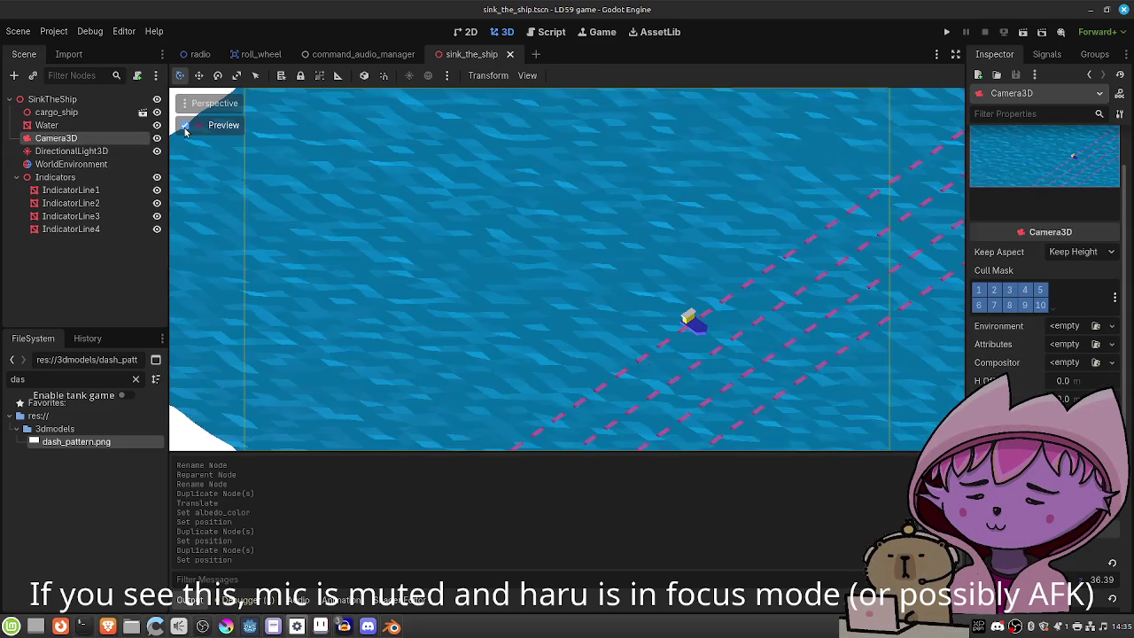
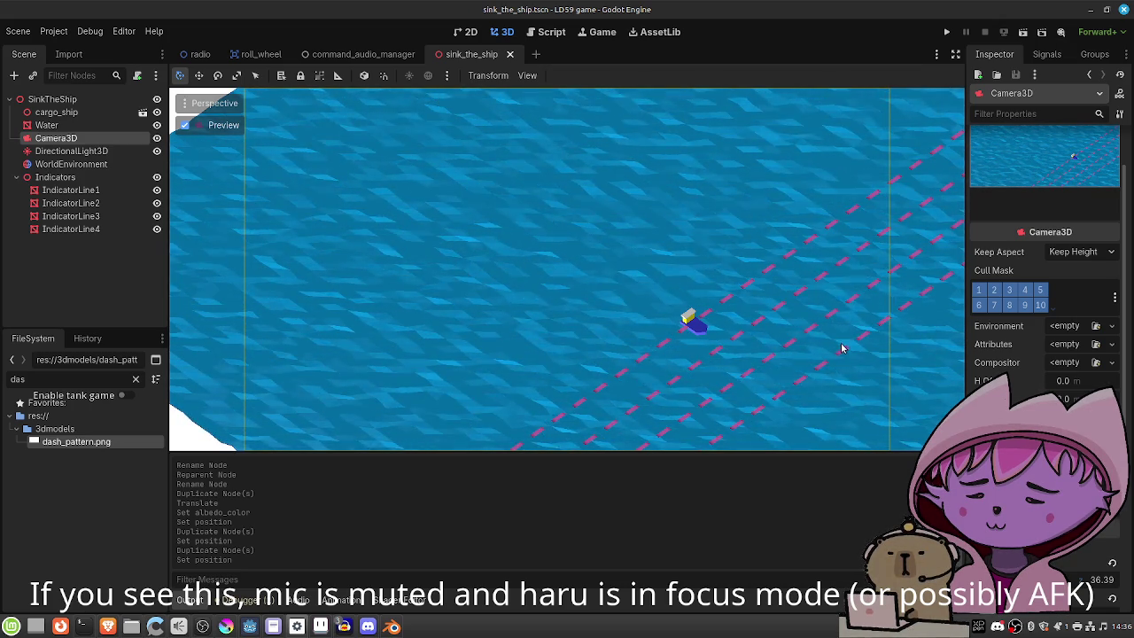
Return to the free editor view and duplicate IndicatorLine4 into IndicatorLine5, shifted sideways.
{"action": "left_click", "coordinate": [471, 32]}
{"action": "left_click", "coordinate": [503, 32]}
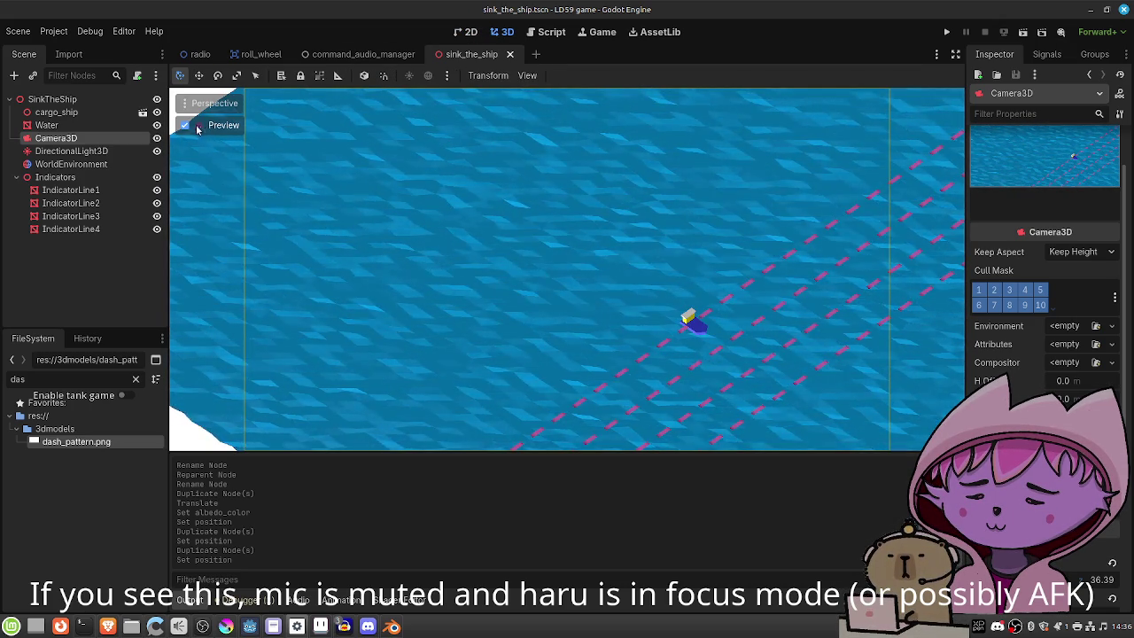
{"action": "left_click", "coordinate": [201, 129]}
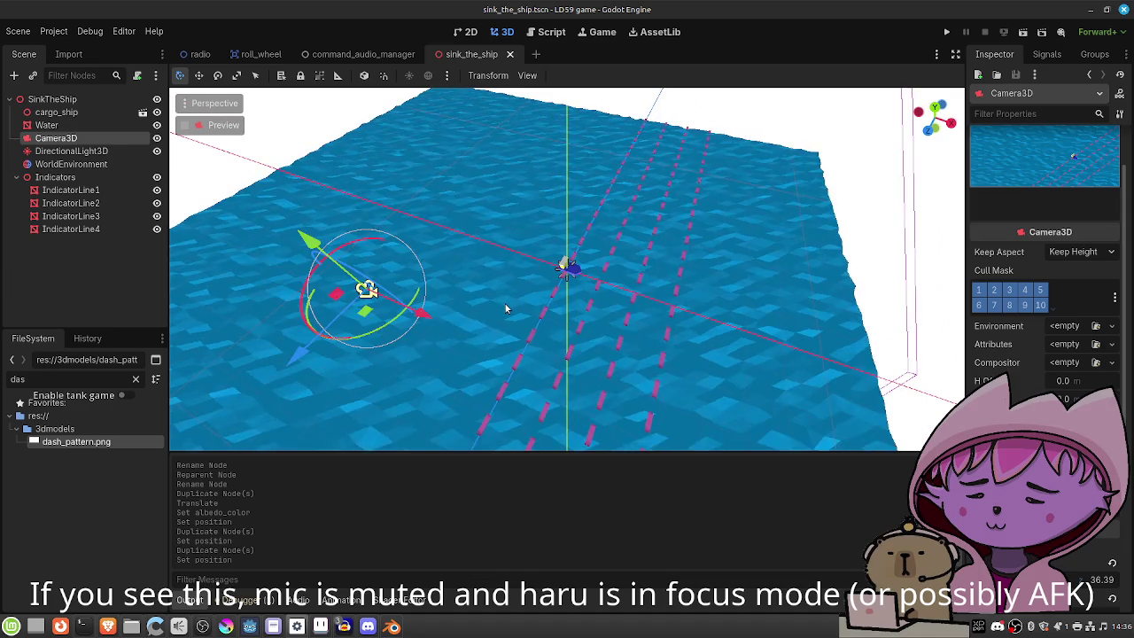
{"action": "scroll", "coordinate": [505, 308], "scroll_direction": "down", "scroll_amount": 5}
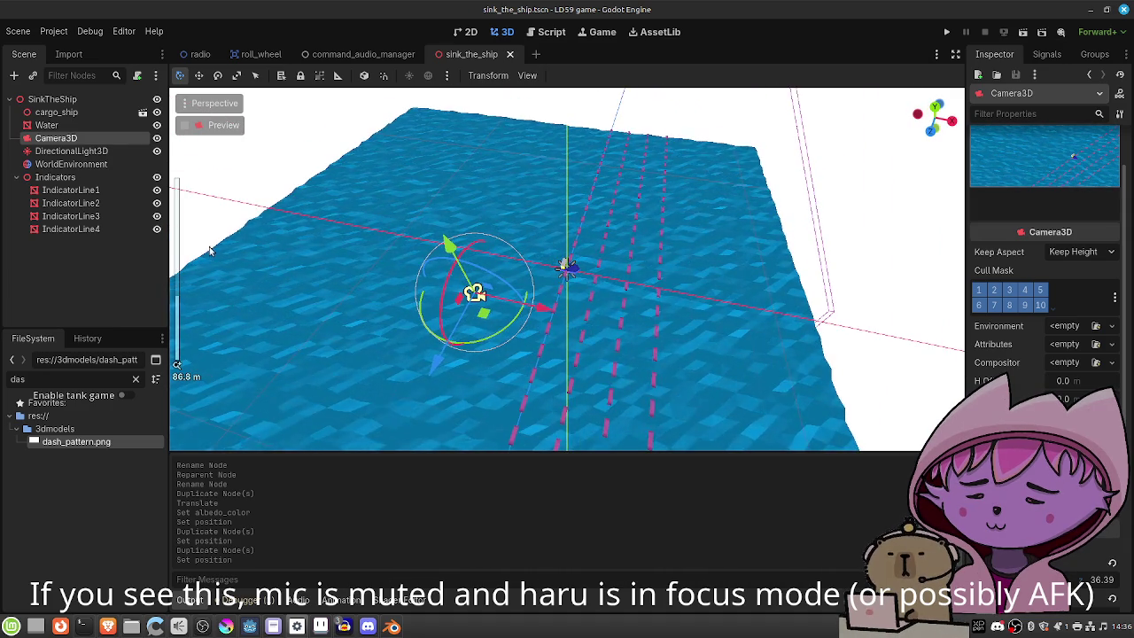
{"action": "left_click", "coordinate": [88, 227]}
{"action": "key", "text": "ctrl+d"}
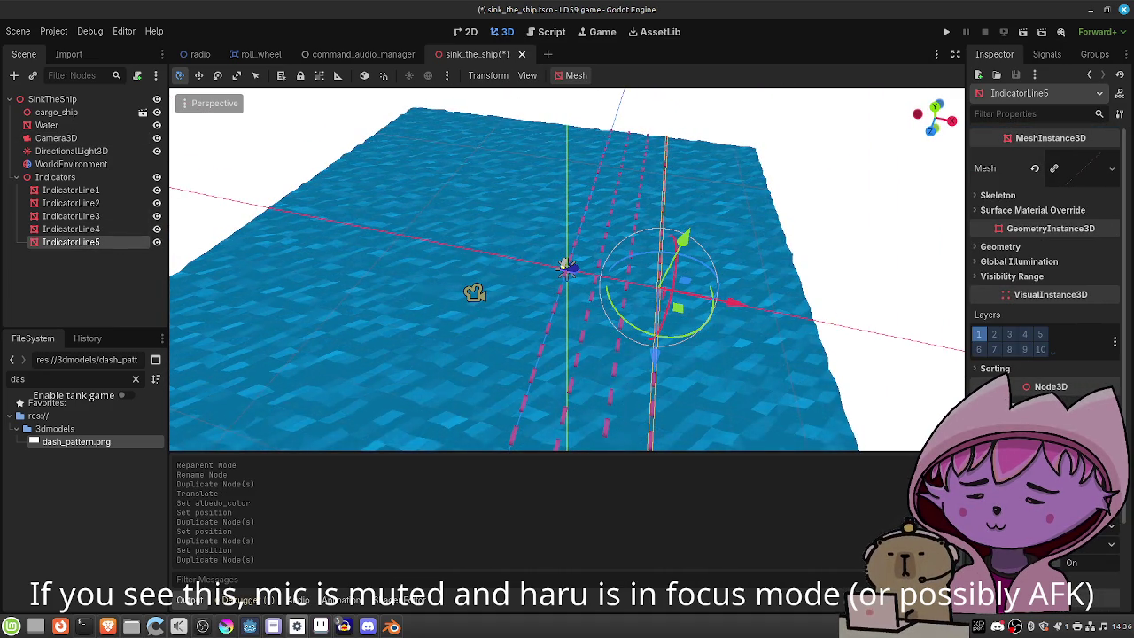
{"action": "left_click_drag", "start_coordinate": [733, 303], "coordinate": [767, 309]}
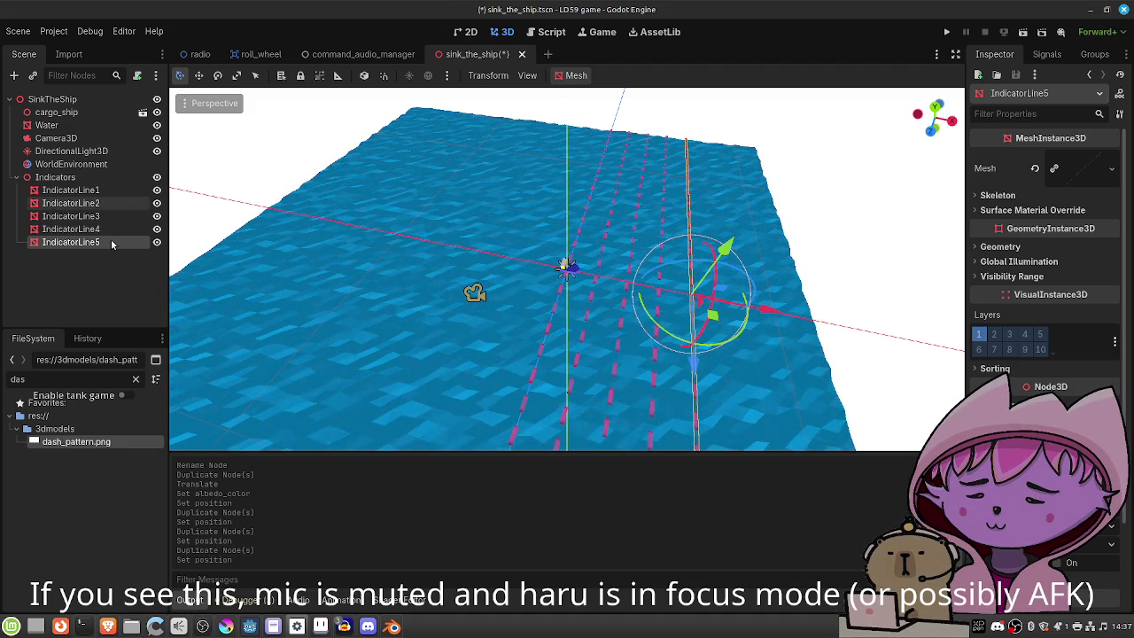
Create IndicatorLine6, IndicatorLine7 and IndicatorLine8 as copies, each spaced further left.
{"action": "key", "text": "ctrl+d"}
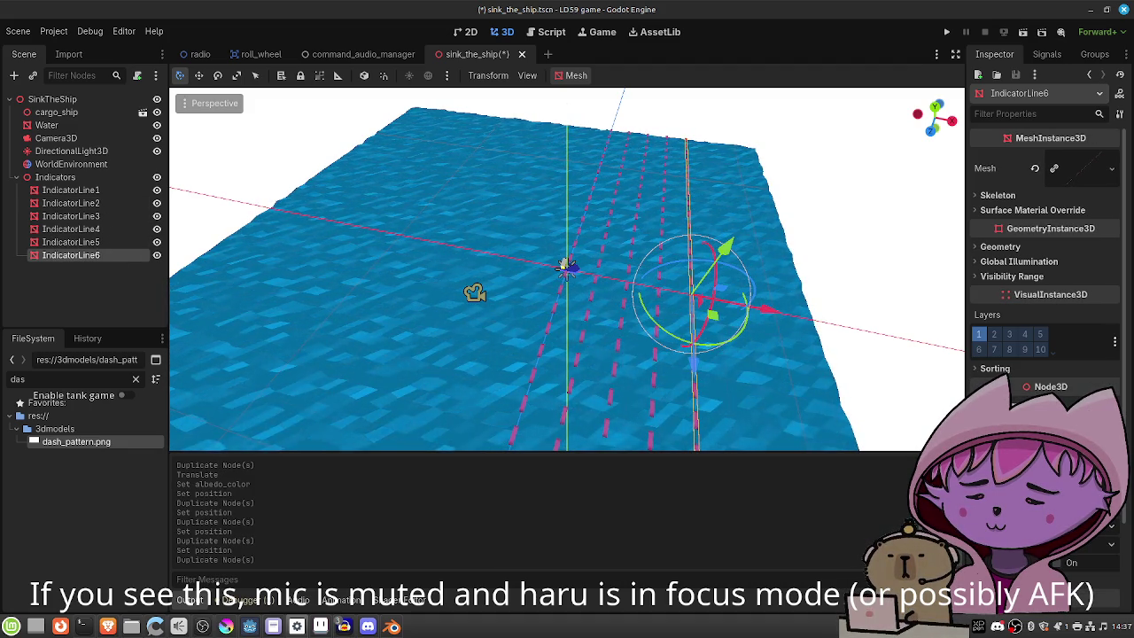
{"action": "left_click_drag", "start_coordinate": [763, 308], "coordinate": [611, 279]}
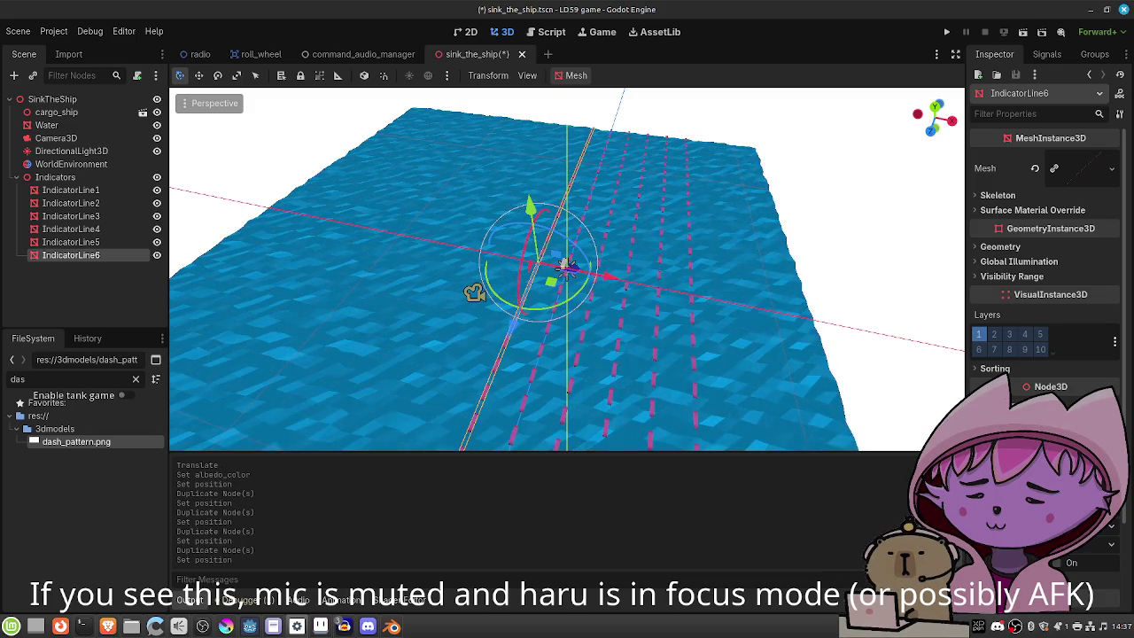
{"action": "key", "text": "ctrl+d"}
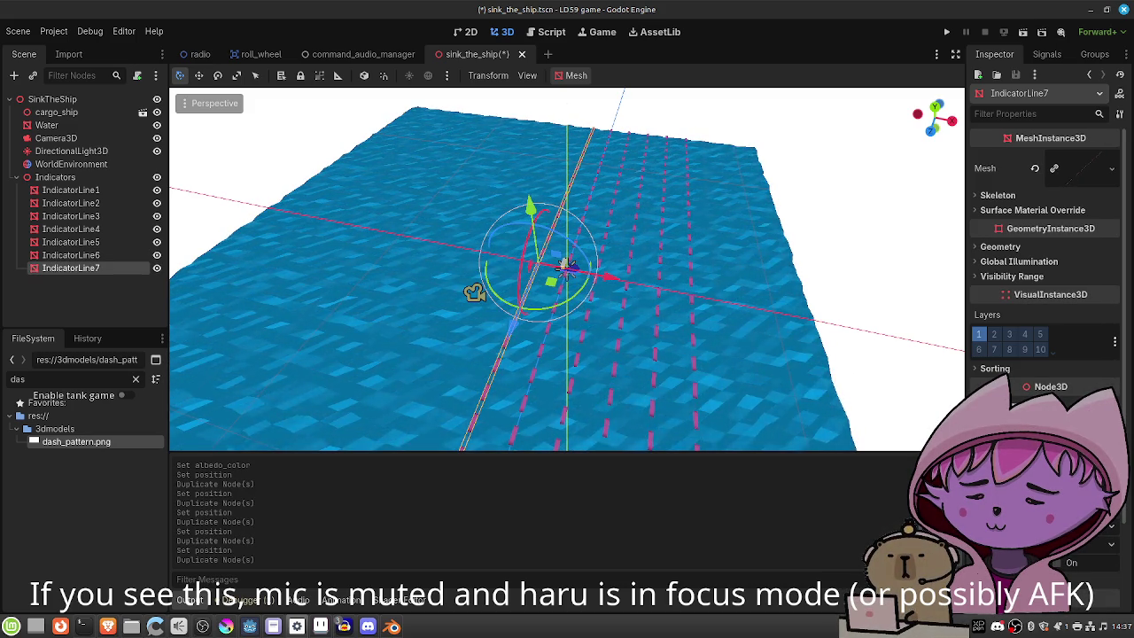
{"action": "left_click_drag", "start_coordinate": [611, 277], "coordinate": [572, 271]}
{"action": "key", "text": "ctrl+d"}
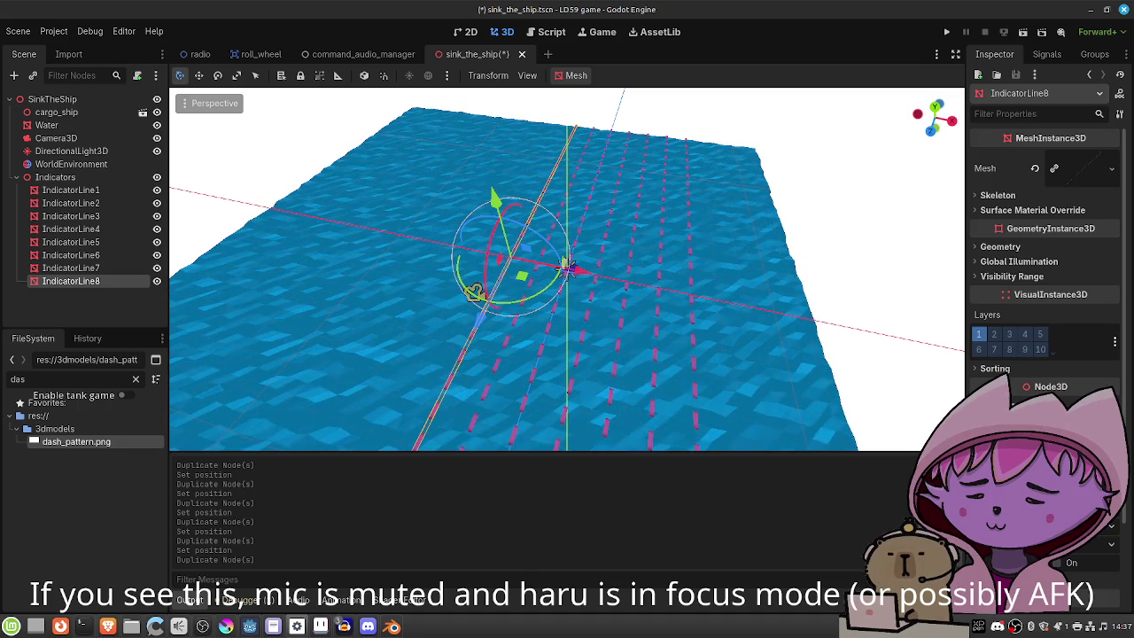
{"action": "left_click_drag", "start_coordinate": [567, 267], "coordinate": [542, 268]}
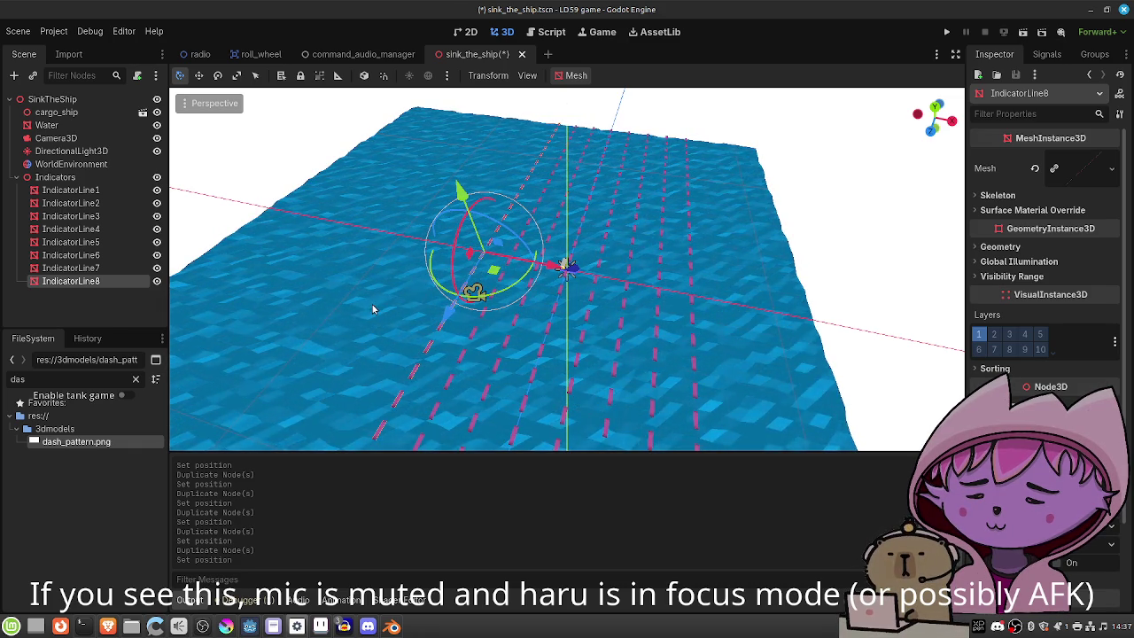
Add IndicatorLine9 as one more copy and save sink_the_ship.tscn.
{"action": "key", "text": "ctrl+d"}
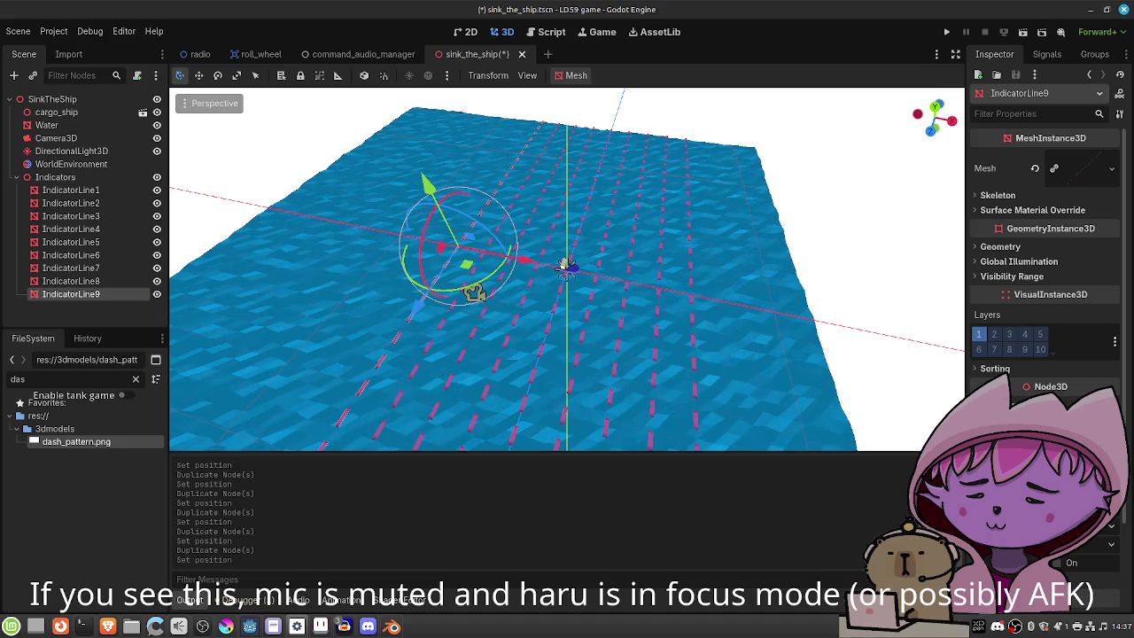
{"action": "key", "text": "ctrl+s"}
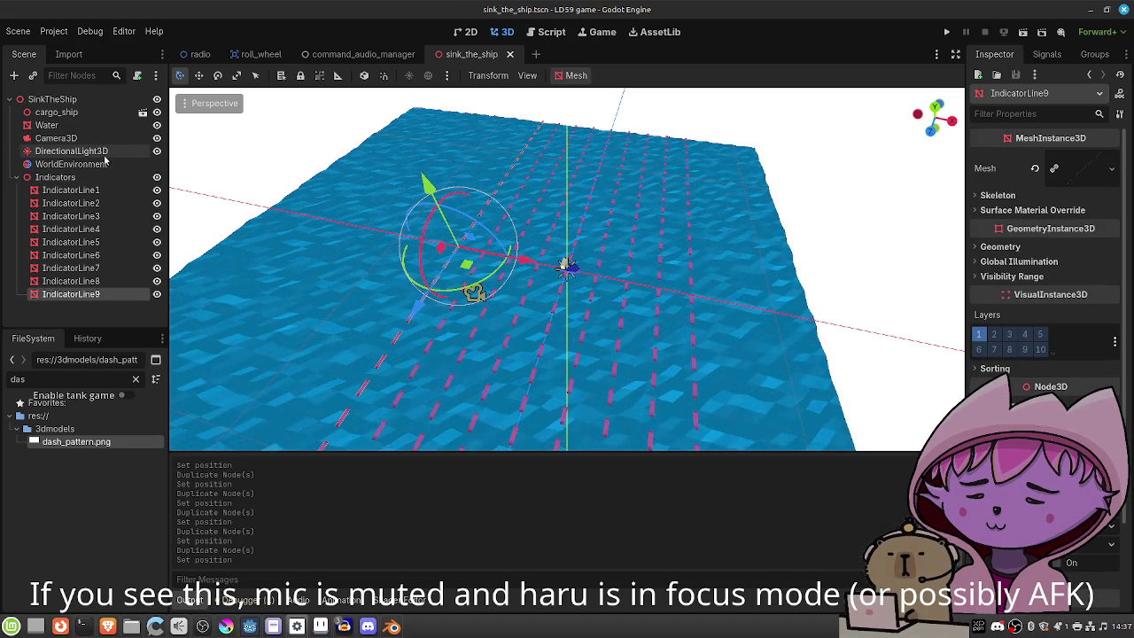
{"action": "left_click", "coordinate": [95, 139]}
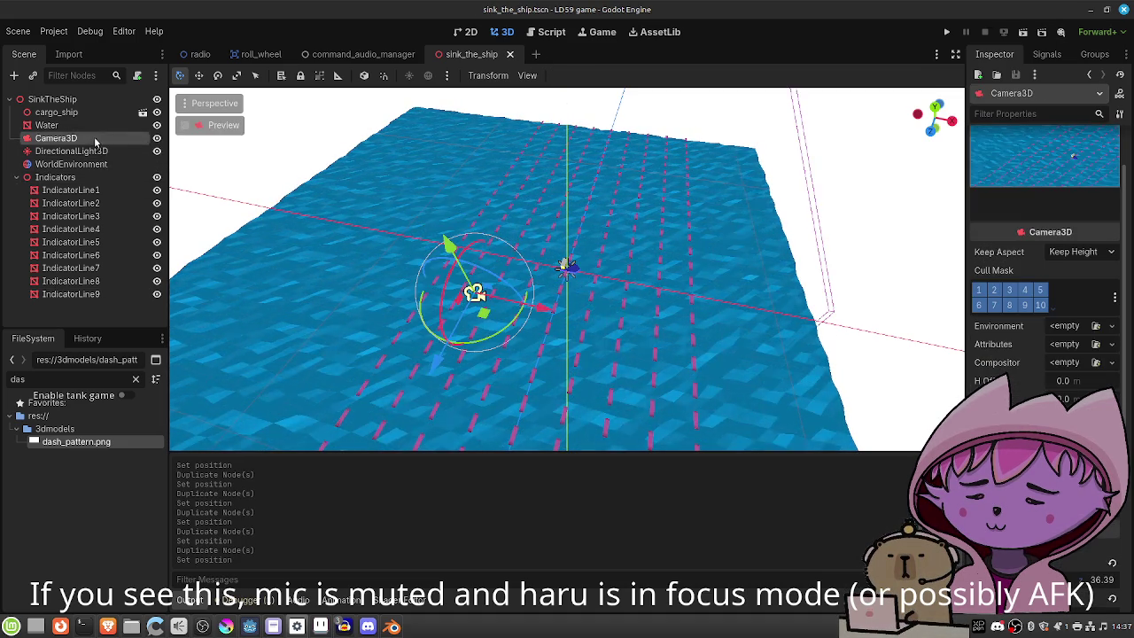
Preview the nine dashed lines through Camera3D, then select IndicatorLine1 through IndicatorLine9.
{"action": "left_click", "coordinate": [183, 125]}
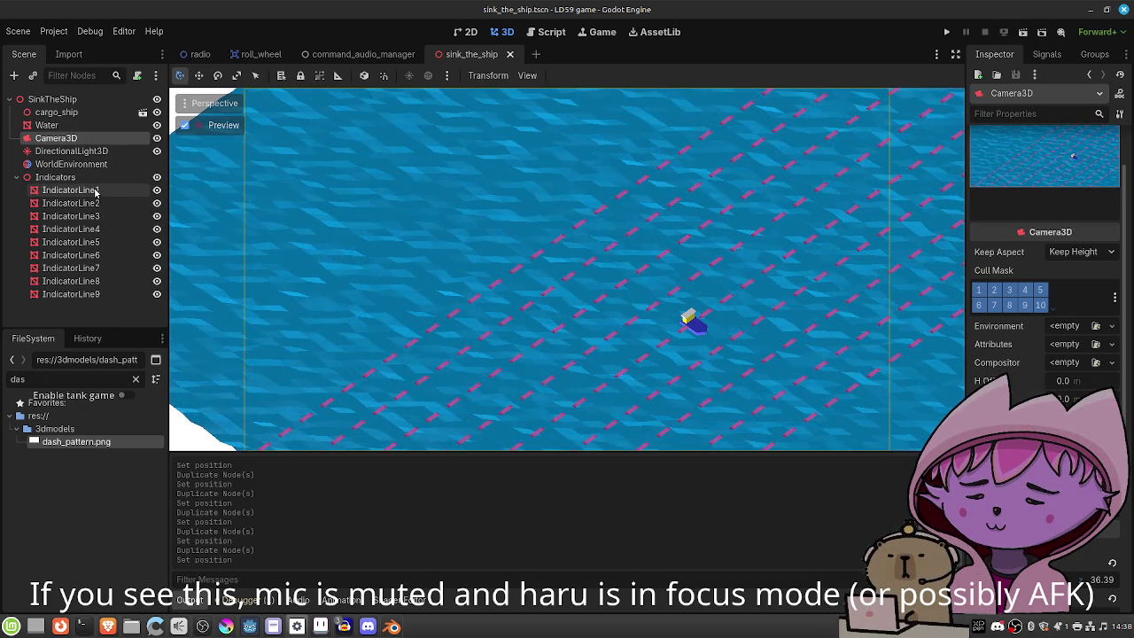
{"action": "left_click", "coordinate": [95, 192]}
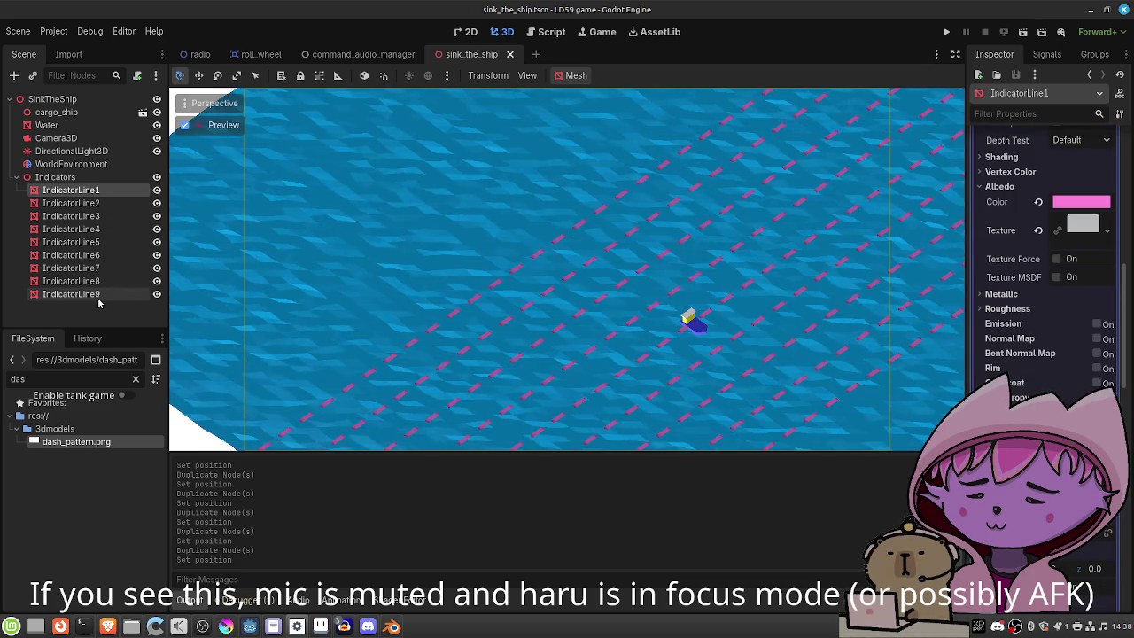
{"action": "left_click", "coordinate": [97, 295], "text": "shift"}
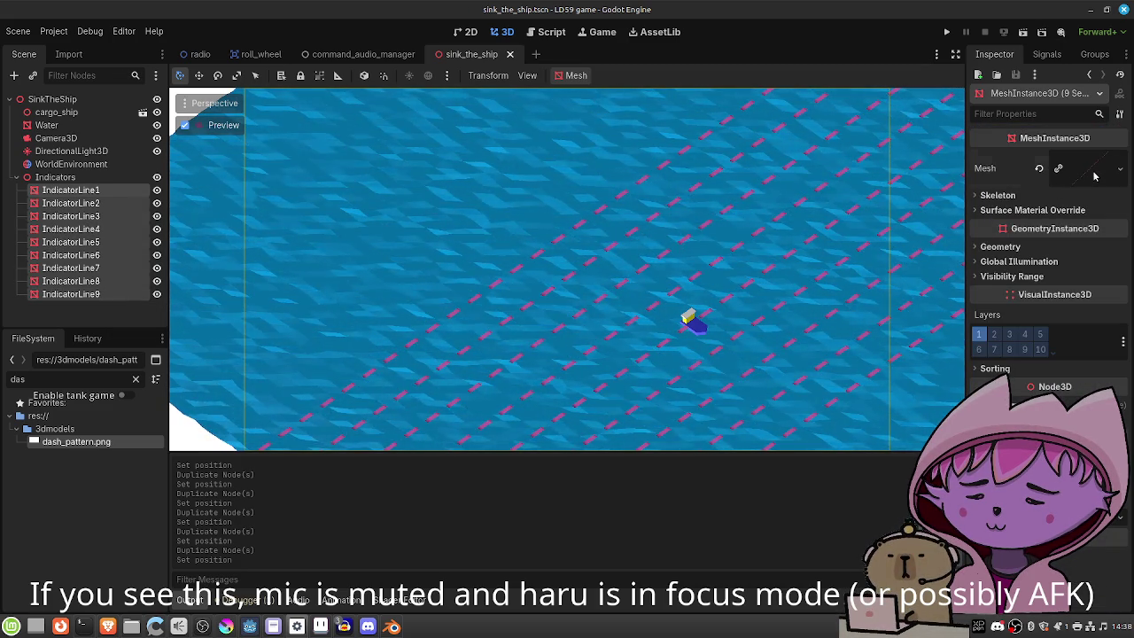
Set the shared line mesh Size y to 150, after trying 50 and 100.
{"action": "left_click", "coordinate": [1094, 177]}
{"action": "left_click", "coordinate": [1070, 309]}
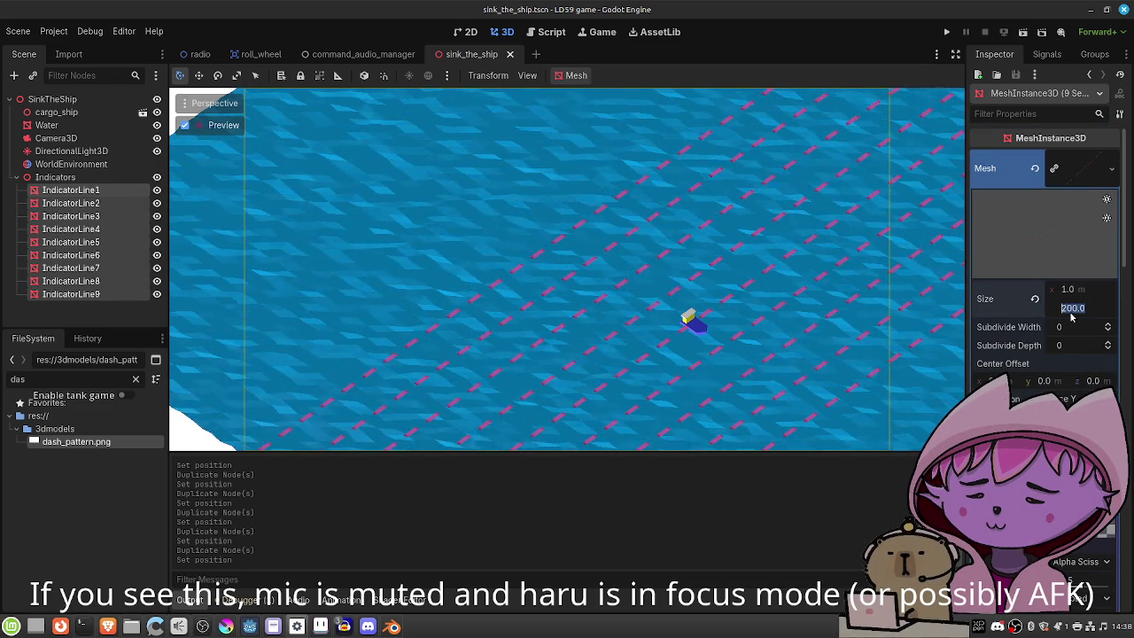
{"action": "type", "text": "50"}
{"action": "key", "text": "Return"}
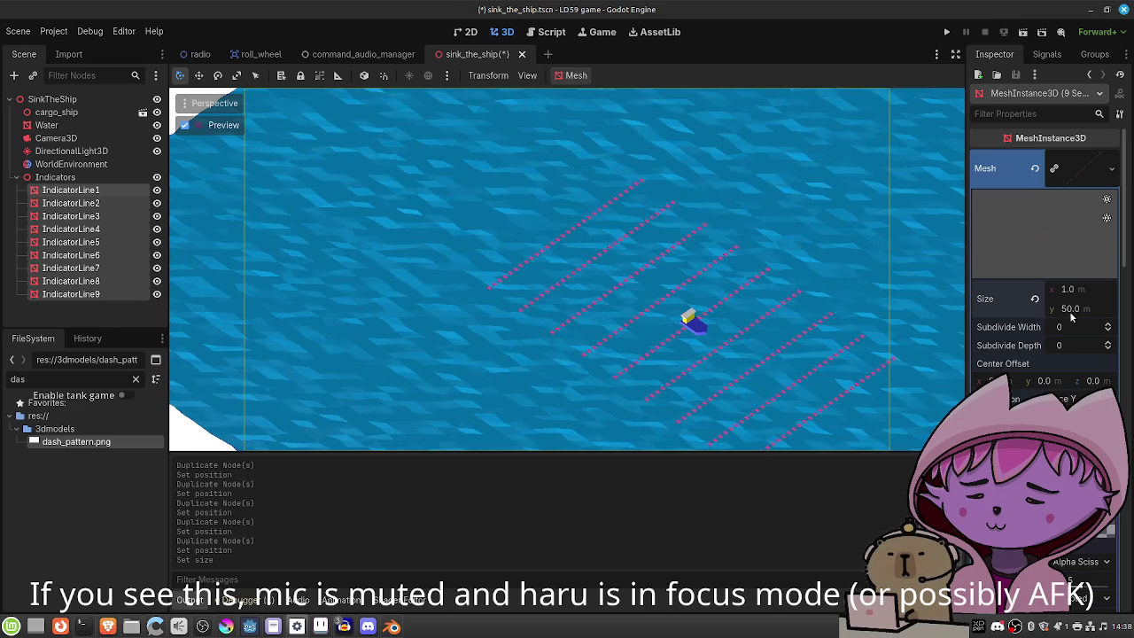
{"action": "left_click", "coordinate": [1070, 309]}
{"action": "type", "text": "100"}
{"action": "key", "text": "Return"}
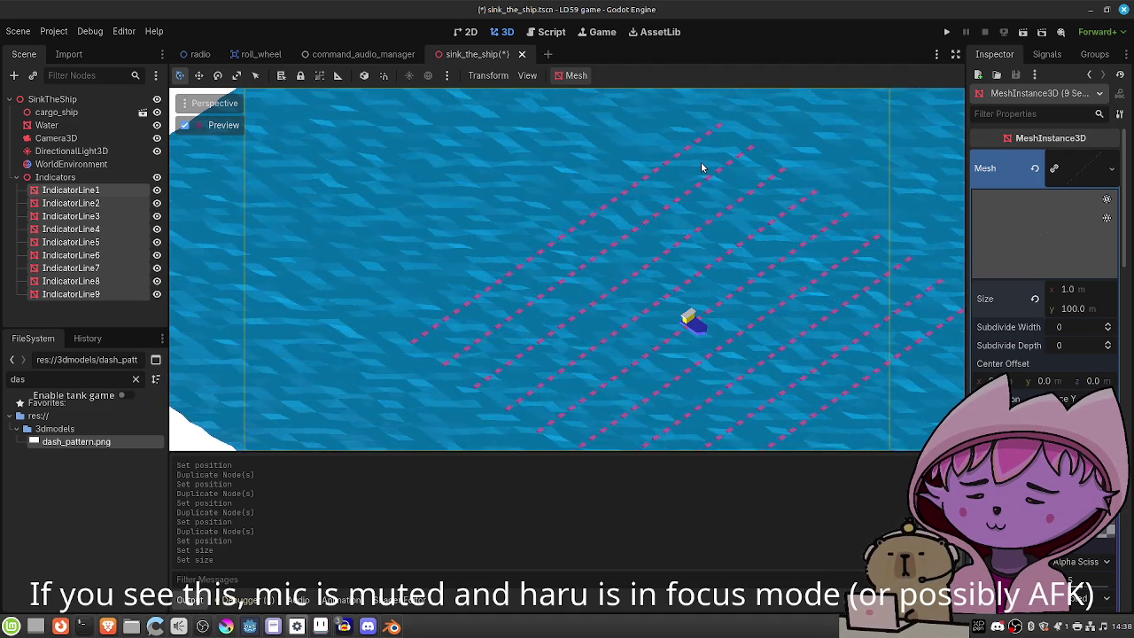
{"action": "left_click", "coordinate": [1071, 308]}
{"action": "type", "text": "150.0"}
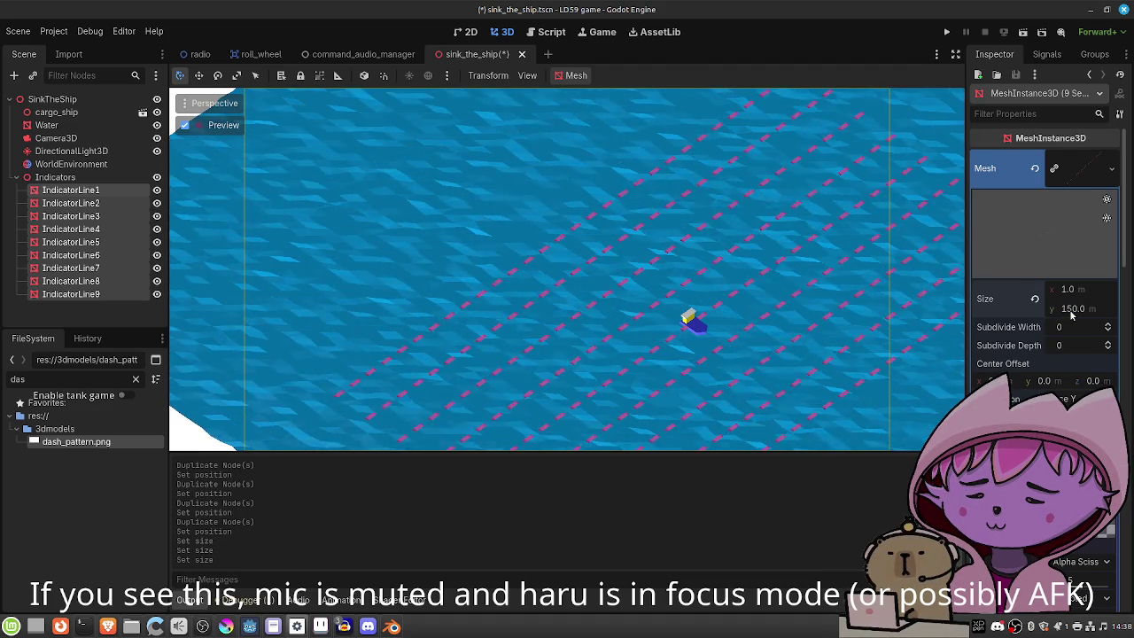
{"action": "key", "text": "Return"}
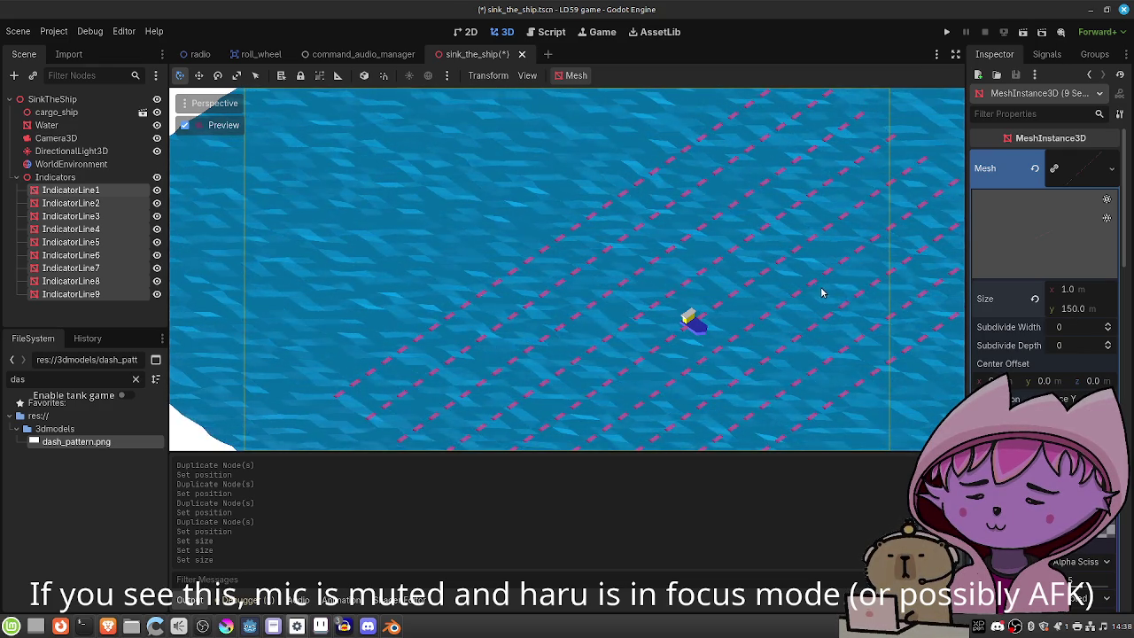
Undo the accidental move of the nine indicator lines.
{"action": "scroll", "coordinate": [1018, 399], "scroll_direction": "down", "scroll_amount": 10}
{"action": "scroll", "coordinate": [1019, 400], "scroll_direction": "down", "scroll_amount": 15}
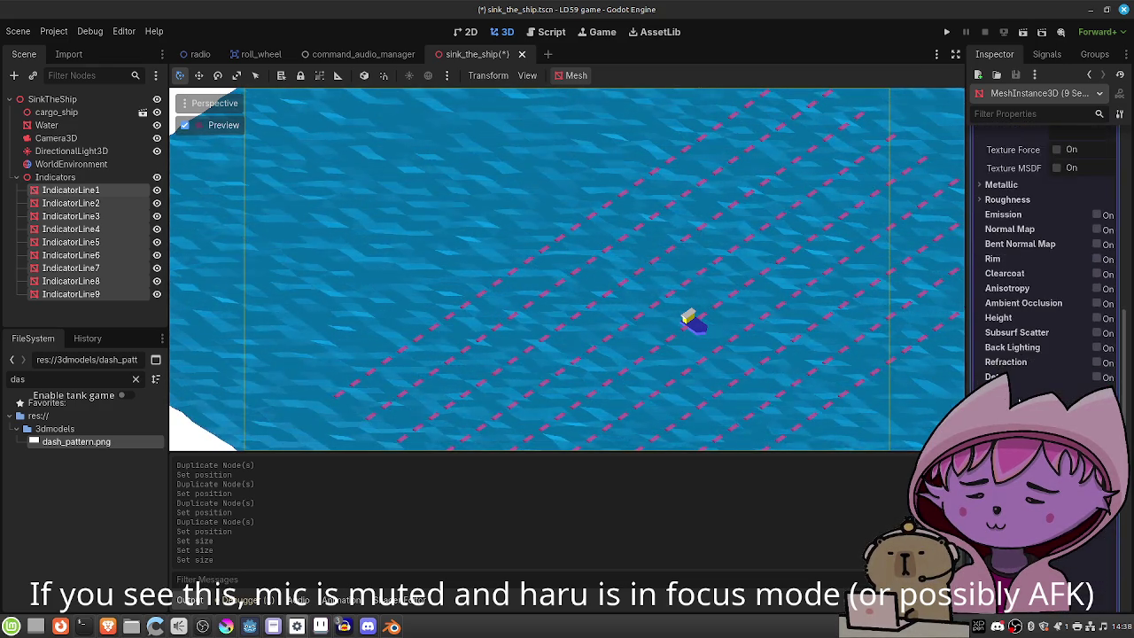
{"action": "scroll", "coordinate": [1019, 400], "scroll_direction": "down", "scroll_amount": 5}
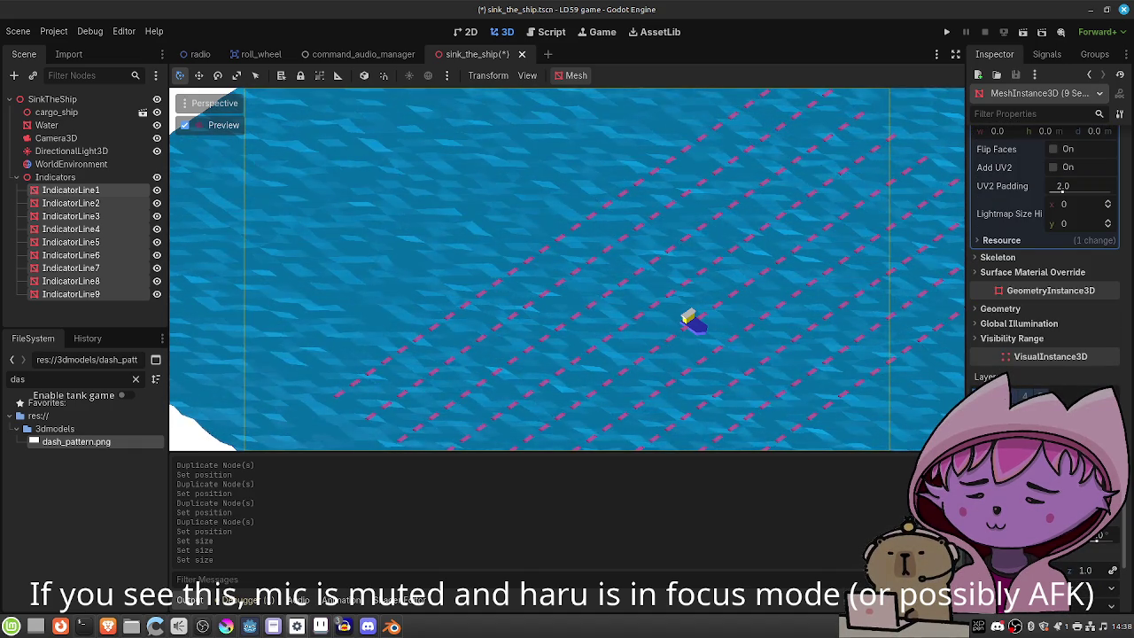
{"action": "key", "text": "Return"}
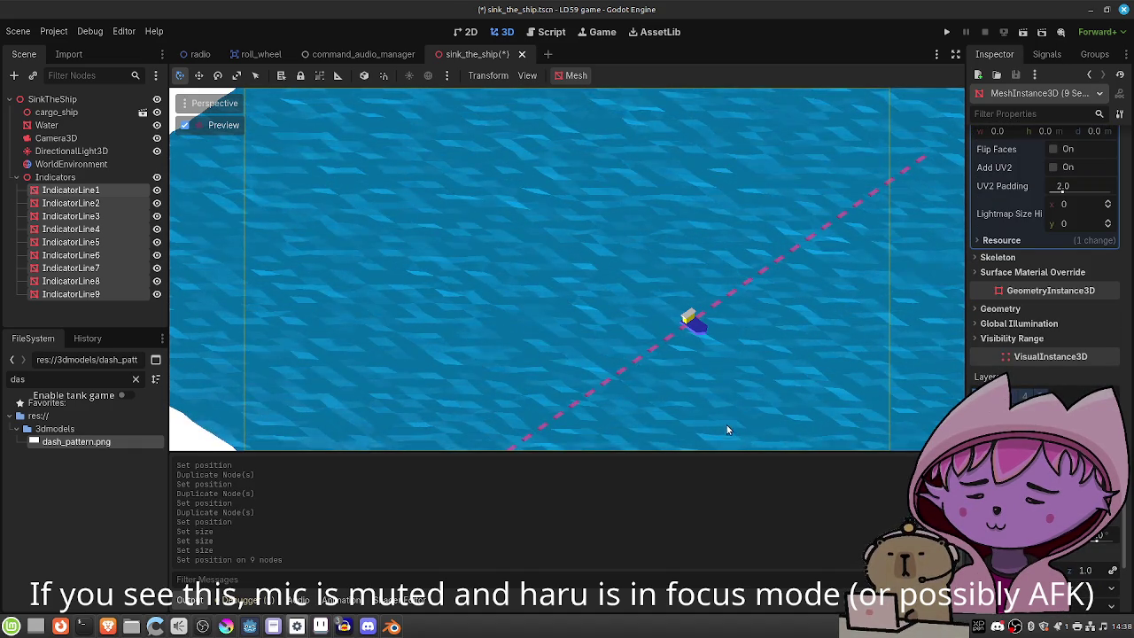
{"action": "key", "text": "ctrl+z"}
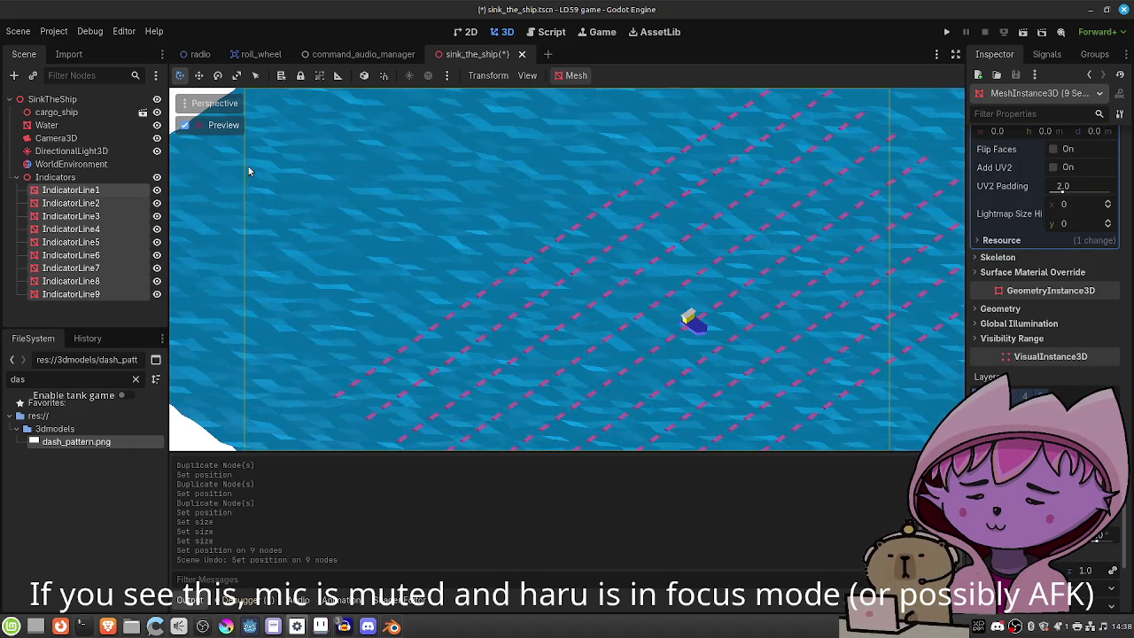
{"action": "left_click", "coordinate": [95, 179]}
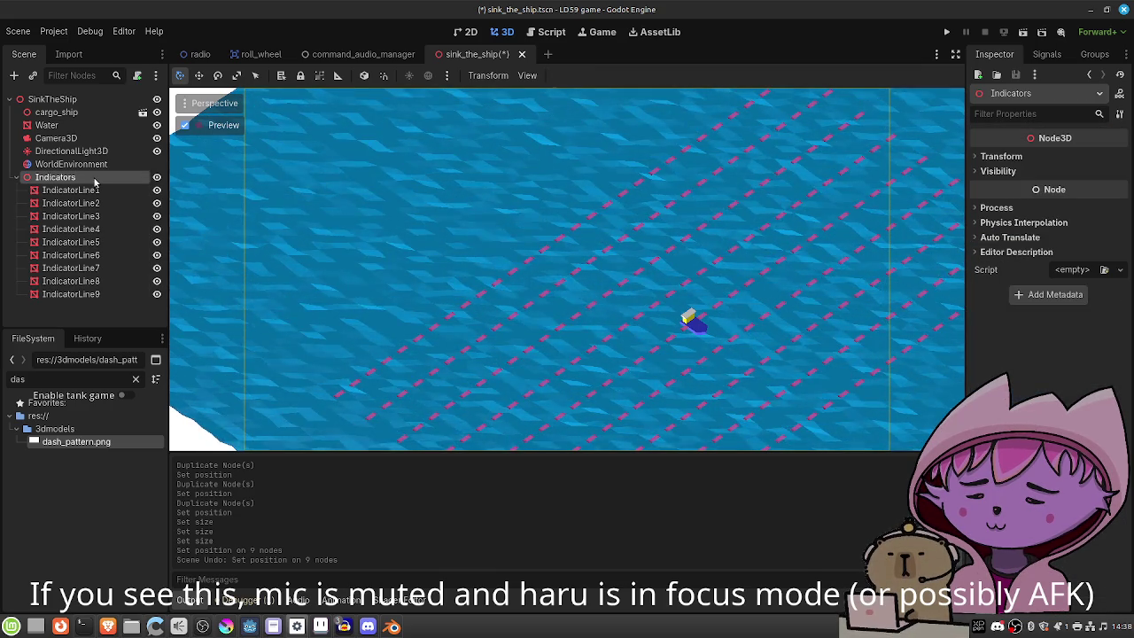
Add a Node3D named Verticals under Indicators, placed above IndicatorLine1.
{"action": "right_click", "coordinate": [98, 180]}
{"action": "left_click", "coordinate": [116, 187]}
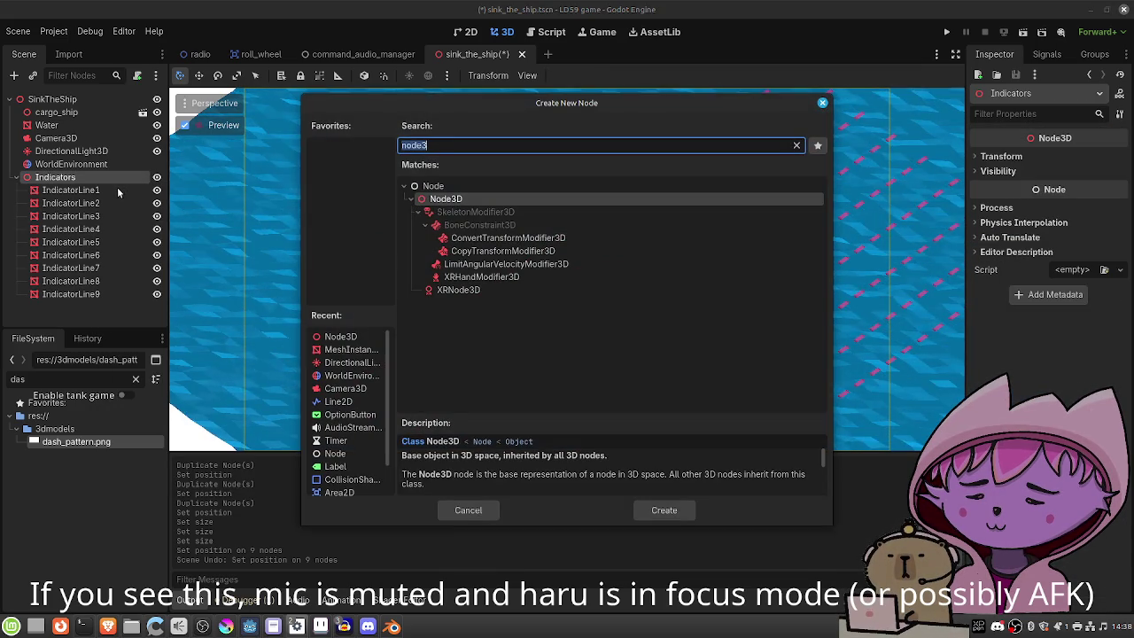
{"action": "key", "text": "Return"}
{"action": "mouse_move", "coordinate": [90, 299]}
{"action": "left_mouse_down"}
{"action": "mouse_move", "coordinate": [88, 186]}
{"action": "mouse_move", "coordinate": [89, 197]}
{"action": "left_mouse_up"}
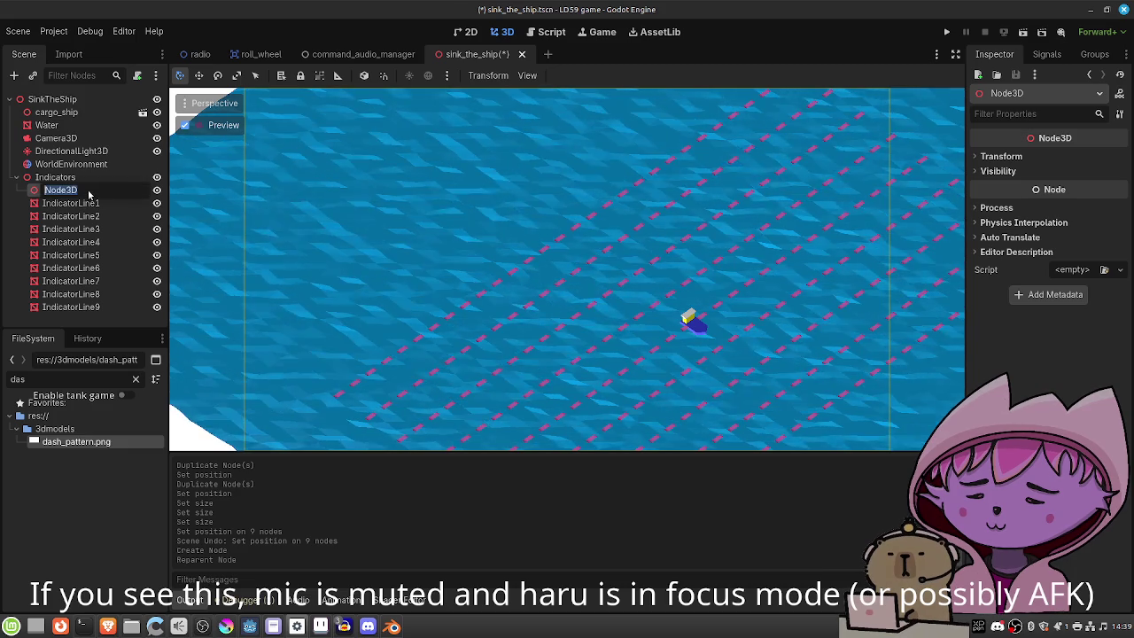
{"action": "left_click", "coordinate": [88, 191]}
{"action": "type", "text": "H"}
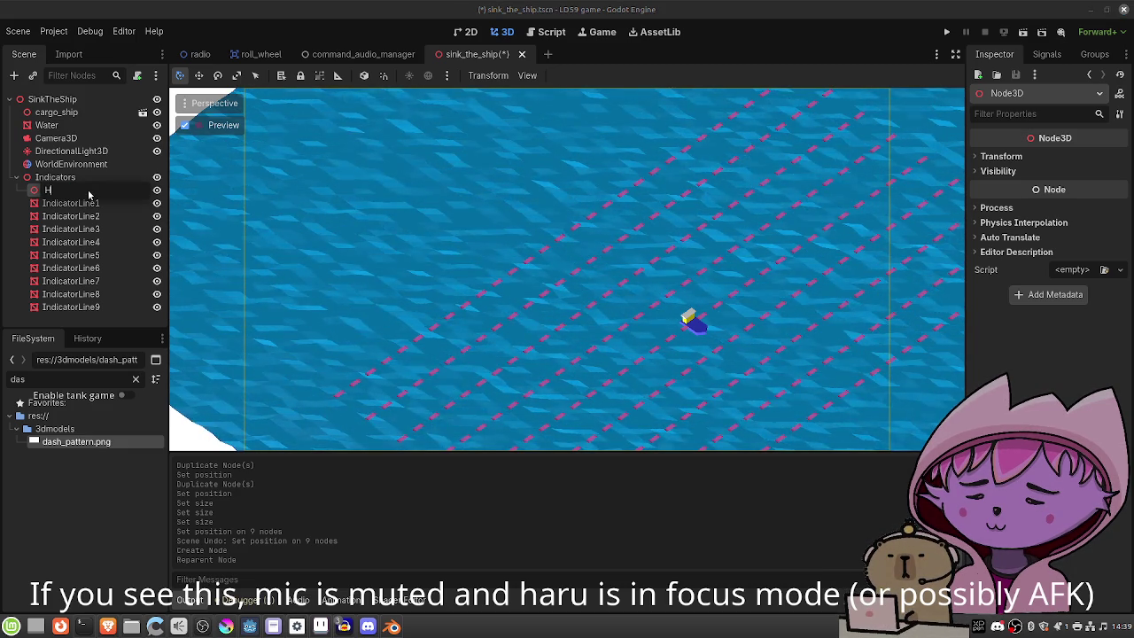
{"action": "key", "text": "BackSpace"}
{"action": "type", "text": "Verticals"}
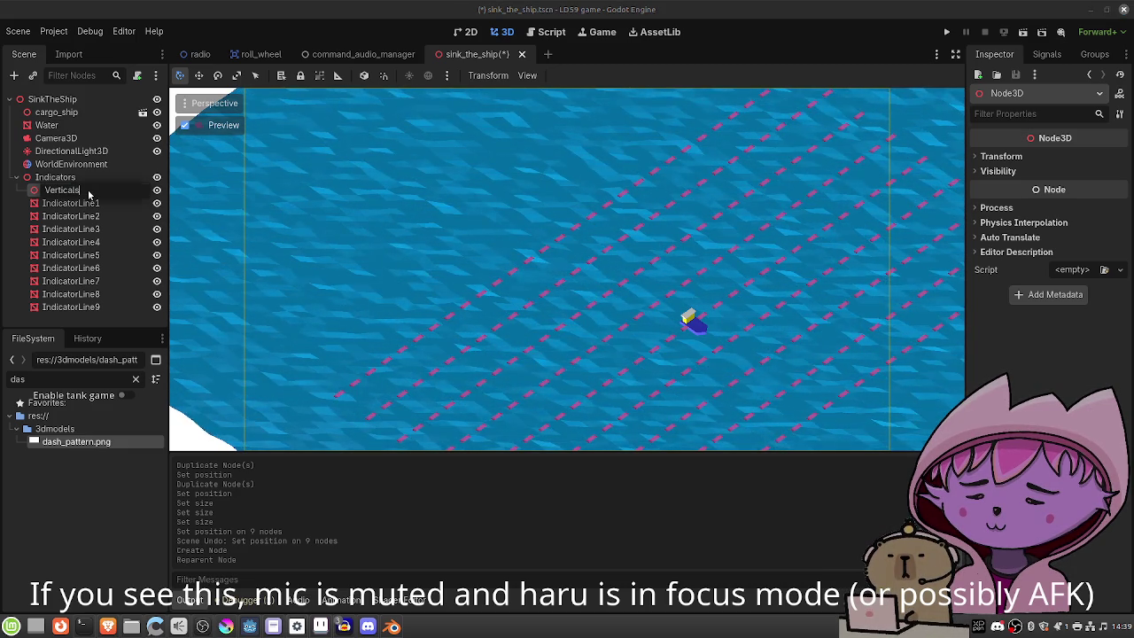
{"action": "key", "text": "Return"}
Move IndicatorLine1–9 into Verticals, offset the group to x −18.2, and save.
{"action": "left_click", "coordinate": [89, 203]}
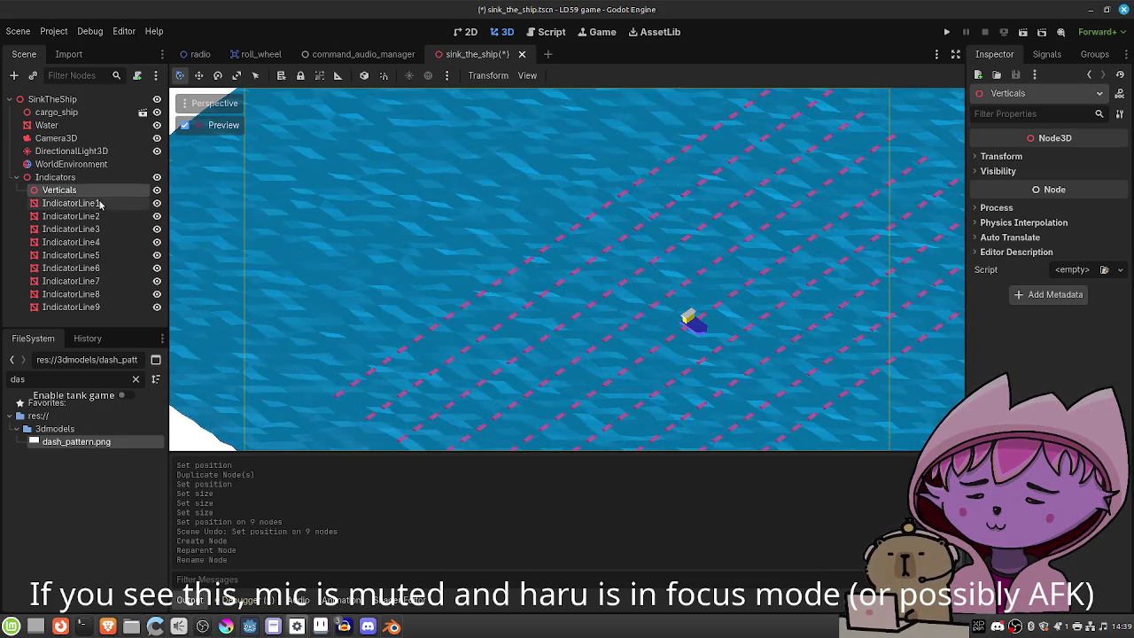
{"action": "left_click", "coordinate": [97, 307], "text": "shift"}
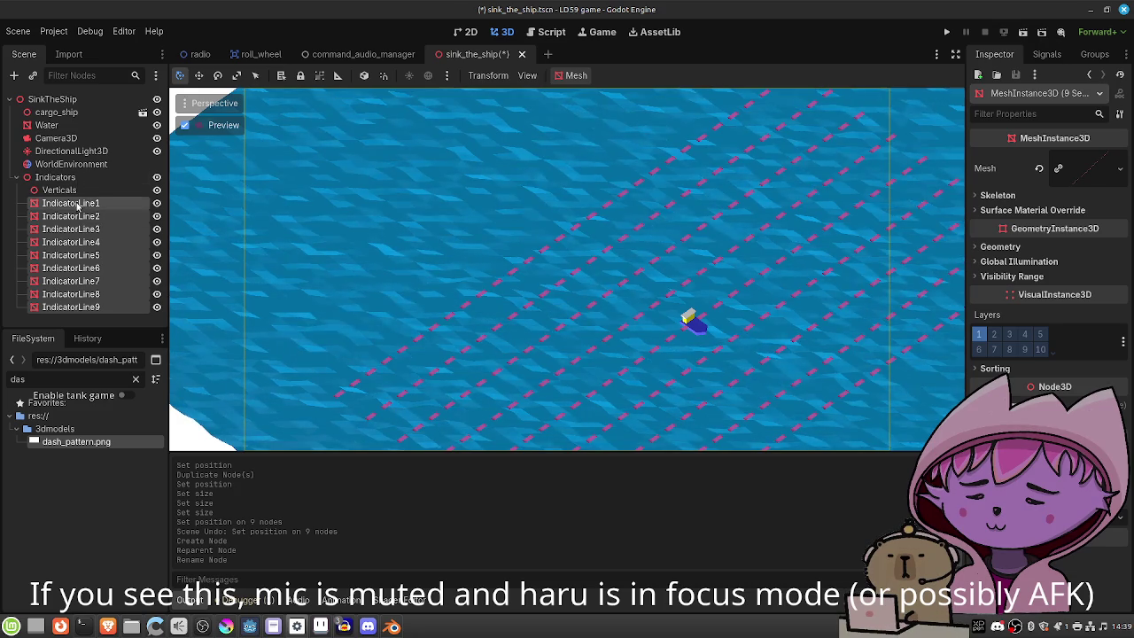
{"action": "left_click_drag", "start_coordinate": [77, 202], "coordinate": [79, 189]}
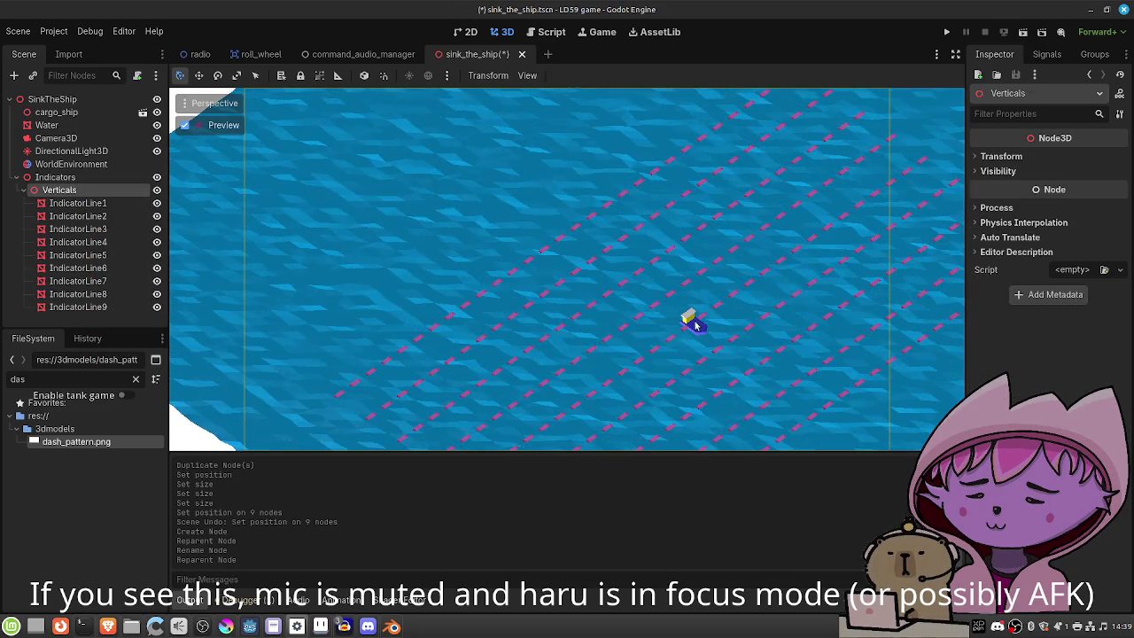
{"action": "left_click", "coordinate": [999, 157]}
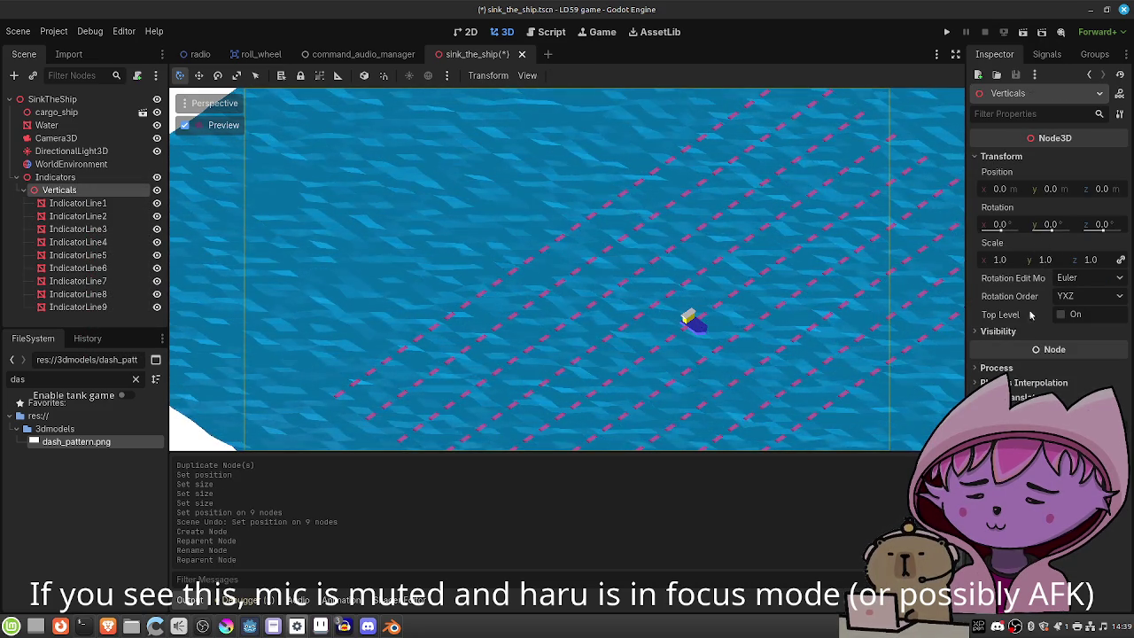
{"action": "mouse_move", "coordinate": [999, 192]}
{"action": "left_mouse_down"}
{"action": "mouse_move", "coordinate": [988, 191]}
{"action": "mouse_move", "coordinate": [996, 188]}
{"action": "left_mouse_up"}
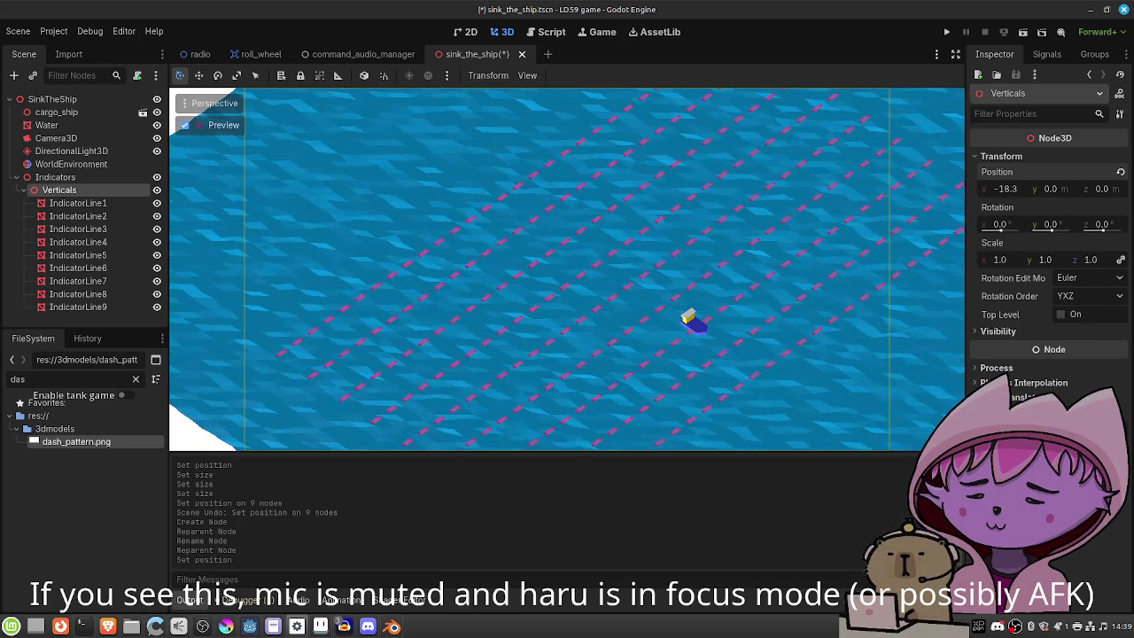
{"action": "key", "text": "ctrl+s"}
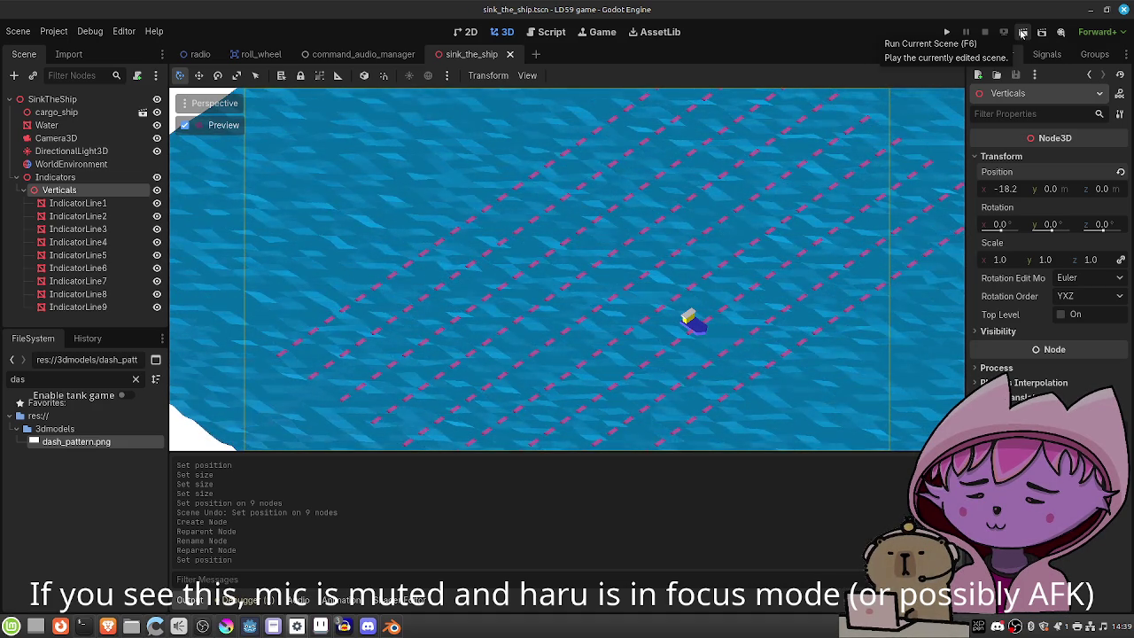
Test-run the scene, then set Verticals Position X to -30 and save.
{"action": "left_click", "coordinate": [1022, 33]}
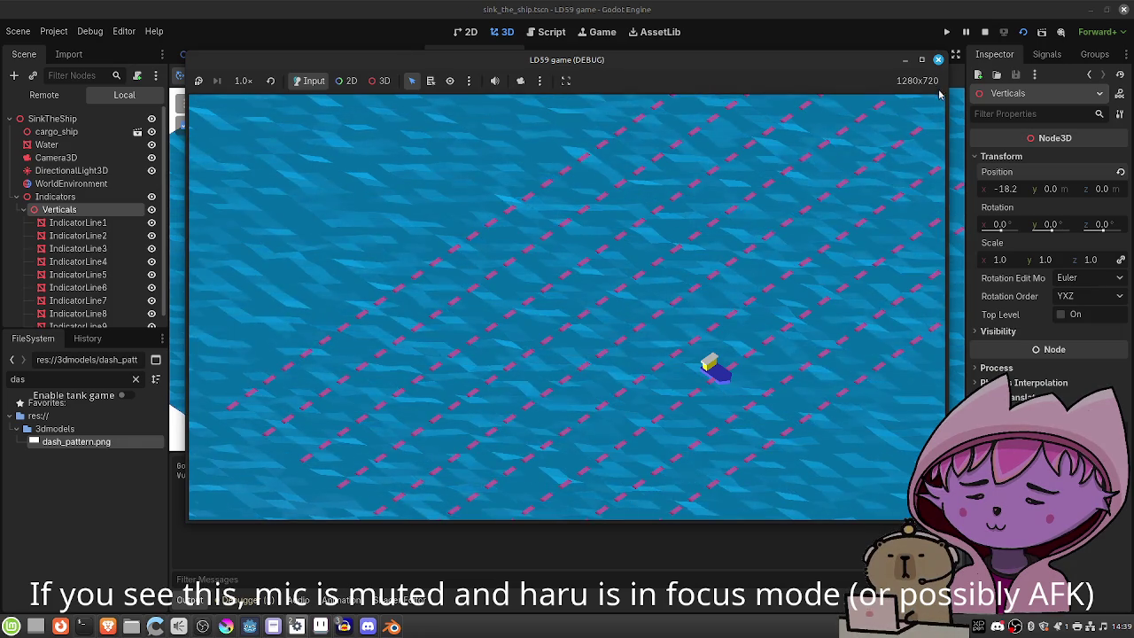
{"action": "left_click", "coordinate": [938, 62]}
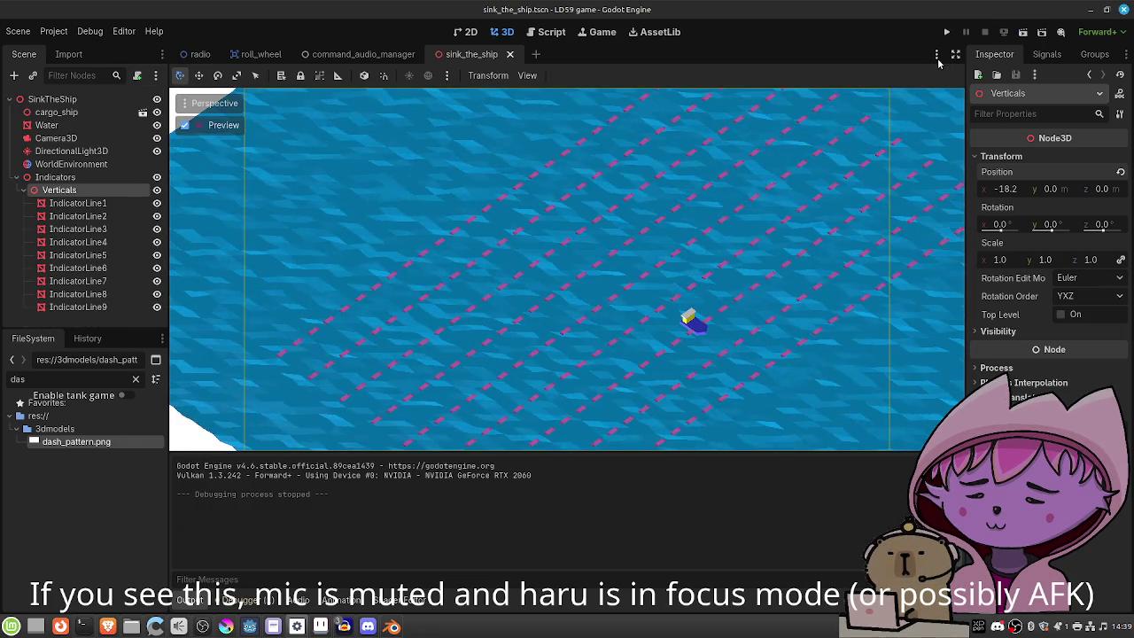
{"action": "left_click", "coordinate": [1003, 188]}
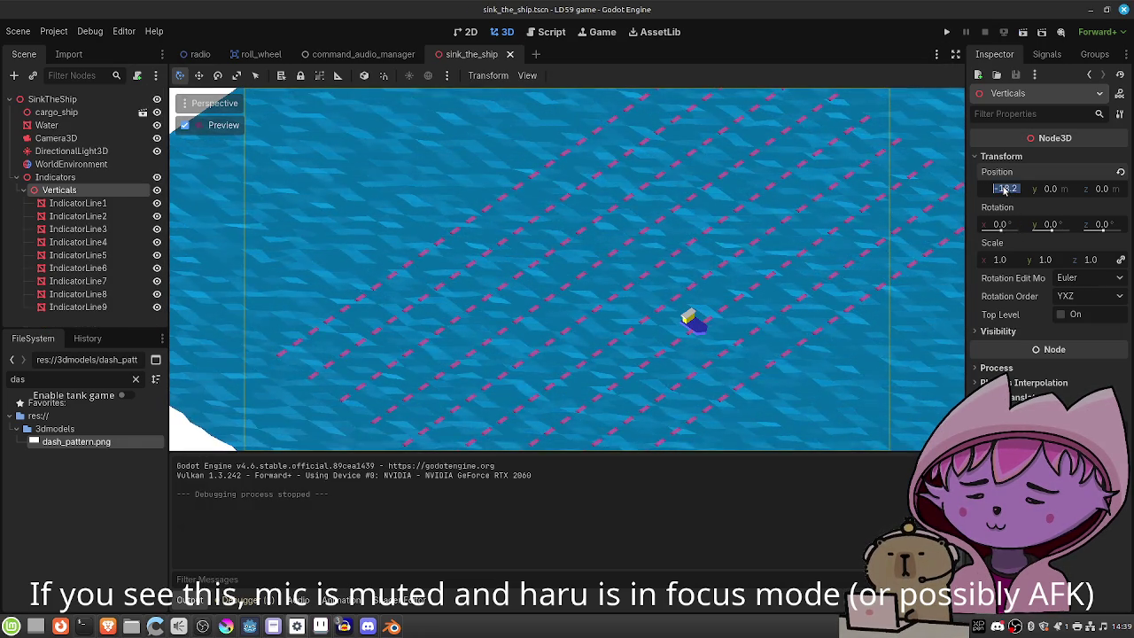
{"action": "type", "text": "-30"}
{"action": "key", "text": "Return"}
{"action": "key", "text": "ctrl+s"}
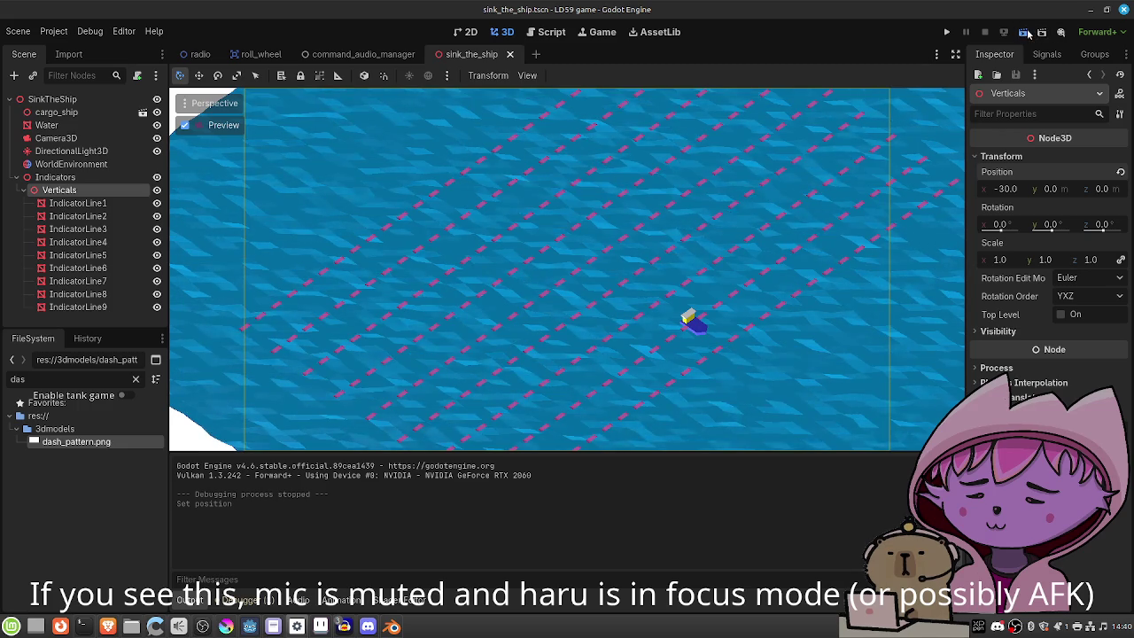
Shorten the indicator line mesh Size y to 130 m and test-run the scene again.
{"action": "left_click", "coordinate": [1022, 31]}
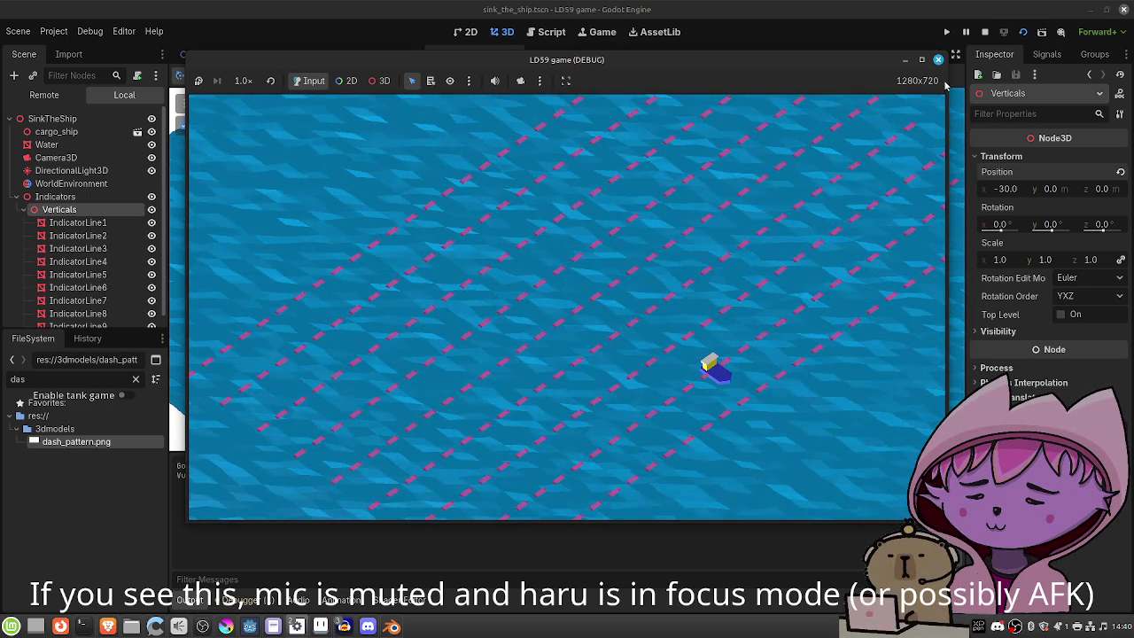
{"action": "left_click", "coordinate": [939, 59]}
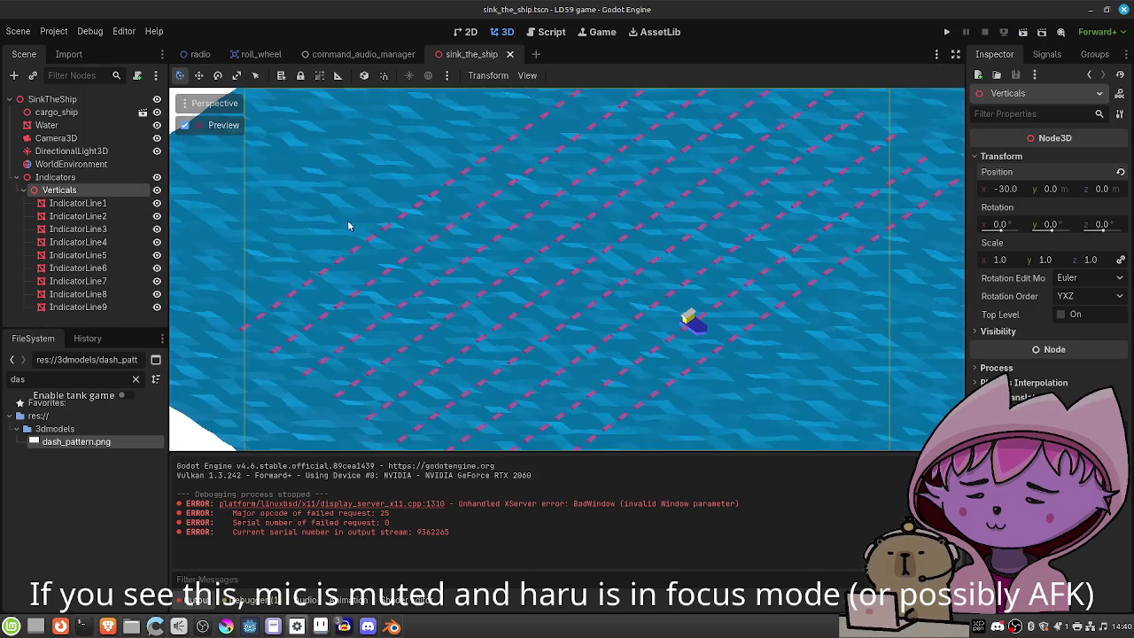
{"action": "left_click", "coordinate": [123, 203]}
{"action": "scroll", "coordinate": [1045, 266], "scroll_direction": "up", "scroll_amount": 10}
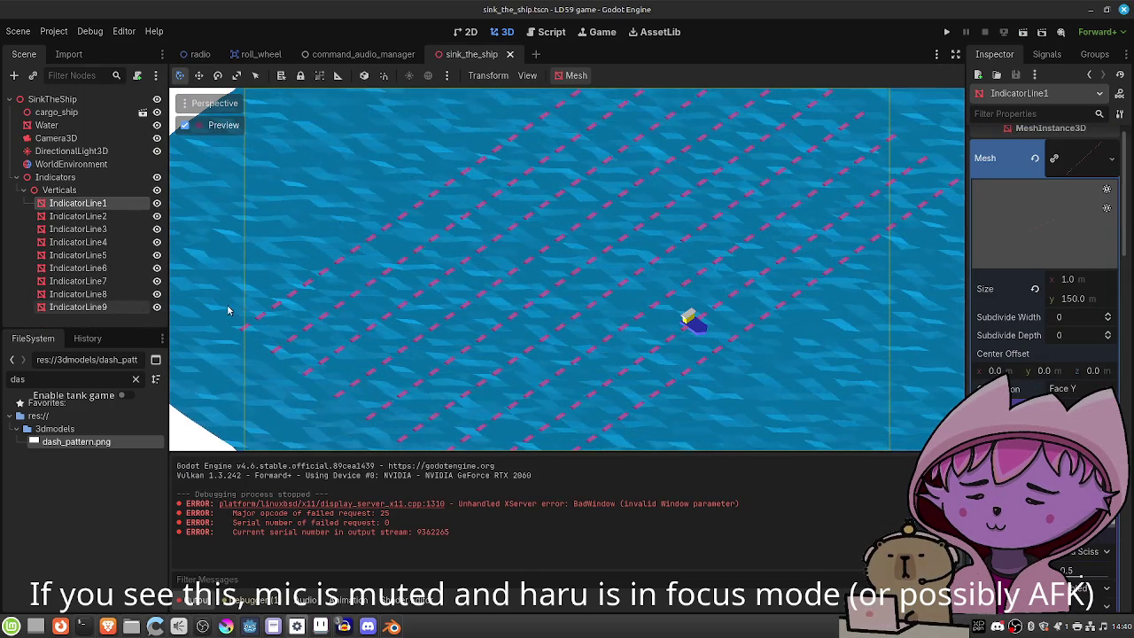
{"action": "scroll", "coordinate": [1047, 310], "scroll_direction": "up", "scroll_amount": 1}
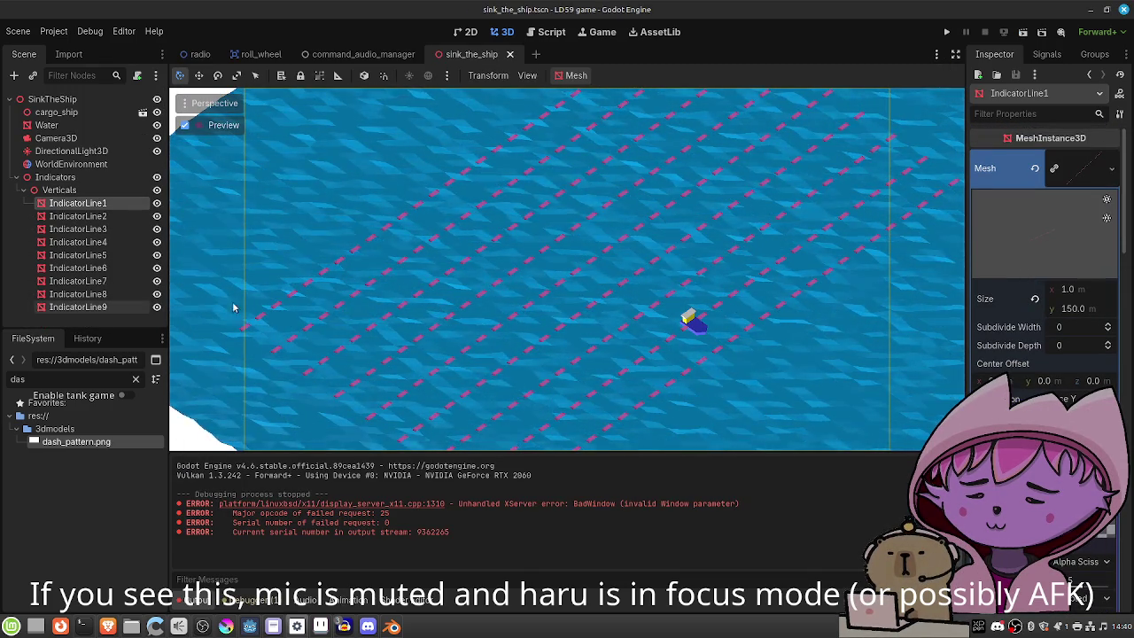
{"action": "left_click", "coordinate": [1070, 308]}
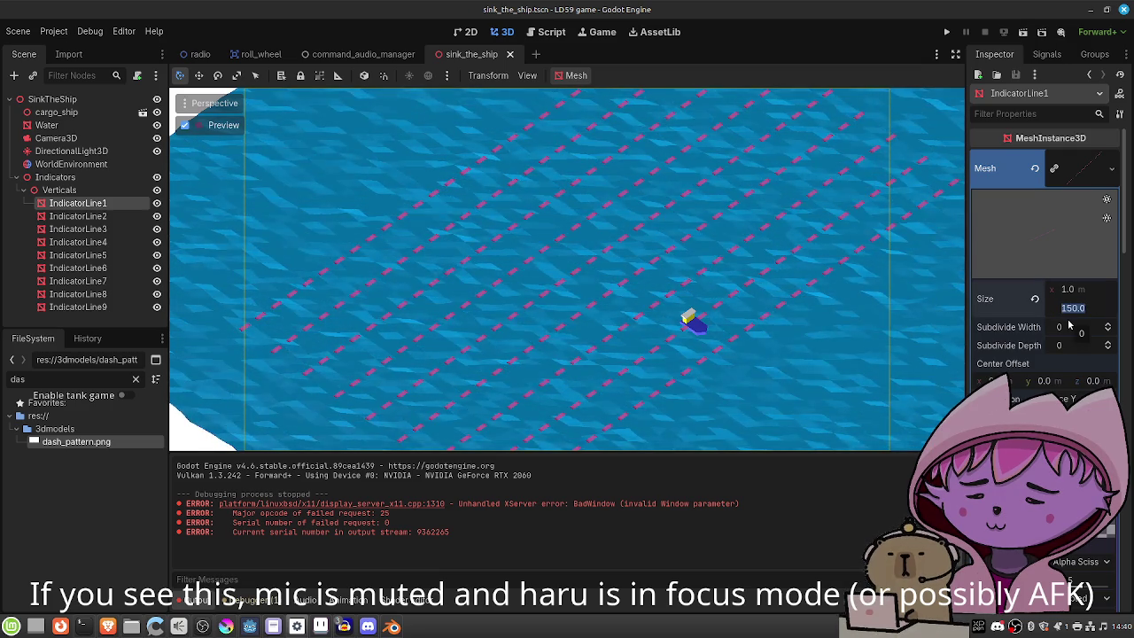
{"action": "type", "text": "130"}
{"action": "key", "text": "Return"}
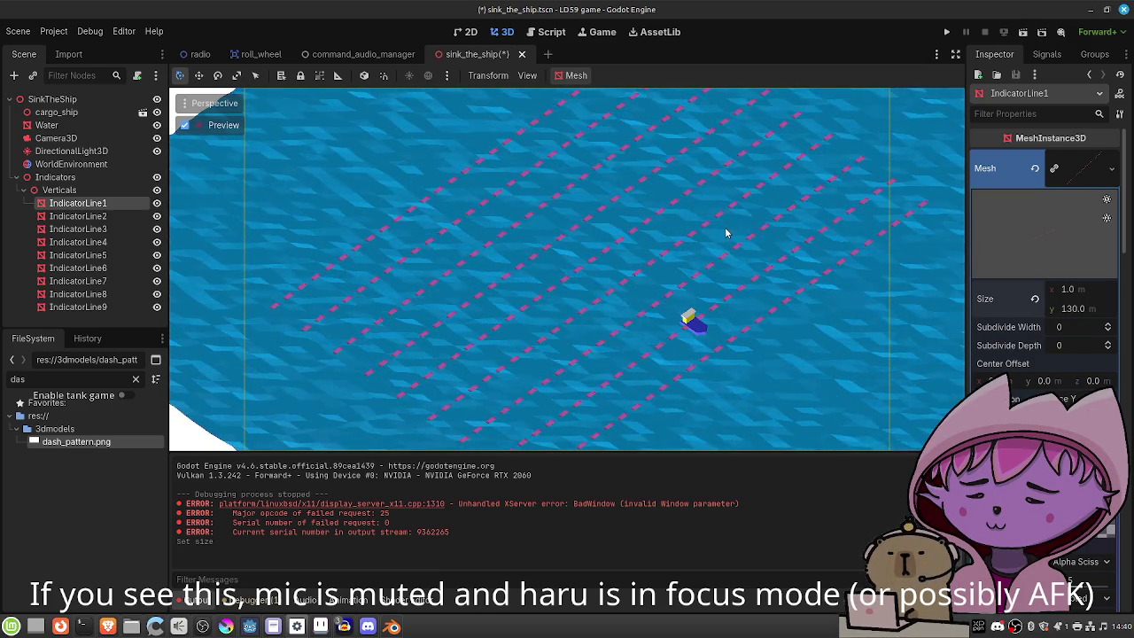
{"action": "key", "text": "F6"}
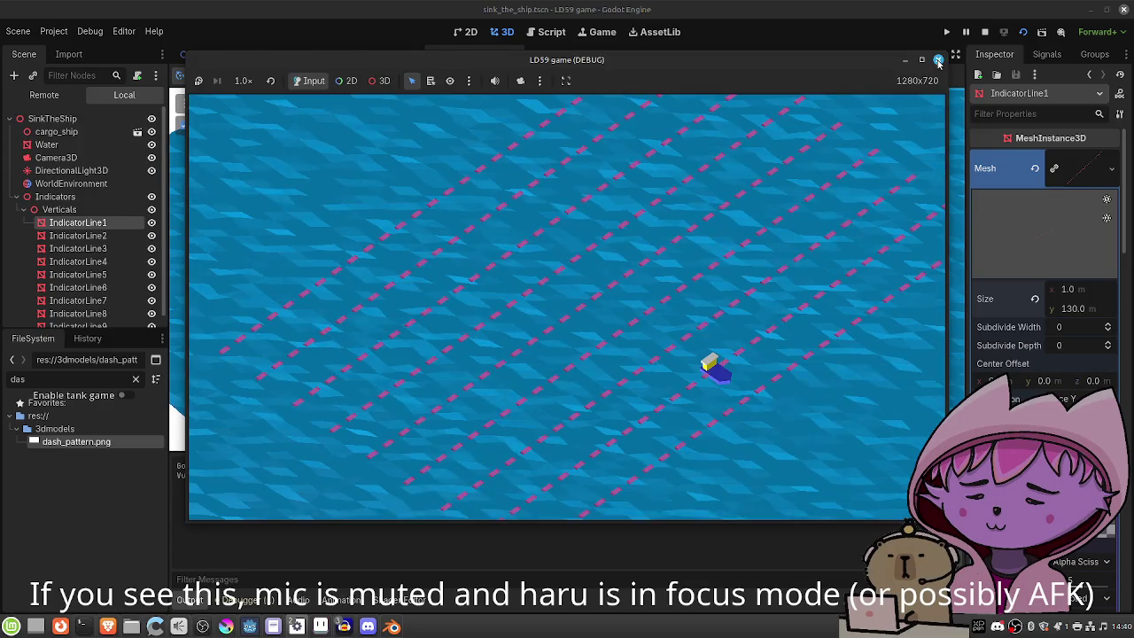
{"action": "key", "text": "F8"}
{"action": "left_click", "coordinate": [84, 190]}
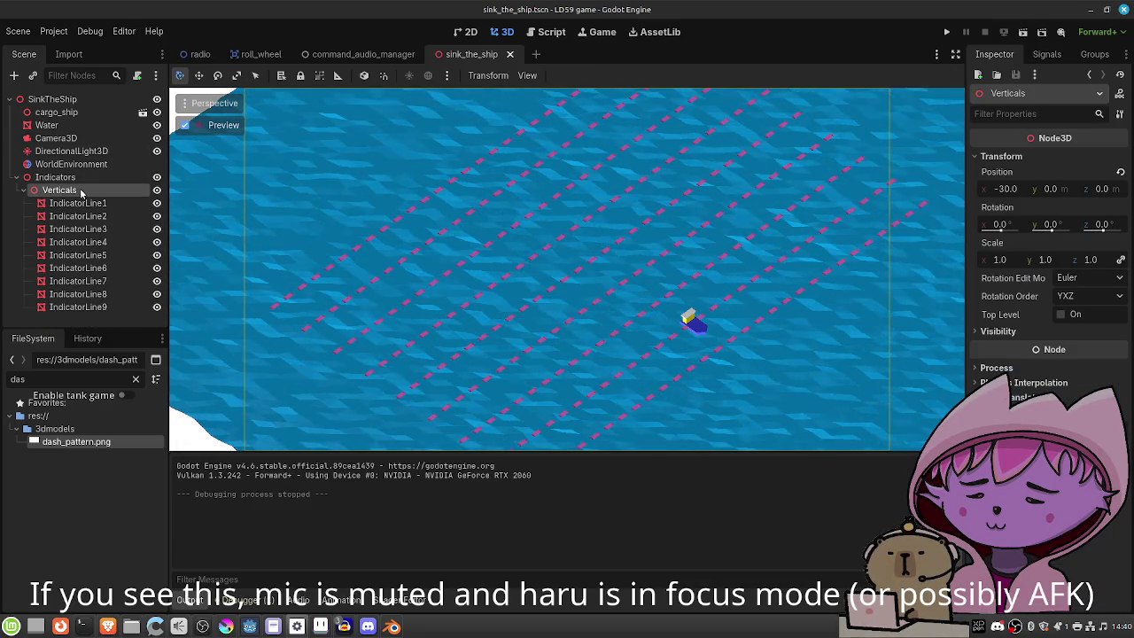
Create a Label3D child under Verticals by searching 'label3d', and frame it in view.
{"action": "left_click", "coordinate": [14, 75]}
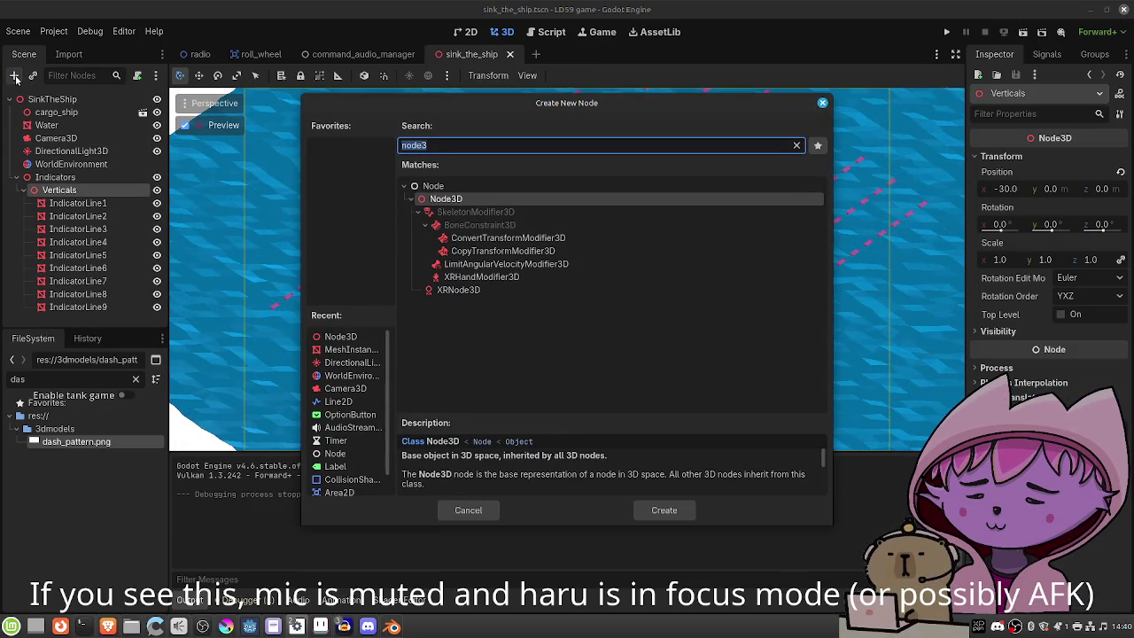
{"action": "type", "text": "text3"}
{"action": "key", "text": "BackSpace"}
{"action": "key", "text": "BackSpace"}
{"action": "key", "text": "BackSpace"}
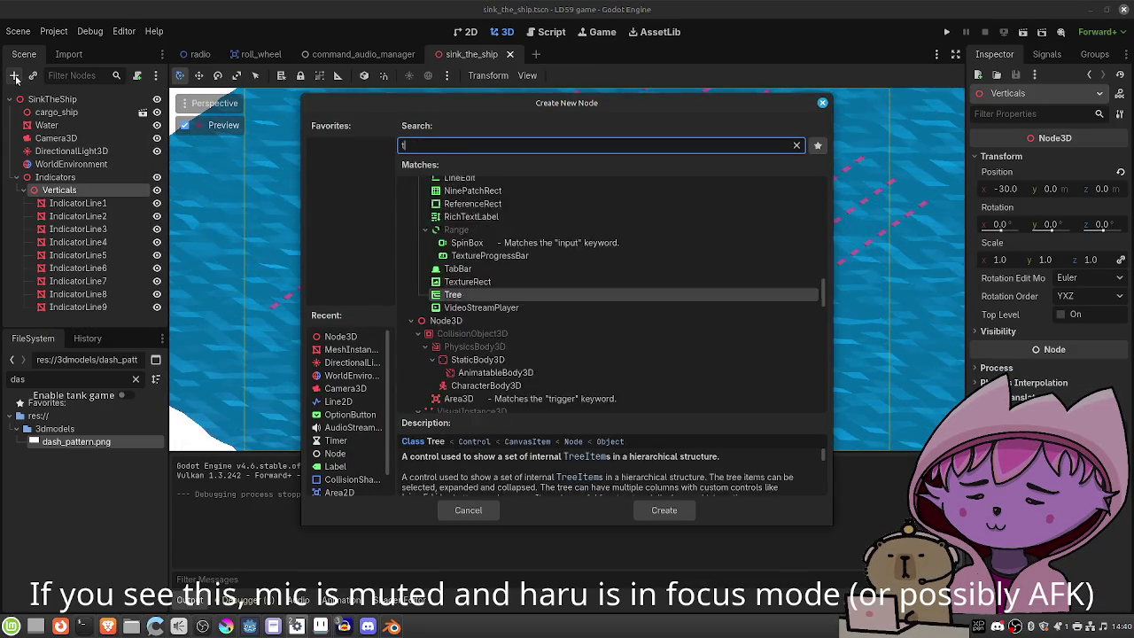
{"action": "type", "text": "label32"}
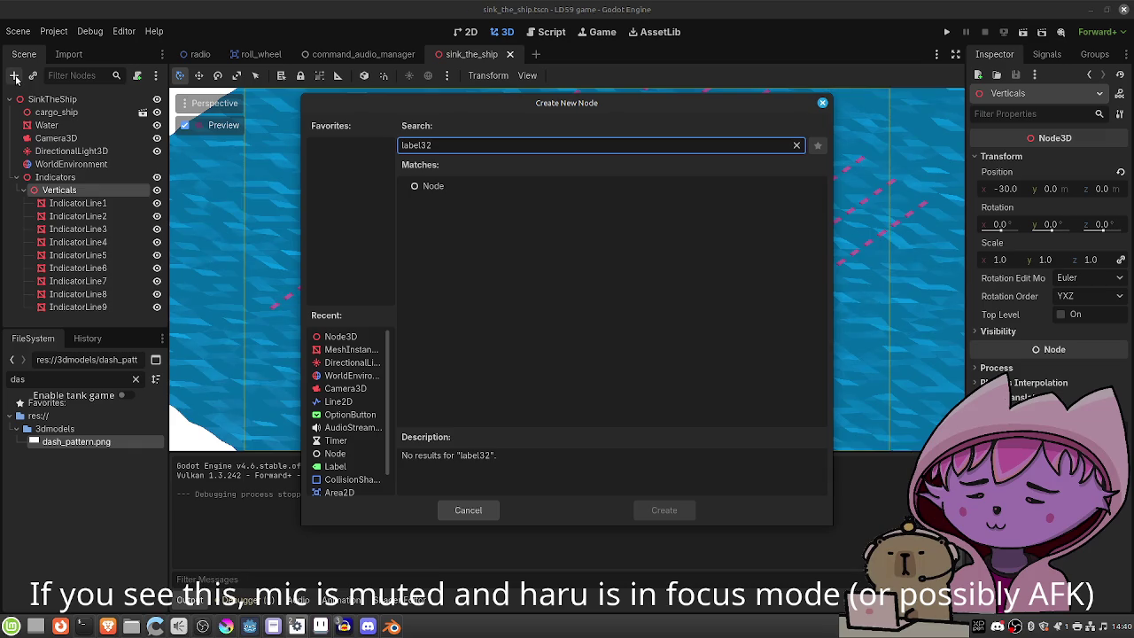
{"action": "key", "text": "BackSpace"}
{"action": "type", "text": "d"}
{"action": "key", "text": "Return"}
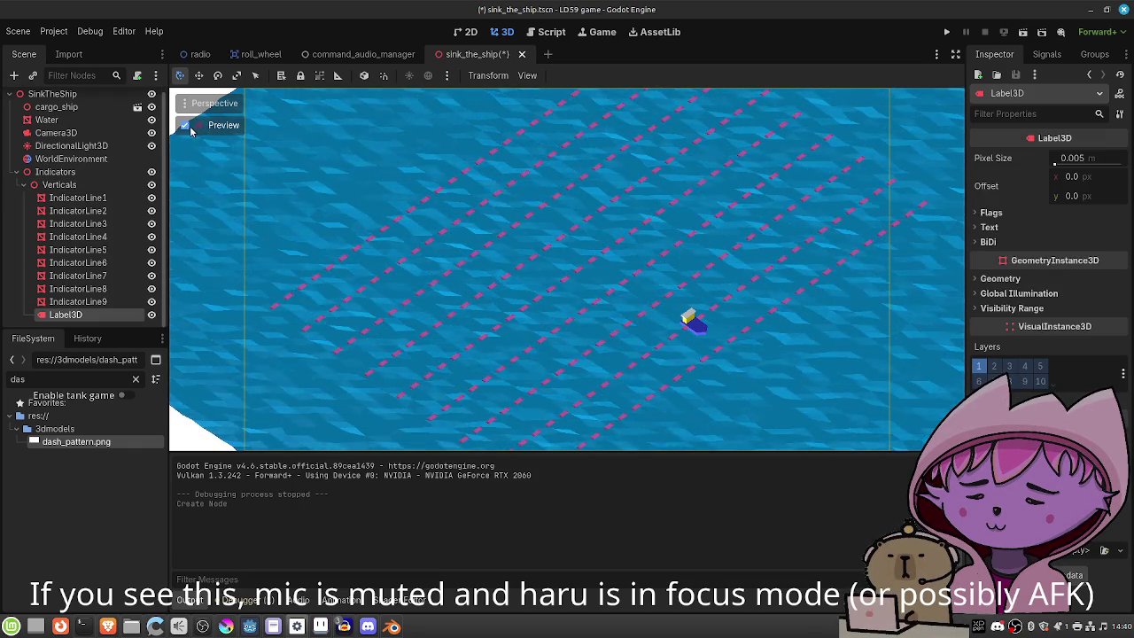
{"action": "key", "text": "f"}
{"action": "scroll", "coordinate": [500, 342], "scroll_direction": "up", "scroll_amount": 3}
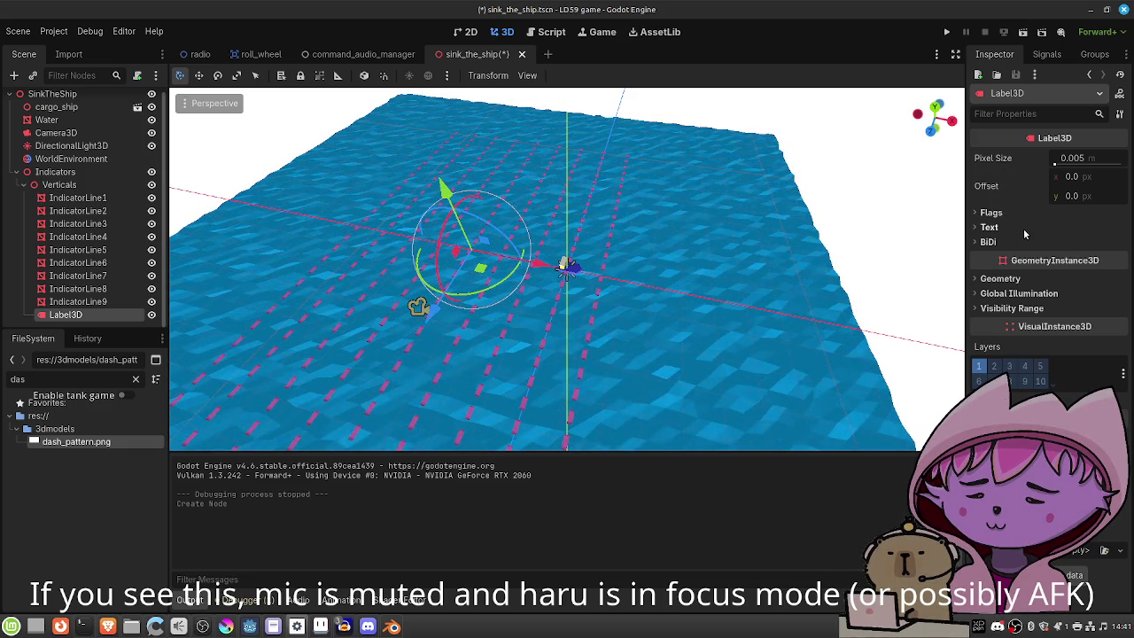
Enter 'Test' as the Label3D's text.
{"action": "left_click", "coordinate": [990, 228]}
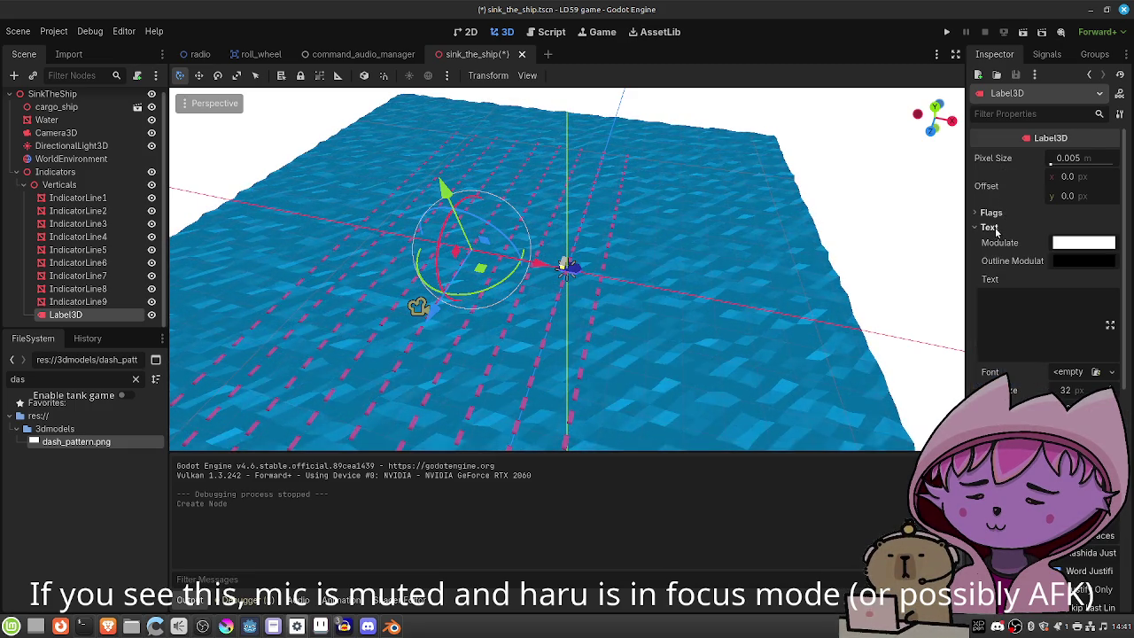
{"action": "left_click", "coordinate": [1012, 305]}
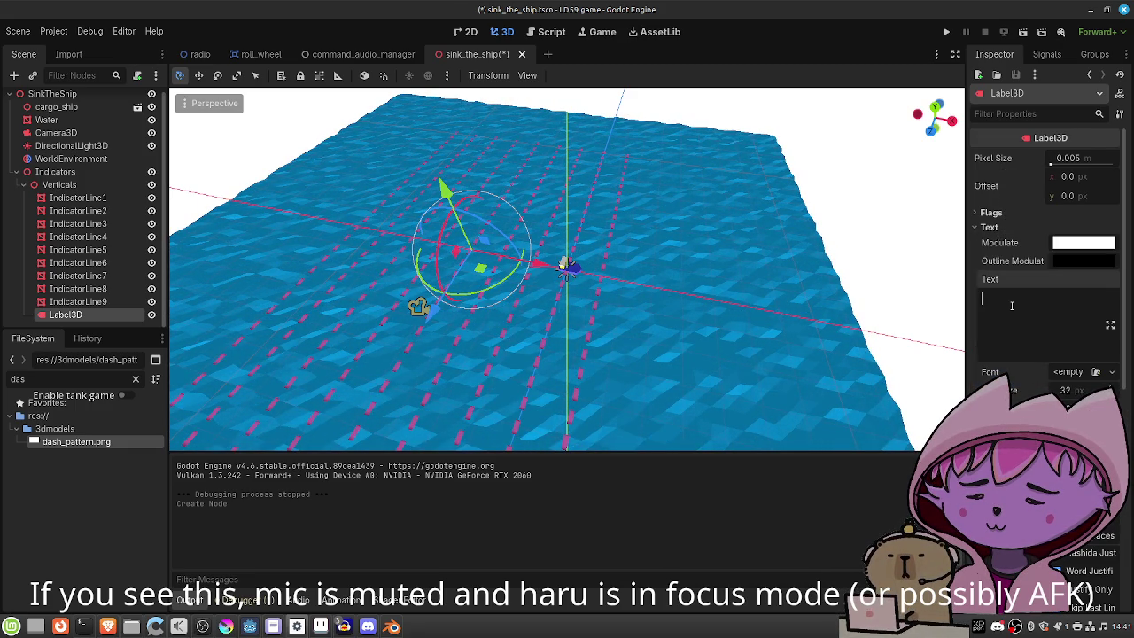
{"action": "type", "text": "Test"}
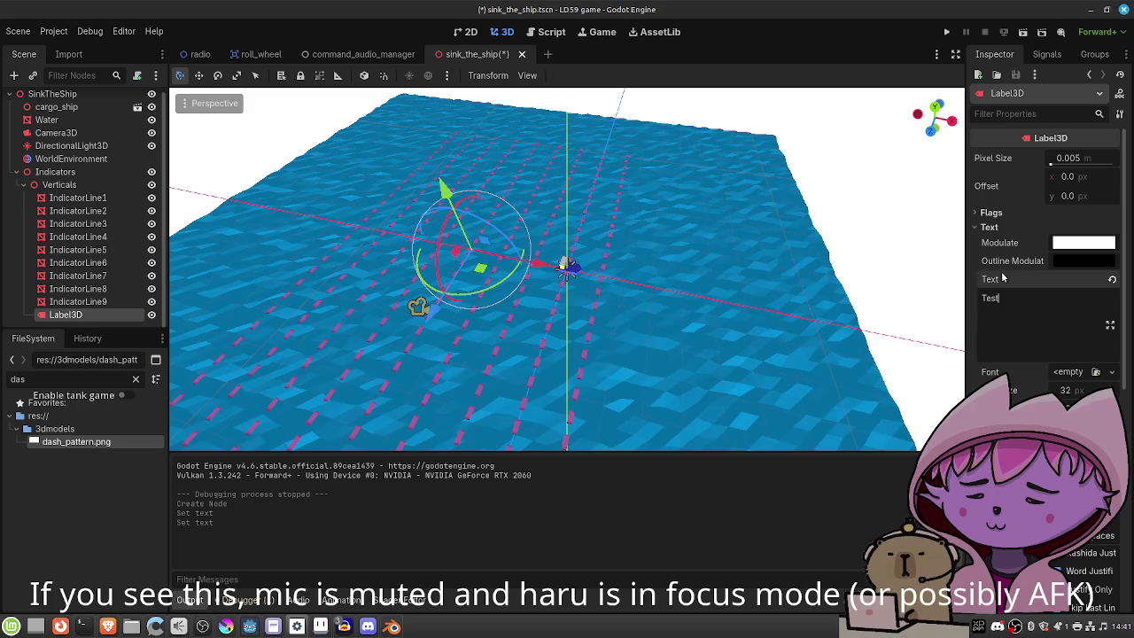
Raise the Test label about 7 m and orbit the view to centre it.
{"action": "scroll", "coordinate": [426, 257], "scroll_direction": "up", "scroll_amount": 6}
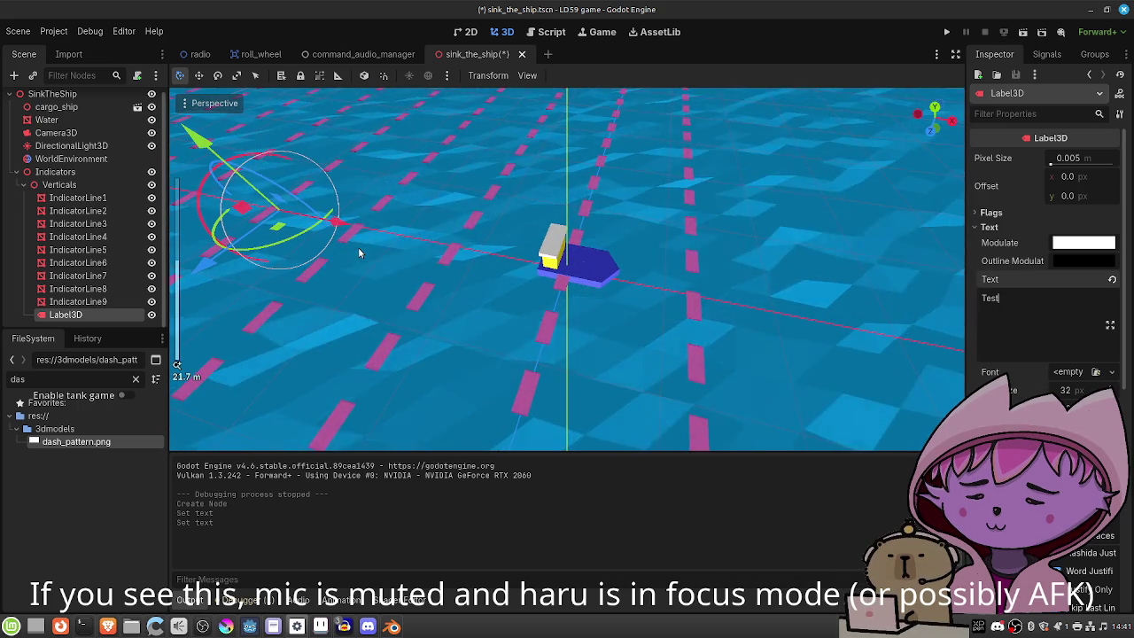
{"action": "scroll", "coordinate": [359, 254], "scroll_direction": "down", "scroll_amount": 3}
{"action": "left_click_drag", "start_coordinate": [341, 173], "coordinate": [334, 124]}
{"action": "mouse_move", "coordinate": [413, 274]}
{"action": "left_mouse_down"}
{"action": "mouse_move", "coordinate": [345, 316]}
{"action": "mouse_move", "coordinate": [346, 298]}
{"action": "left_mouse_up"}
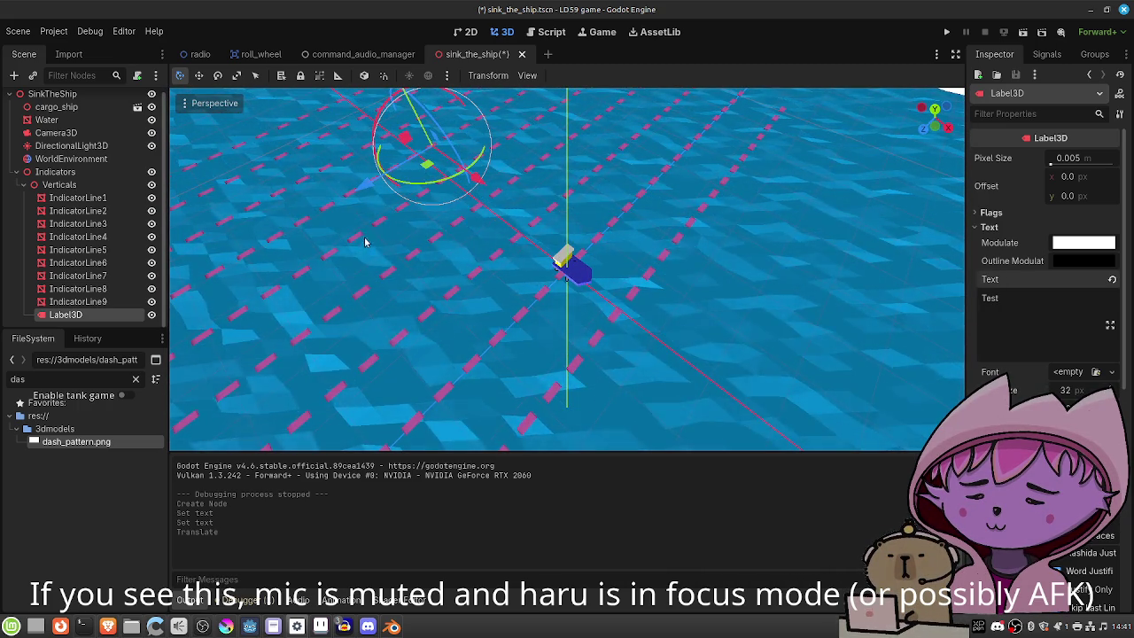
{"action": "mouse_move", "coordinate": [346, 233]}
{"action": "left_mouse_down"}
{"action": "mouse_move", "coordinate": [423, 321]}
{"action": "mouse_move", "coordinate": [437, 398]}
{"action": "mouse_move", "coordinate": [644, 206]}
{"action": "mouse_move", "coordinate": [640, 177]}
{"action": "mouse_move", "coordinate": [483, 372]}
{"action": "left_mouse_up"}
{"action": "scroll", "coordinate": [483, 372], "scroll_direction": "down", "scroll_amount": 2}
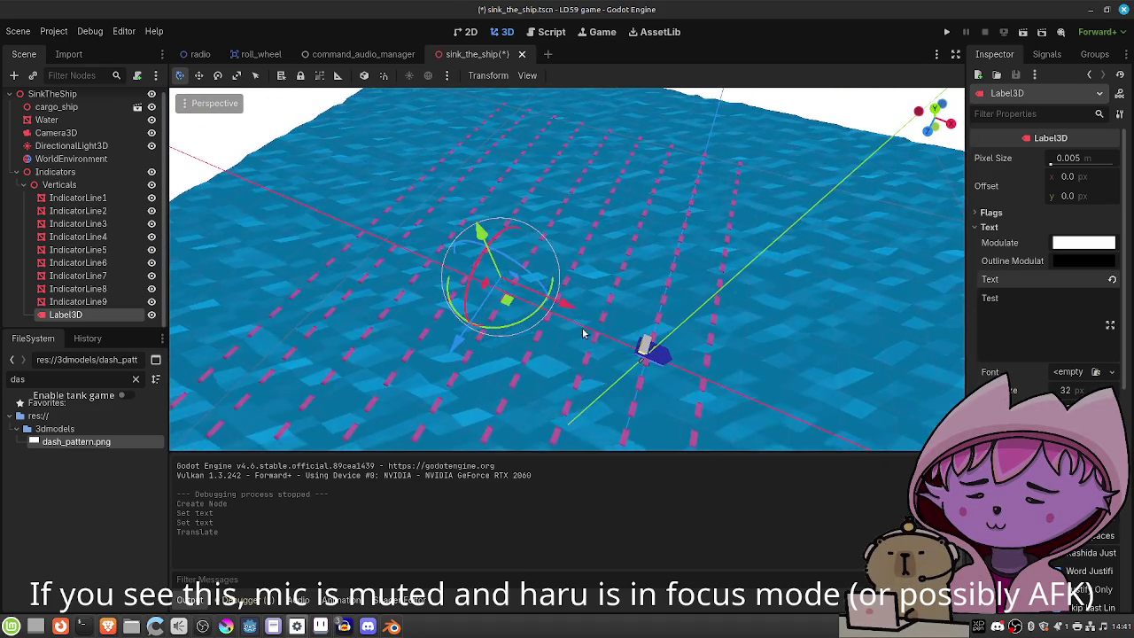
{"action": "scroll", "coordinate": [1004, 326], "scroll_direction": "down", "scroll_amount": 10}
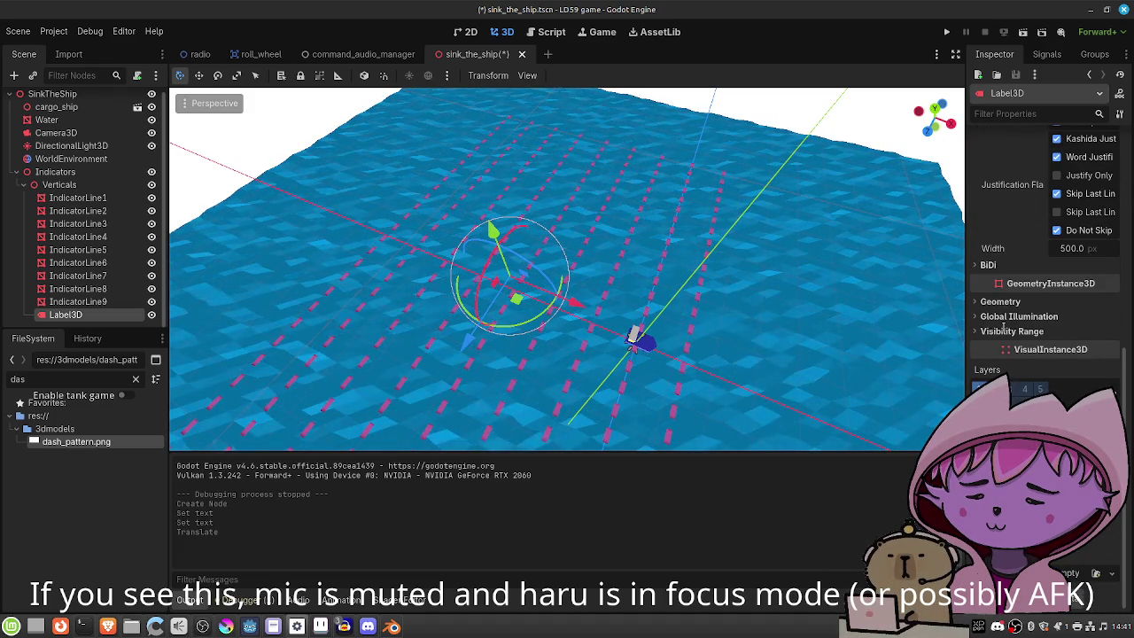
{"action": "scroll", "coordinate": [1003, 326], "scroll_direction": "up", "scroll_amount": 5}
{"action": "scroll", "coordinate": [1003, 326], "scroll_direction": "down", "scroll_amount": 5}
{"action": "scroll", "coordinate": [1003, 326], "scroll_direction": "up", "scroll_amount": 8}
{"action": "scroll", "coordinate": [1004, 326], "scroll_direction": "up", "scroll_amount": 5}
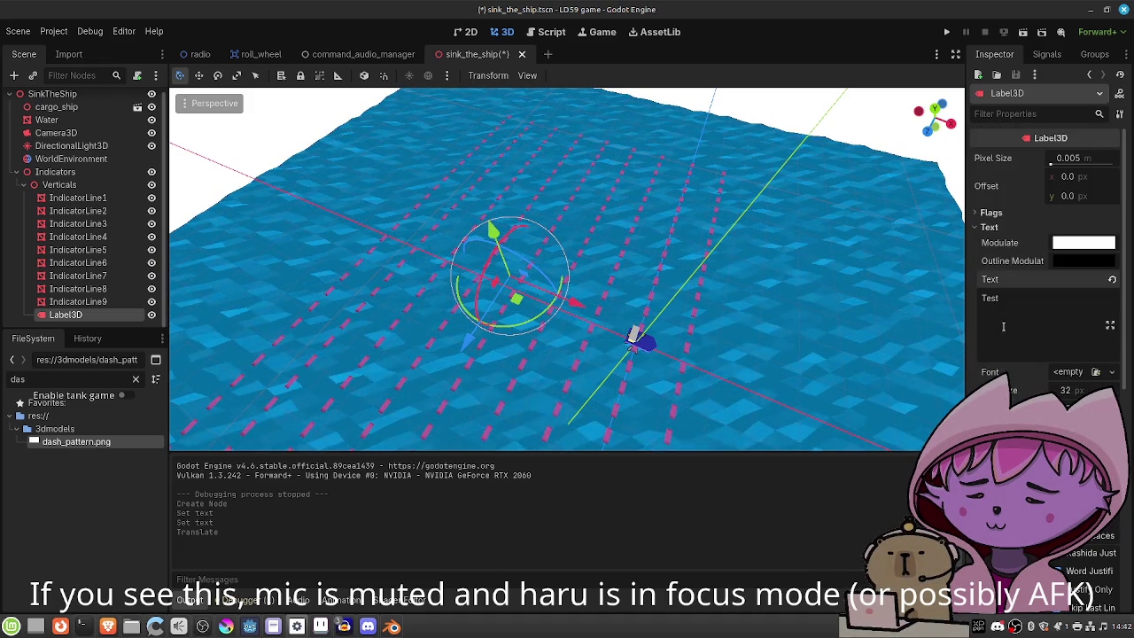
{"action": "scroll", "coordinate": [479, 297], "scroll_direction": "up", "scroll_amount": 5}
{"action": "mouse_move", "coordinate": [429, 302]}
{"action": "left_mouse_down"}
{"action": "mouse_move", "coordinate": [405, 304]}
{"action": "mouse_move", "coordinate": [531, 296]}
{"action": "mouse_move", "coordinate": [834, 237]}
{"action": "left_mouse_up"}
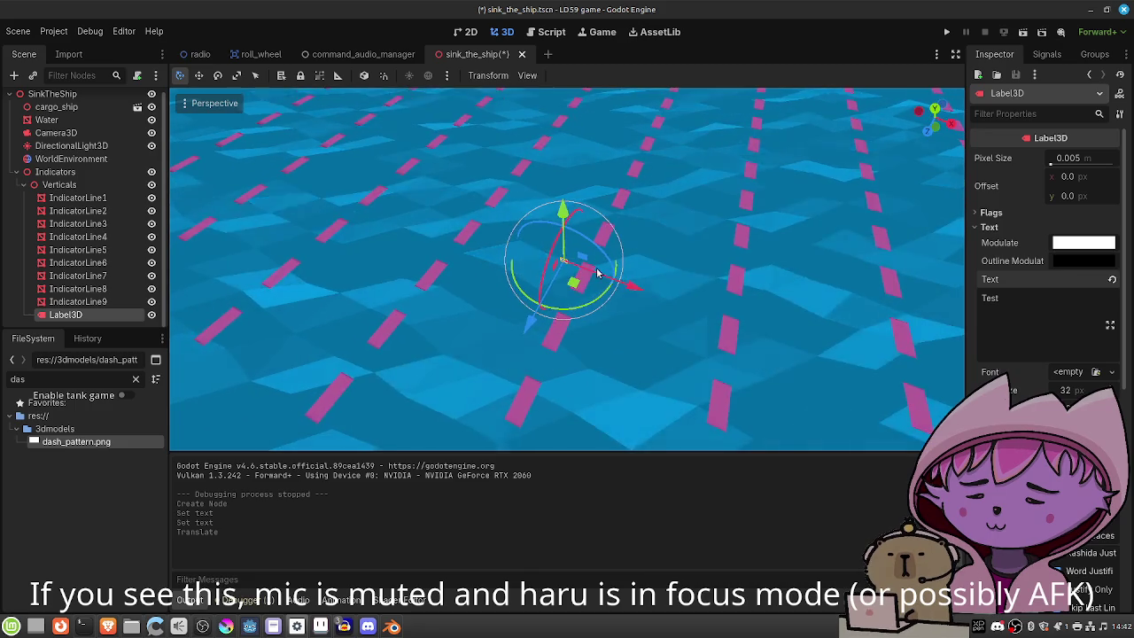
Rotate the Test label with the gizmo, undoing wrong turns until its text isn't mirrored.
{"action": "scroll", "coordinate": [598, 272], "scroll_direction": "up", "scroll_amount": 5}
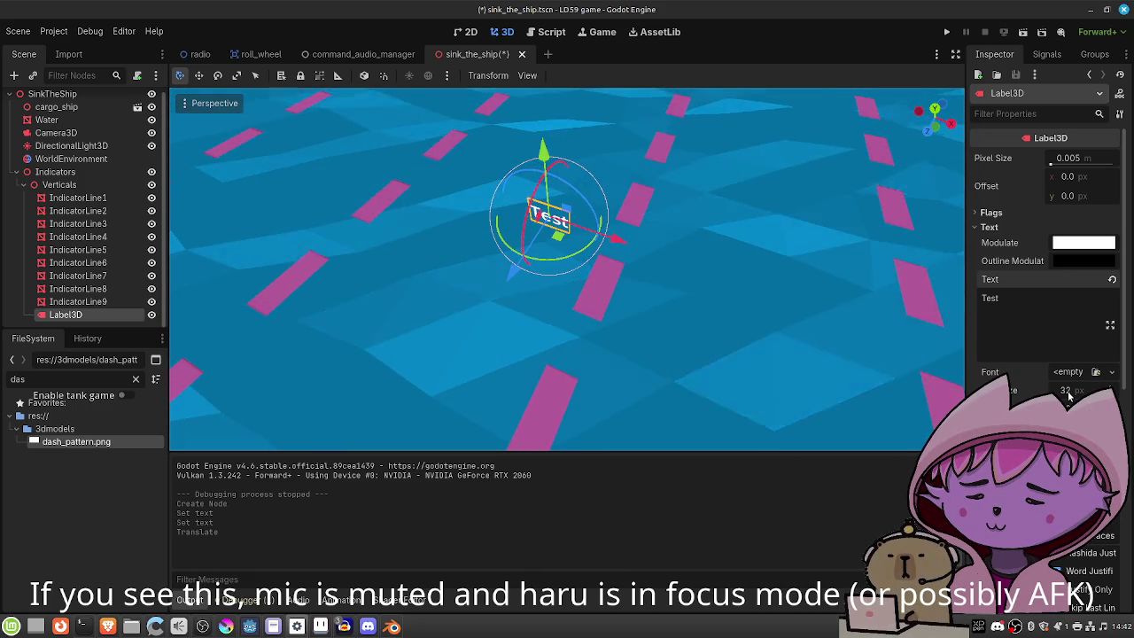
{"action": "scroll", "coordinate": [1069, 403], "scroll_direction": "down", "scroll_amount": 5}
{"action": "scroll", "coordinate": [1045, 266], "scroll_direction": "down", "scroll_amount": 2}
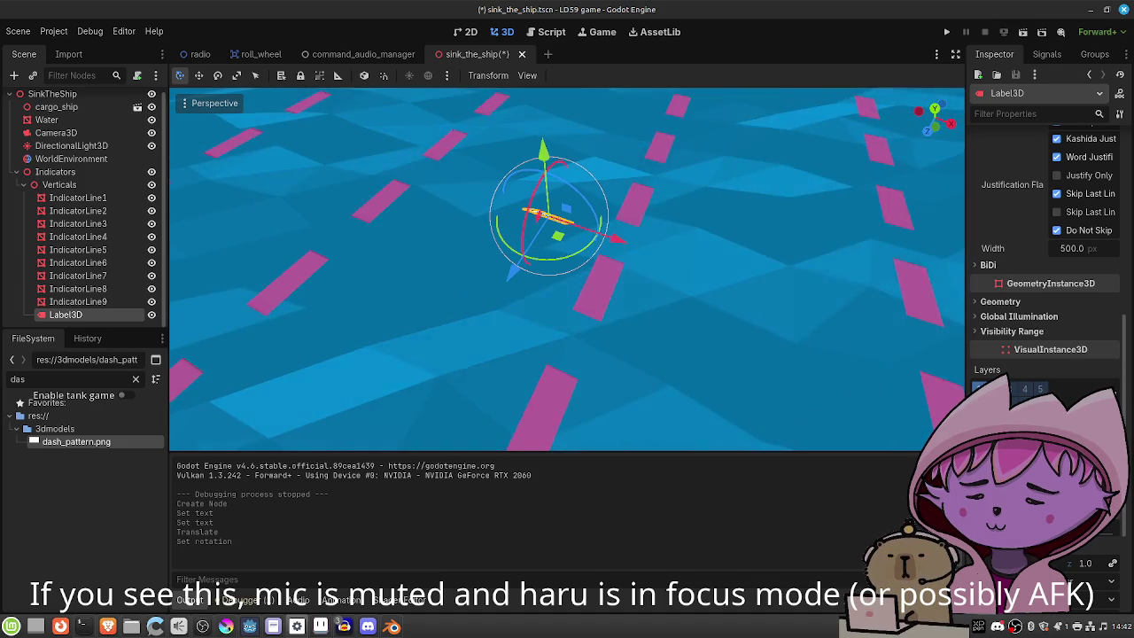
{"action": "left_click_drag", "start_coordinate": [532, 259], "coordinate": [584, 250]}
{"action": "key", "text": "ctrl+z"}
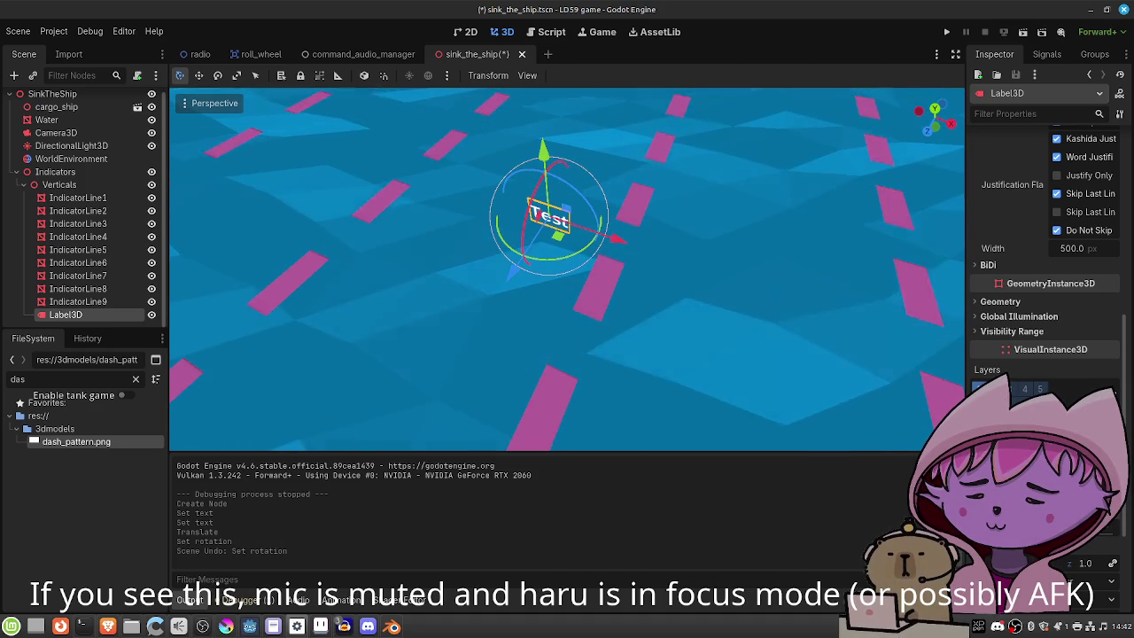
{"action": "left_click_drag", "start_coordinate": [532, 259], "coordinate": [584, 249]}
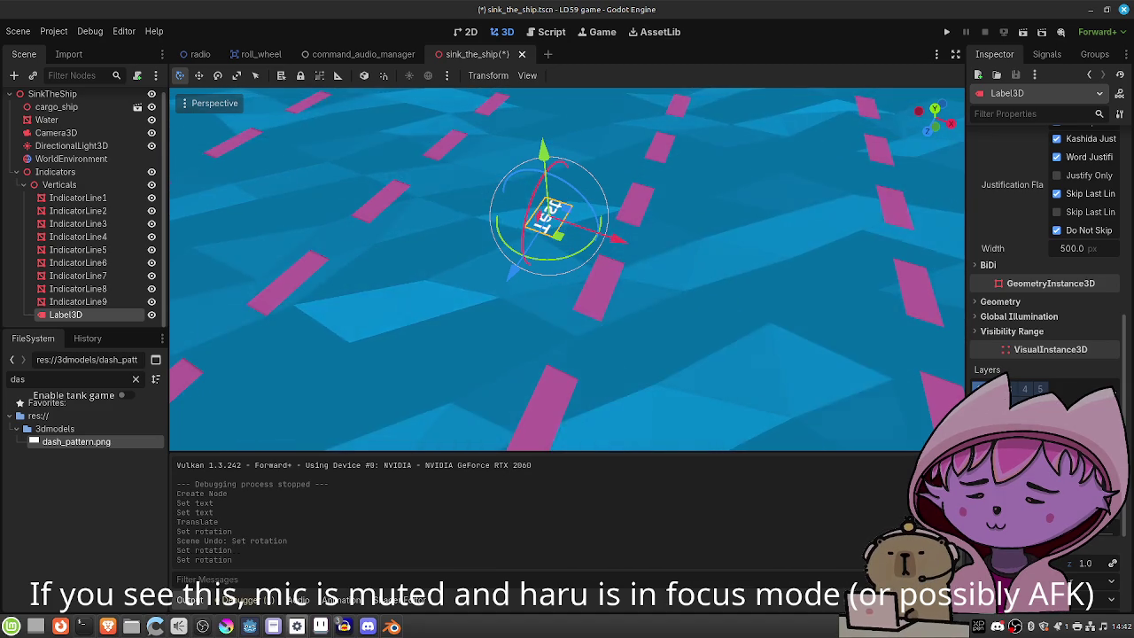
{"action": "left_click_drag", "start_coordinate": [531, 257], "coordinate": [576, 253]}
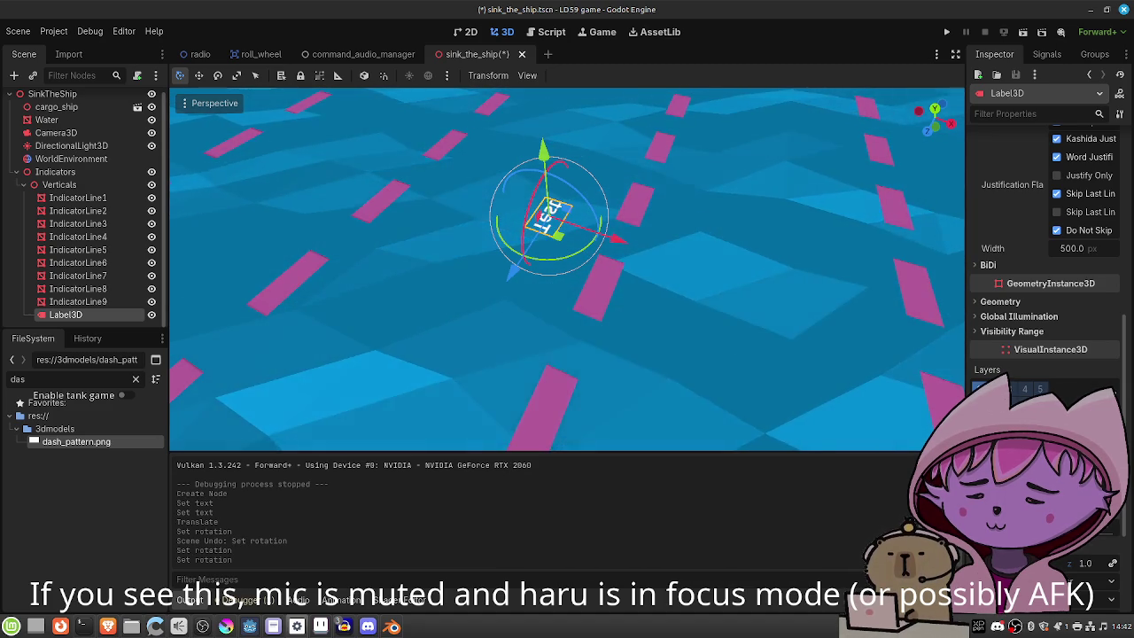
{"action": "key", "text": "ctrl+z"}
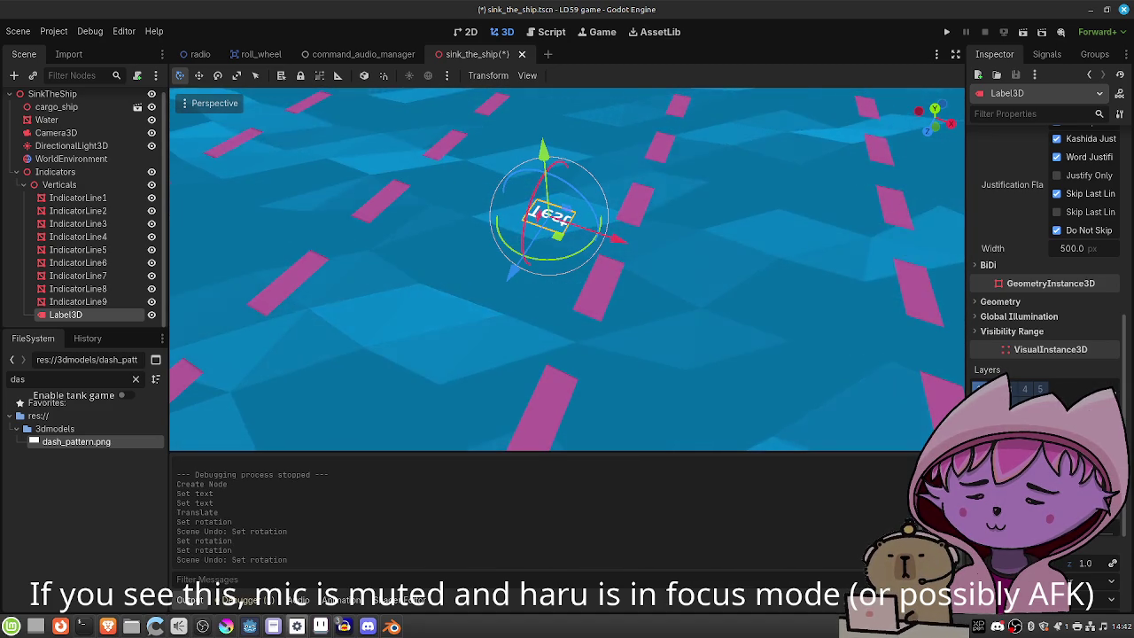
{"action": "left_click_drag", "start_coordinate": [531, 257], "coordinate": [589, 247]}
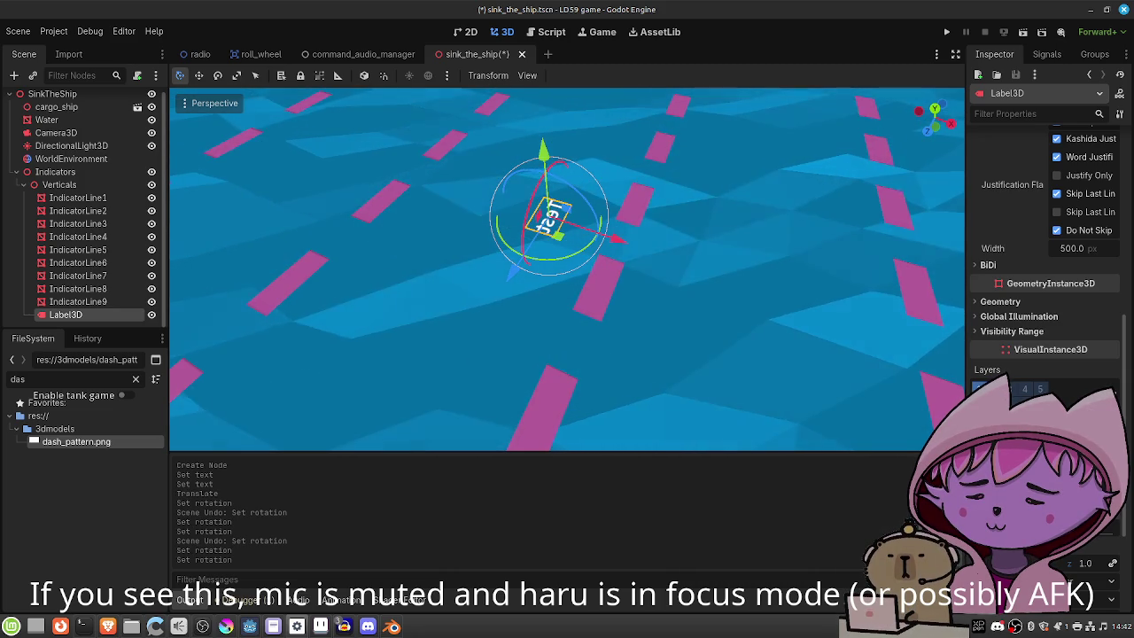
{"action": "left_click_drag", "start_coordinate": [1036, 395], "coordinate": [1085, 394]}
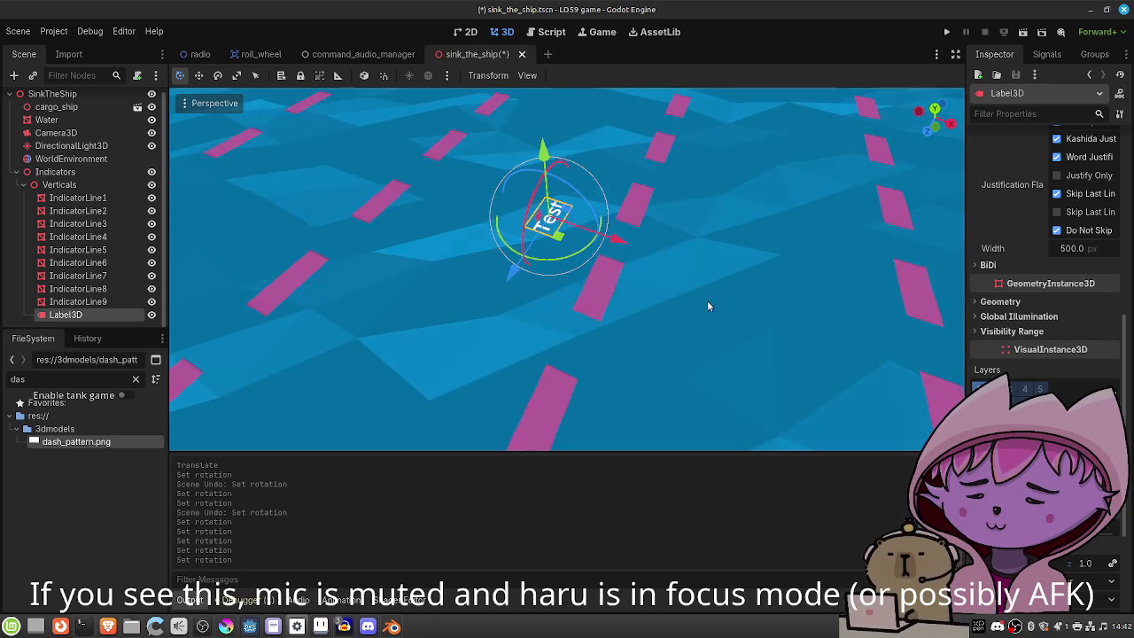
{"action": "scroll", "coordinate": [1026, 303], "scroll_direction": "up", "scroll_amount": 10}
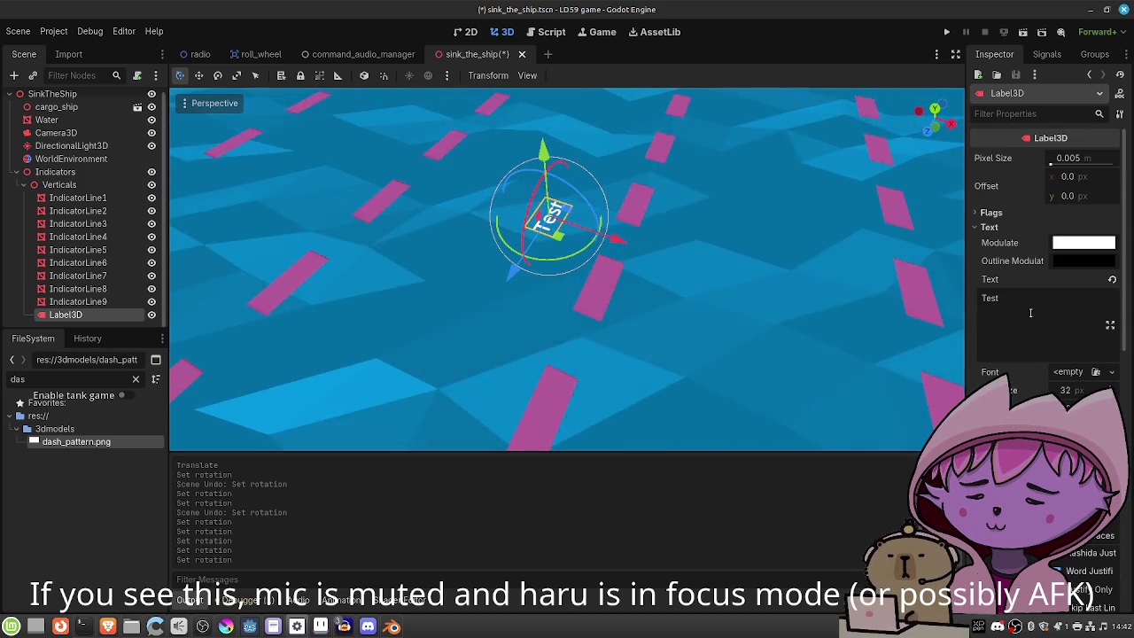
Set the Test label's font size to 128, then to 512 px.
{"action": "type", "text": "128"}
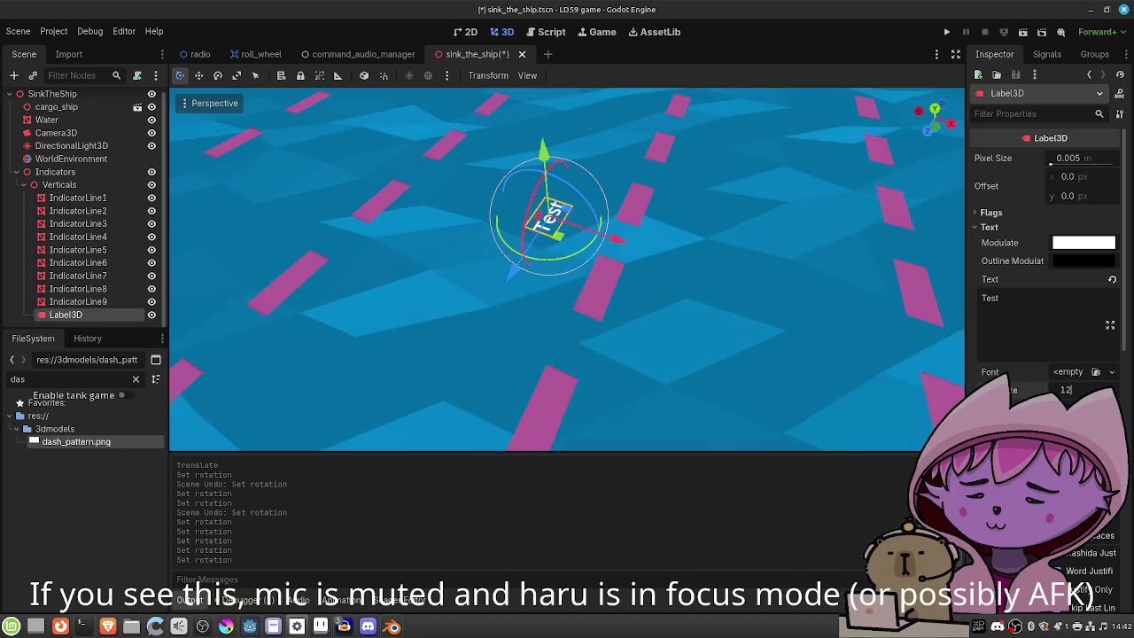
{"action": "key", "text": "Return"}
{"action": "scroll", "coordinate": [810, 268], "scroll_direction": "down", "scroll_amount": 10}
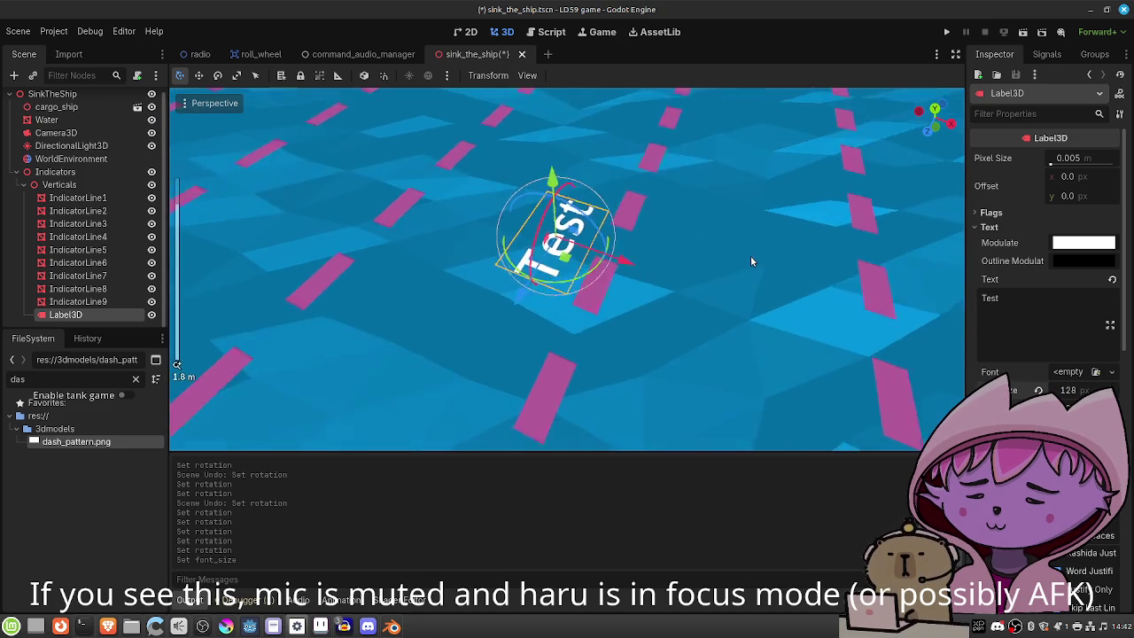
{"action": "scroll", "coordinate": [668, 303], "scroll_direction": "down", "scroll_amount": 10}
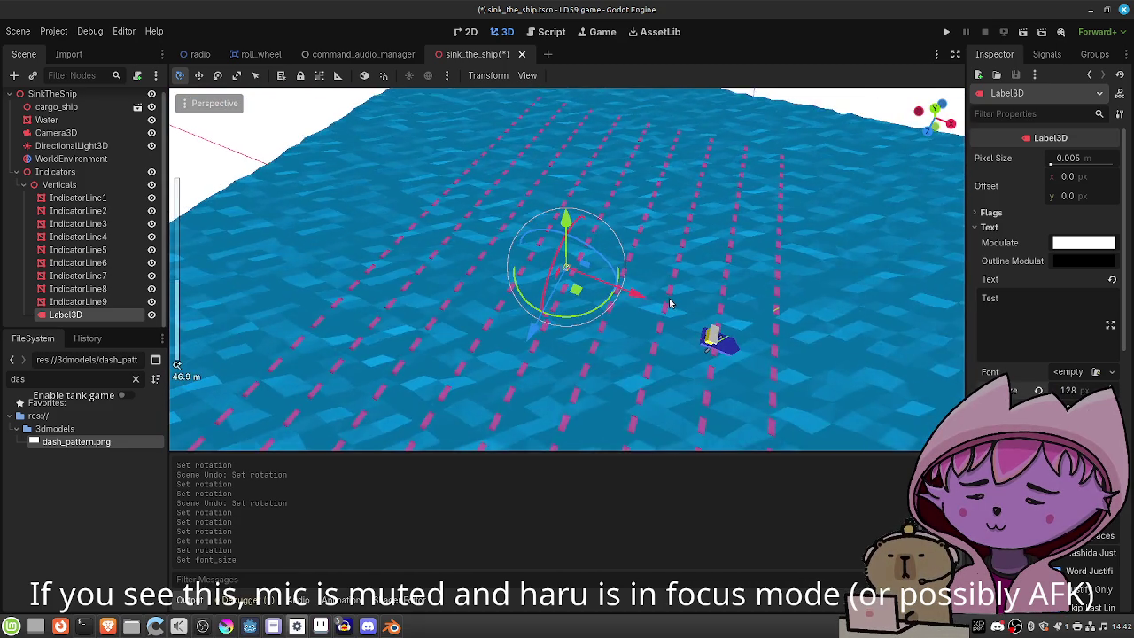
{"action": "left_click", "coordinate": [1068, 389]}
{"action": "type", "text": "512"}
{"action": "key", "text": "Return"}
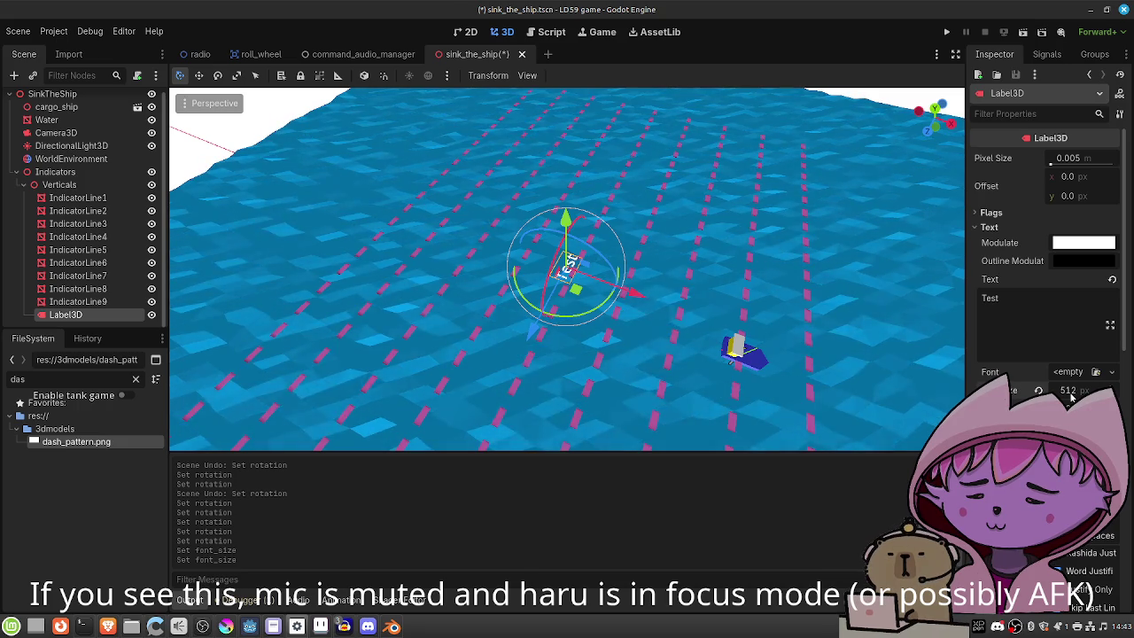
Slide the Test label left along X and raise it over the dashed grid.
{"action": "left_click_drag", "start_coordinate": [633, 293], "coordinate": [501, 247]}
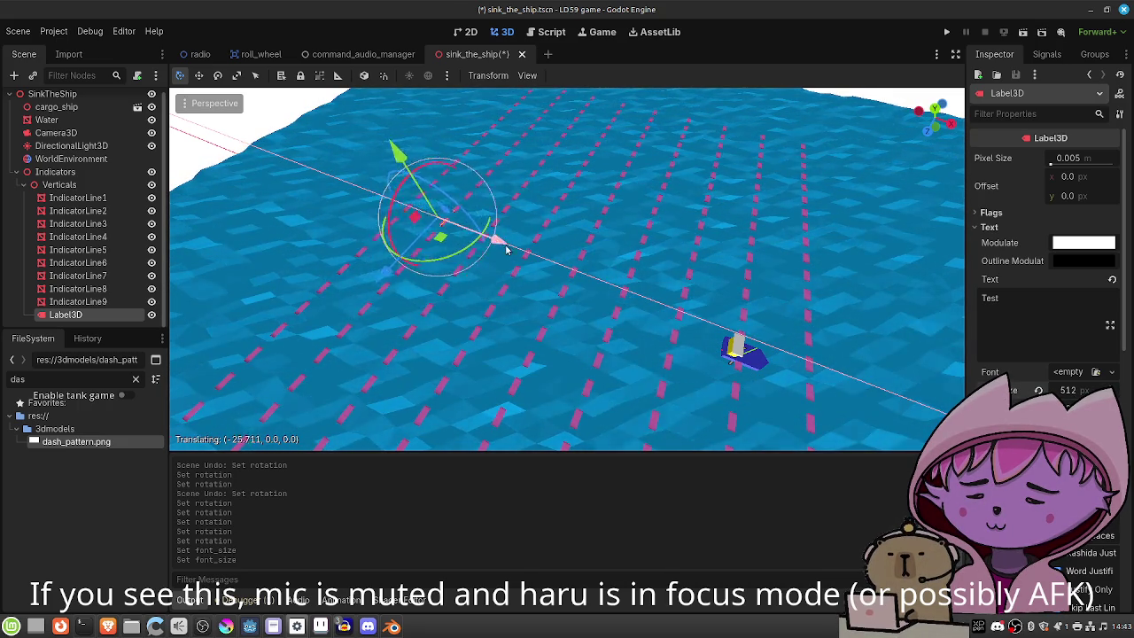
{"action": "mouse_move", "coordinate": [574, 283]}
{"action": "left_mouse_down"}
{"action": "mouse_move", "coordinate": [607, 285]}
{"action": "mouse_move", "coordinate": [496, 226]}
{"action": "mouse_move", "coordinate": [571, 247]}
{"action": "mouse_move", "coordinate": [521, 212]}
{"action": "left_mouse_up"}
{"action": "mouse_move", "coordinate": [434, 169]}
{"action": "left_mouse_down"}
{"action": "mouse_move", "coordinate": [381, 127]}
{"action": "mouse_move", "coordinate": [398, 159]}
{"action": "mouse_move", "coordinate": [375, 111]}
{"action": "mouse_move", "coordinate": [360, 108]}
{"action": "mouse_move", "coordinate": [383, 170]}
{"action": "mouse_move", "coordinate": [374, 114]}
{"action": "left_mouse_up"}
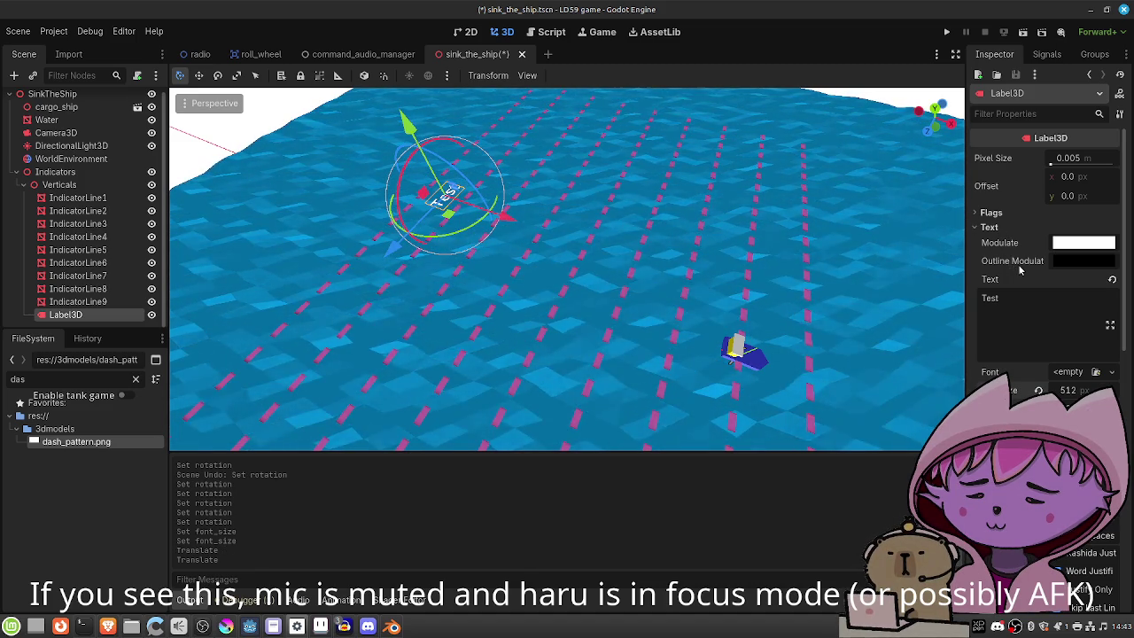
{"action": "mouse_move", "coordinate": [573, 271]}
{"action": "left_mouse_down"}
{"action": "mouse_move", "coordinate": [567, 311]}
{"action": "mouse_move", "coordinate": [522, 299]}
{"action": "mouse_move", "coordinate": [625, 263]}
{"action": "mouse_move", "coordinate": [588, 269]}
{"action": "mouse_move", "coordinate": [579, 310]}
{"action": "left_mouse_up"}
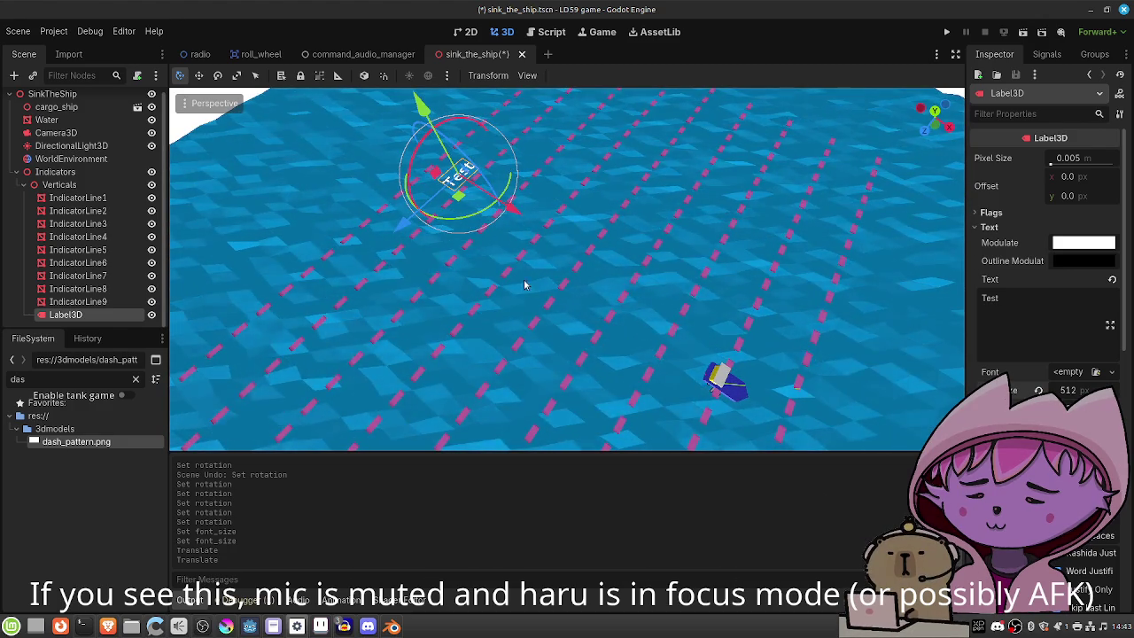
{"action": "left_click", "coordinate": [86, 133]}
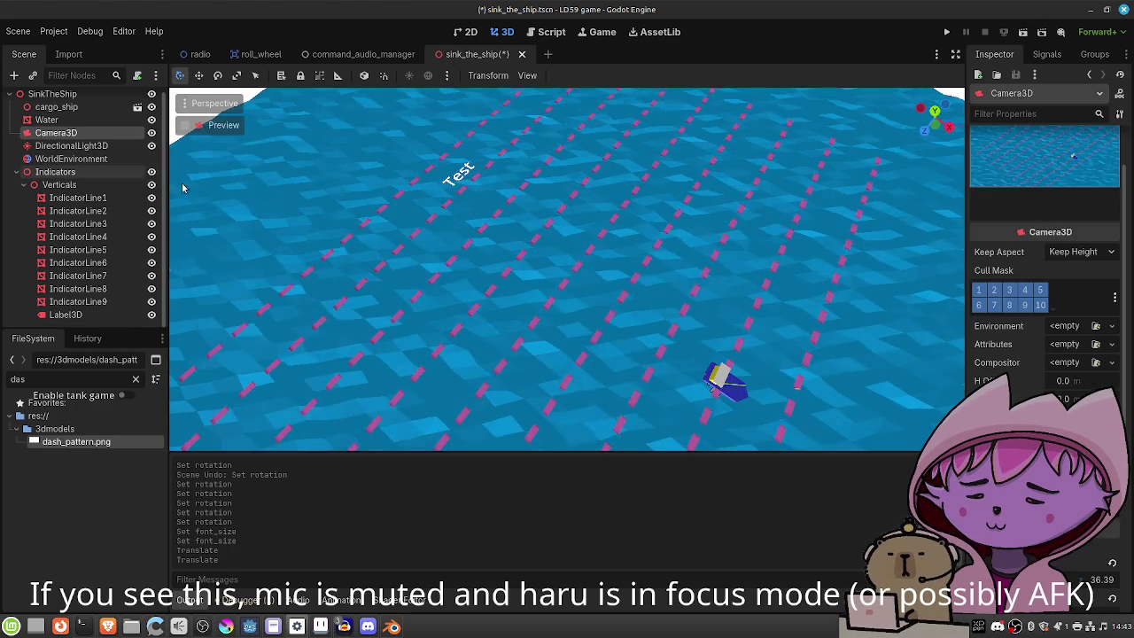
Toggle the Camera3D preview on and off, then reselect the Test Label3D.
{"action": "left_click", "coordinate": [185, 126]}
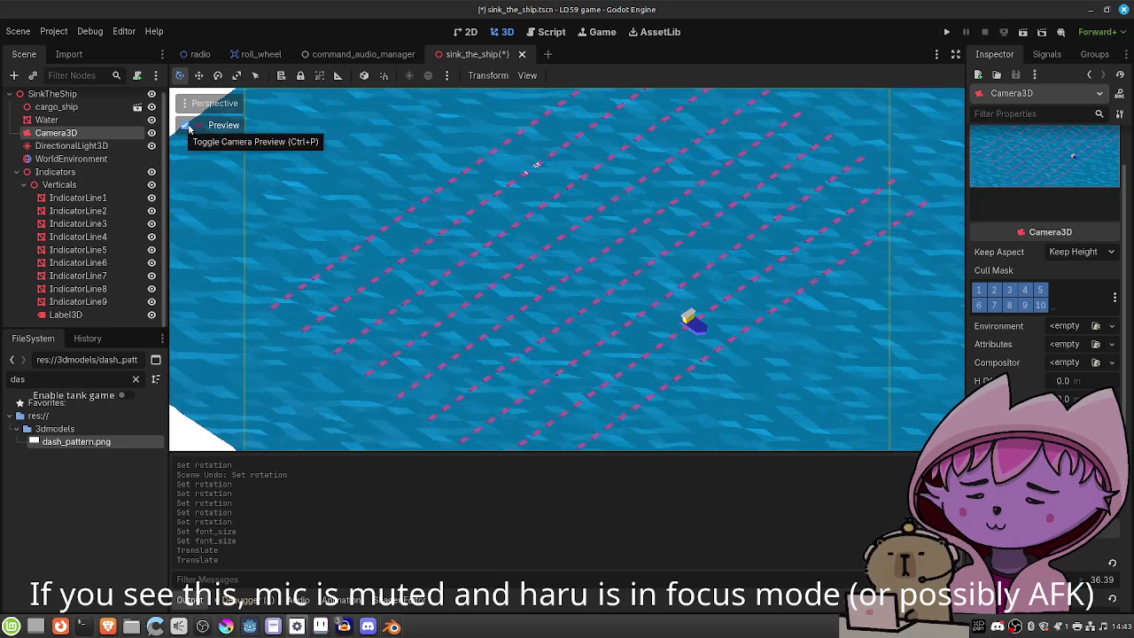
{"action": "left_click", "coordinate": [185, 126]}
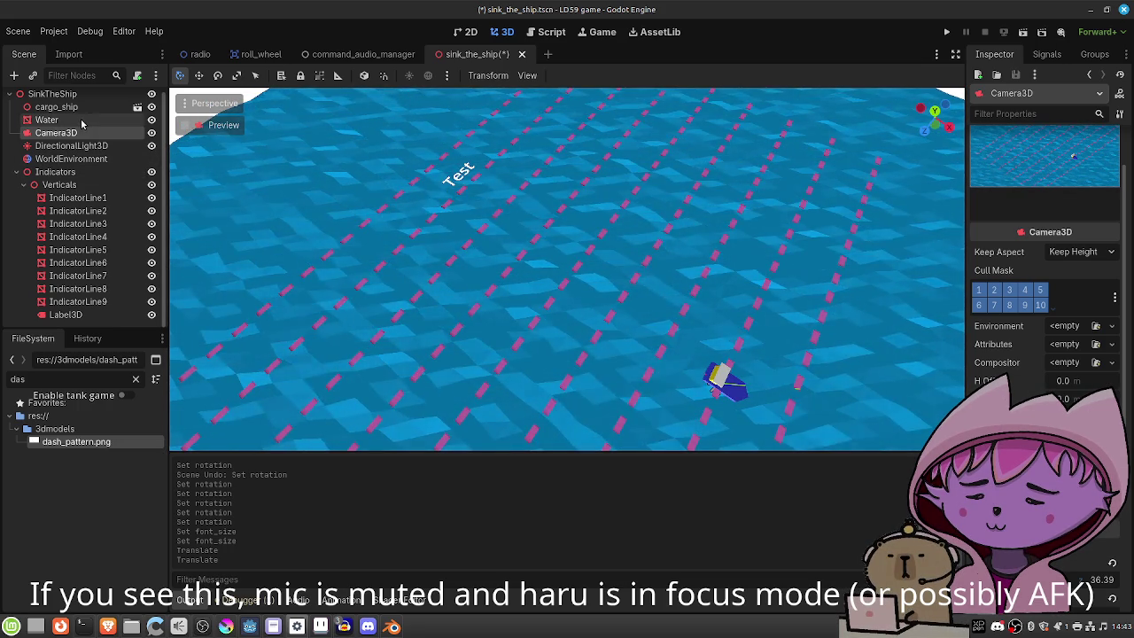
{"action": "left_click", "coordinate": [85, 315]}
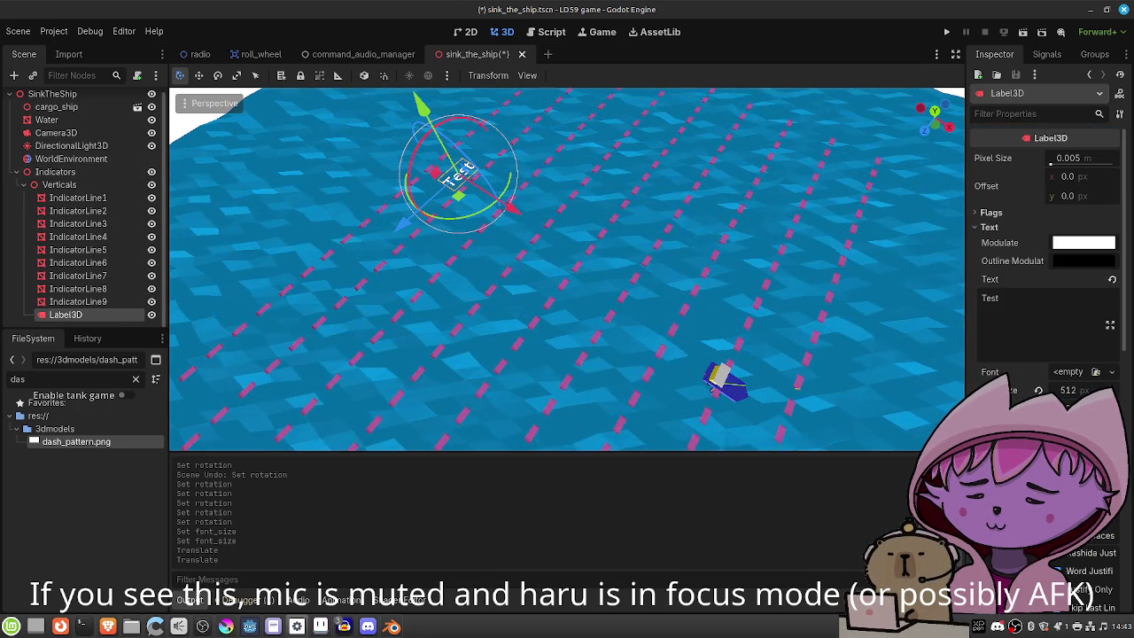
Set the Test label's Alpha Cut flag to Alpha Hash.
{"action": "left_click", "coordinate": [987, 214]}
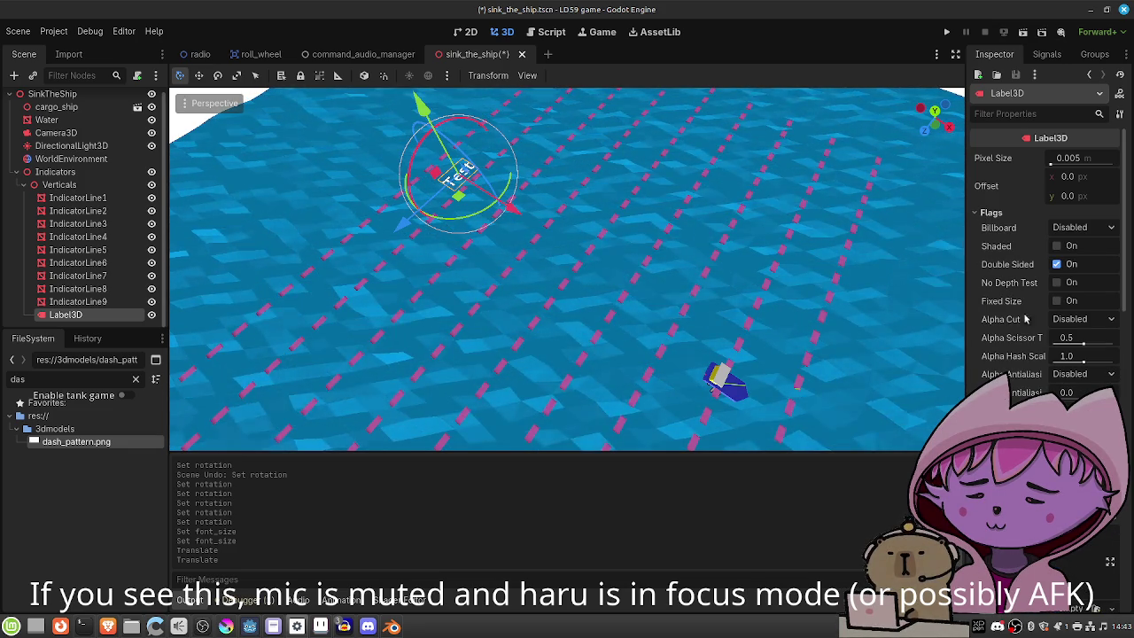
{"action": "left_click", "coordinate": [1079, 320]}
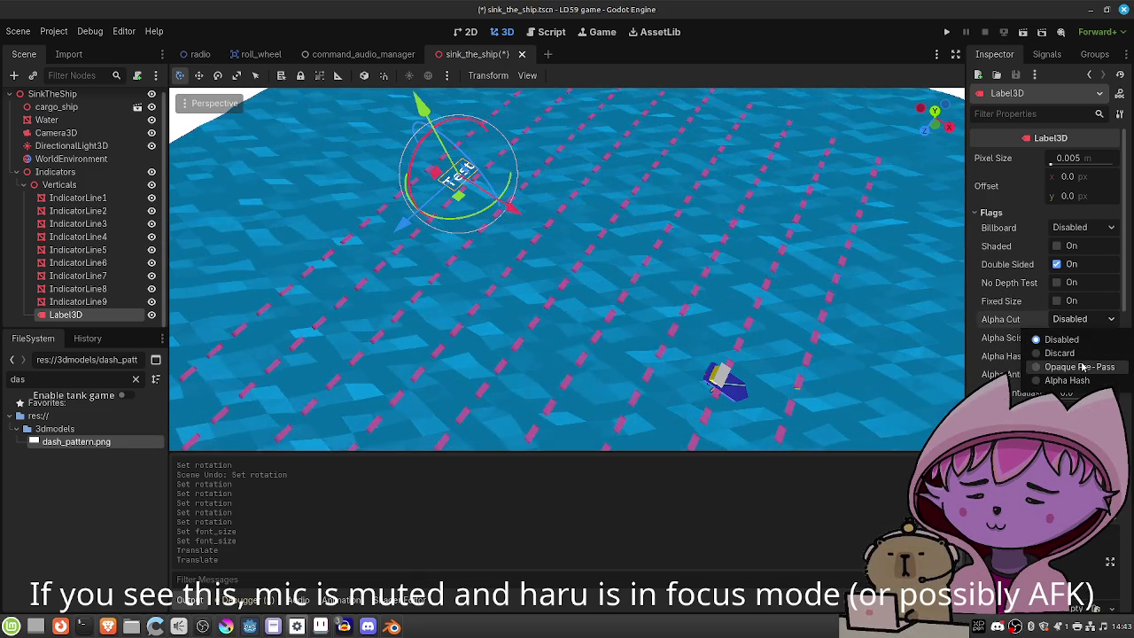
{"action": "left_click", "coordinate": [1074, 319]}
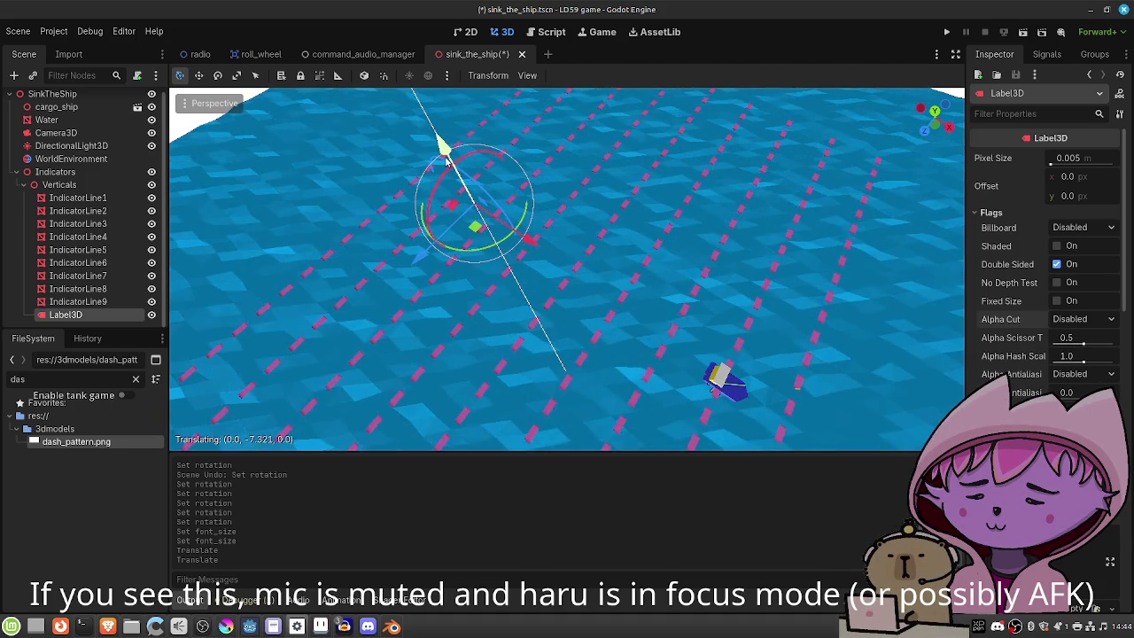
{"action": "left_click", "coordinate": [1081, 319]}
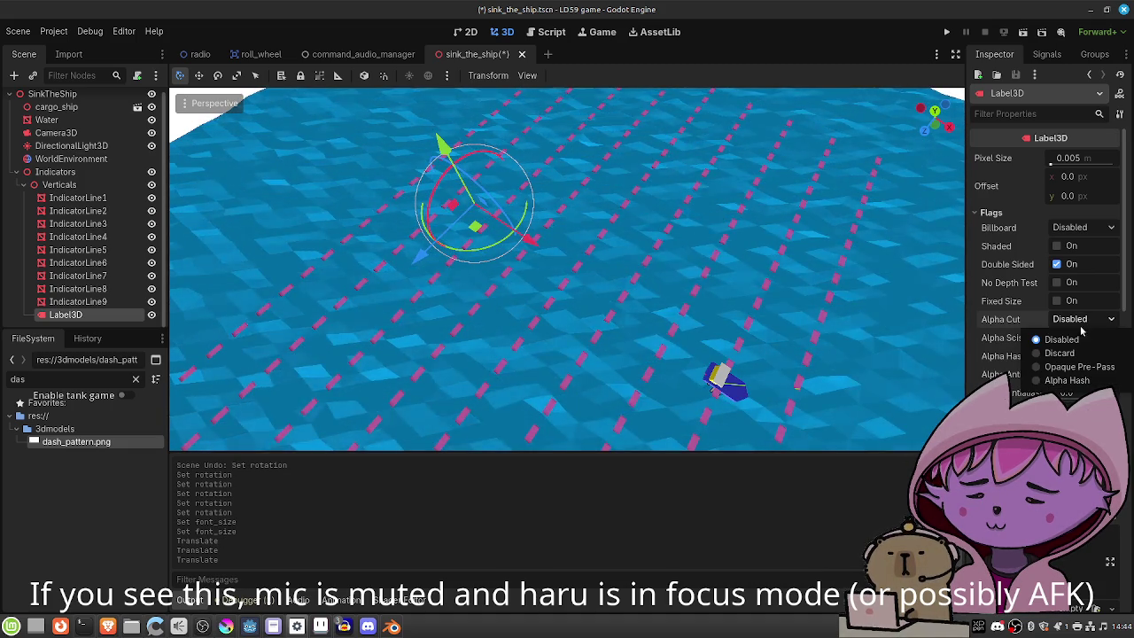
{"action": "left_click", "coordinate": [1070, 373]}
{"action": "left_click", "coordinate": [1077, 321]}
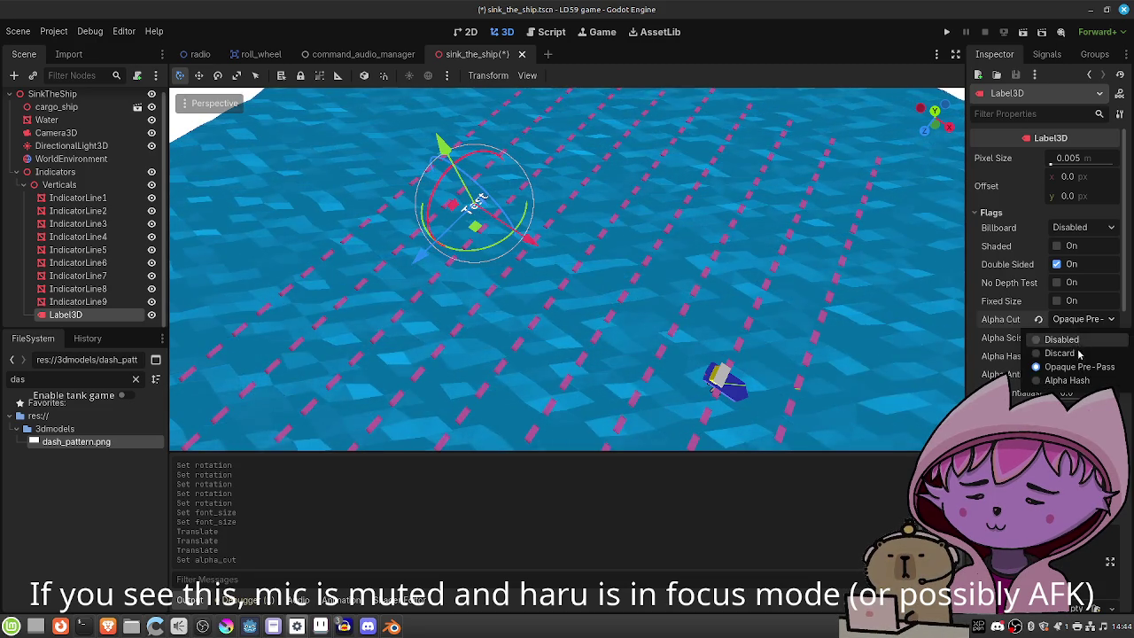
{"action": "left_click", "coordinate": [1079, 379]}
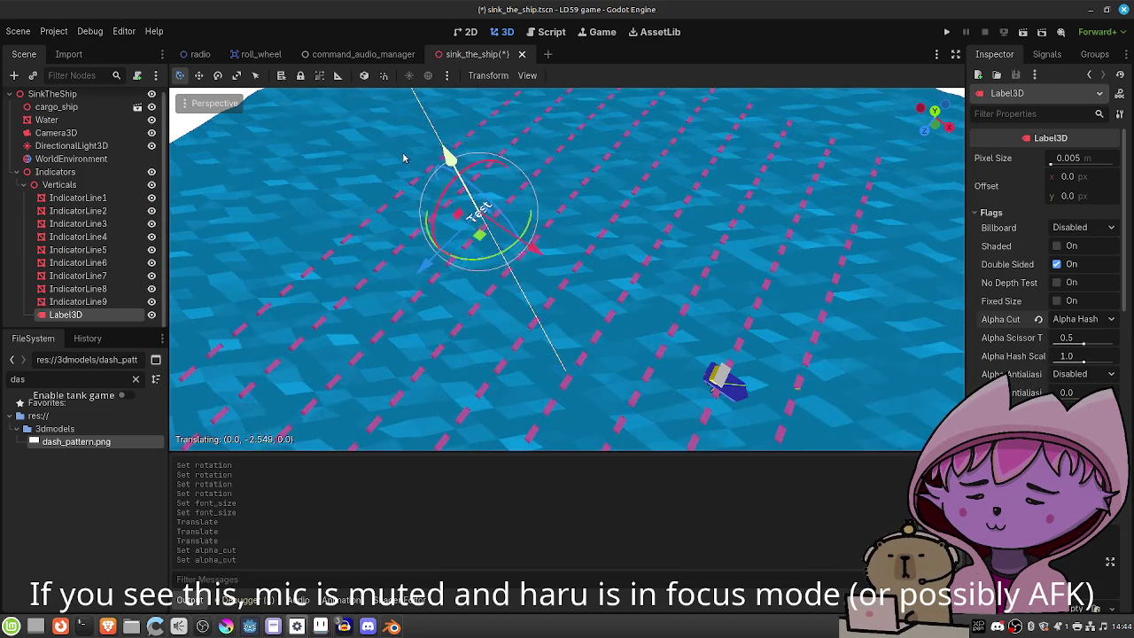
Move the Test label down to y 0.5 m and left to x −24.9 m beside the grid.
{"action": "left_click_drag", "start_coordinate": [403, 174], "coordinate": [403, 174]}
{"action": "scroll", "coordinate": [1045, 266], "scroll_direction": "down", "scroll_amount": 10}
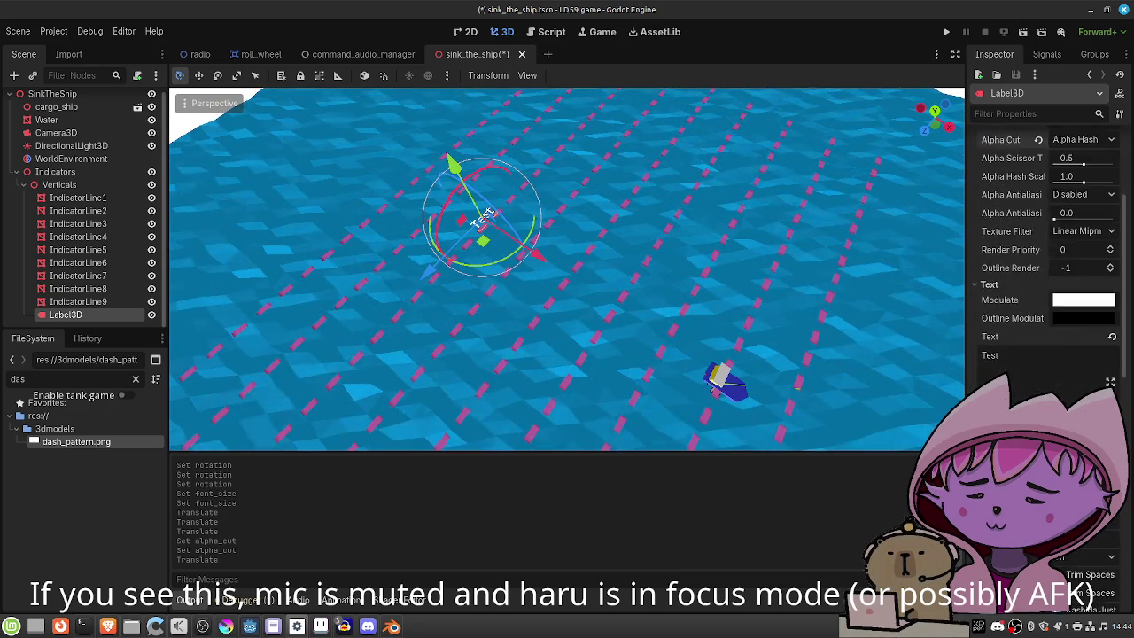
{"action": "scroll", "coordinate": [1046, 381], "scroll_direction": "down", "scroll_amount": 2}
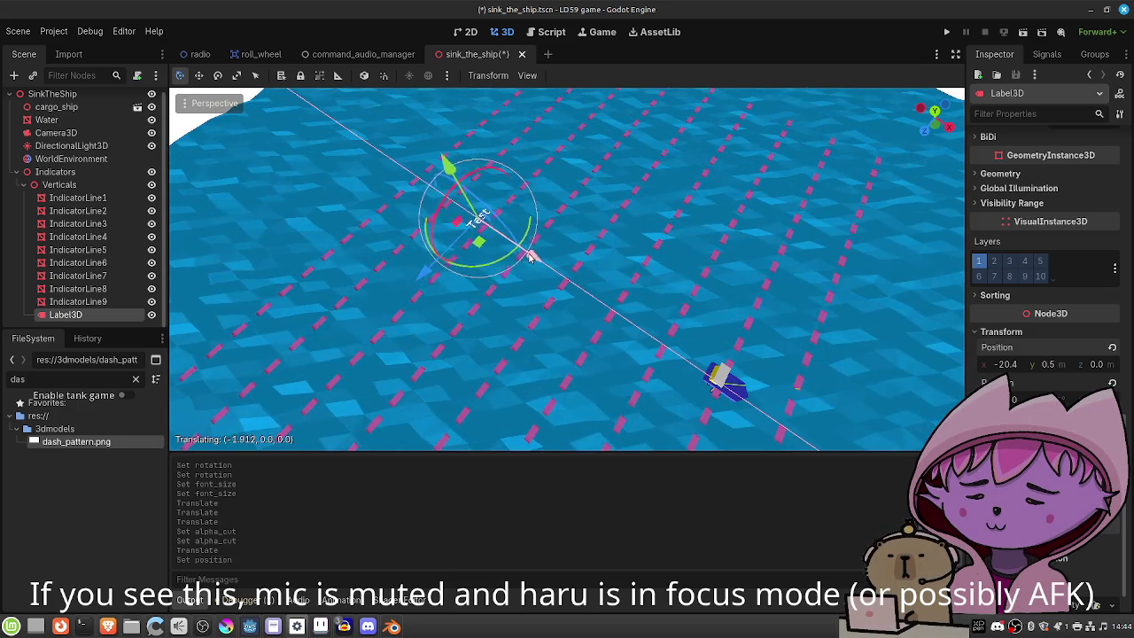
{"action": "left_click_drag", "start_coordinate": [527, 254], "coordinate": [529, 254]}
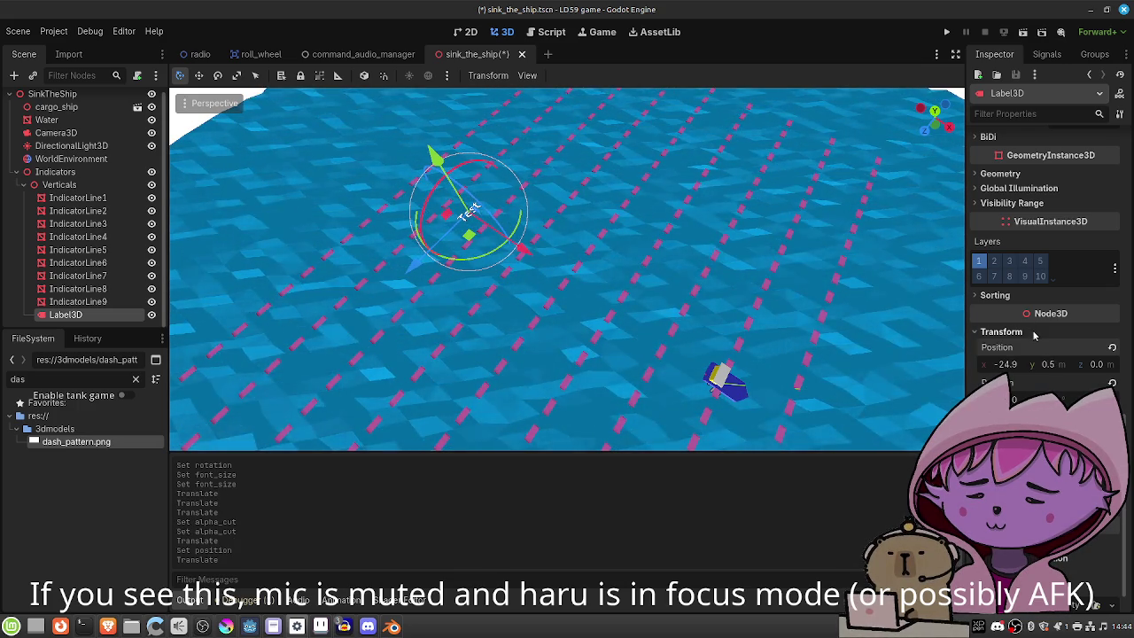
{"action": "scroll", "coordinate": [1033, 334], "scroll_direction": "down", "scroll_amount": 1}
{"action": "scroll", "coordinate": [1033, 334], "scroll_direction": "up", "scroll_amount": 7}
{"action": "scroll", "coordinate": [1033, 334], "scroll_direction": "up", "scroll_amount": 2}
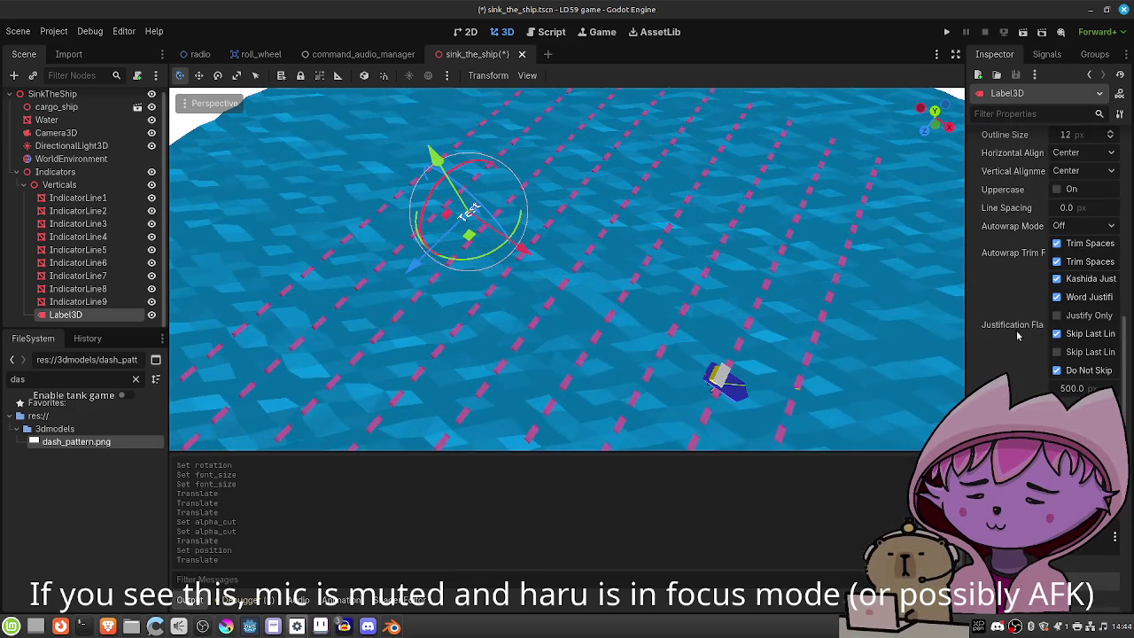
{"action": "double_click", "coordinate": [89, 317]}
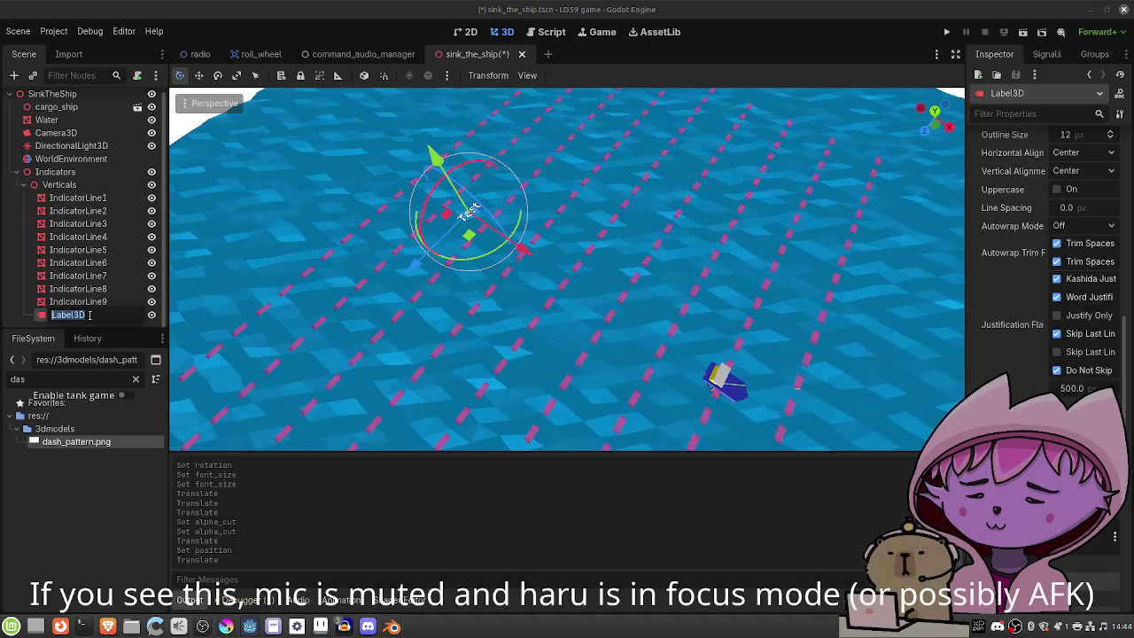
{"action": "type", "text": "A"}
Rename the label to A, set its font size to 1000 and its text to 'A'.
{"action": "key", "text": "Return"}
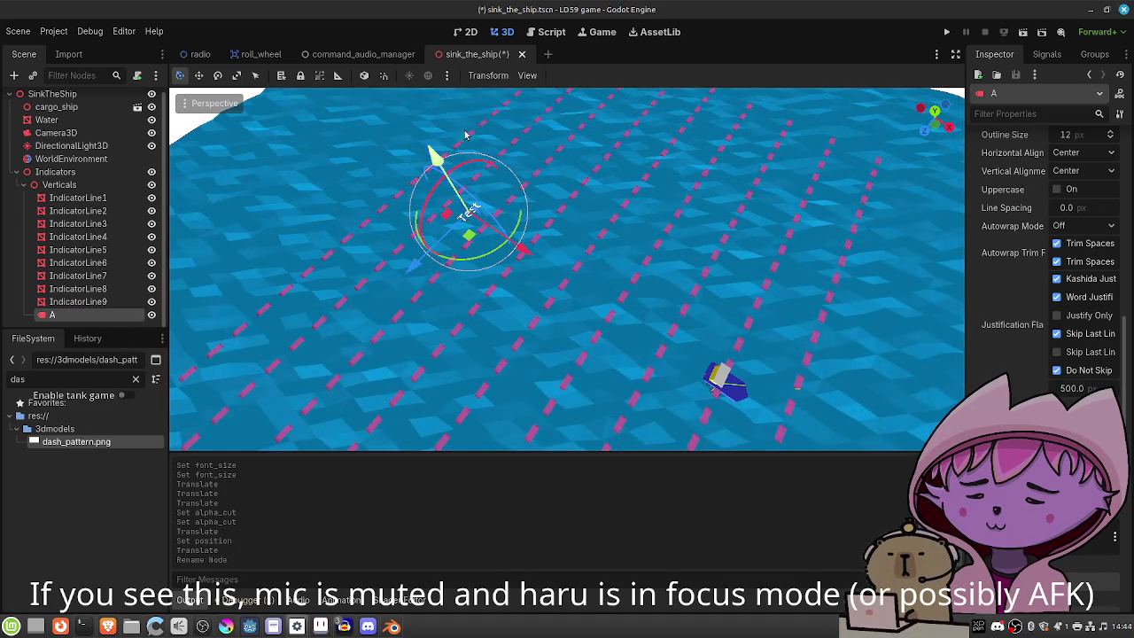
{"action": "scroll", "coordinate": [577, 195], "scroll_direction": "down", "scroll_amount": 2}
{"action": "scroll", "coordinate": [577, 195], "scroll_direction": "up", "scroll_amount": 2}
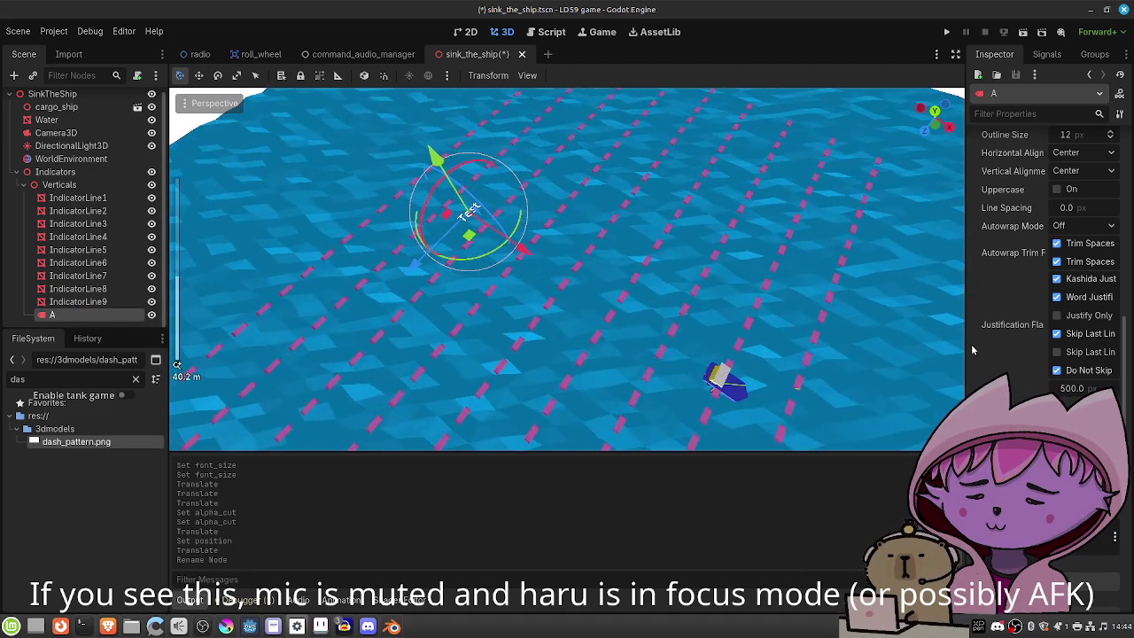
{"action": "scroll", "coordinate": [1045, 265], "scroll_direction": "up", "scroll_amount": 3}
{"action": "scroll", "coordinate": [1072, 345], "scroll_direction": "up", "scroll_amount": 2}
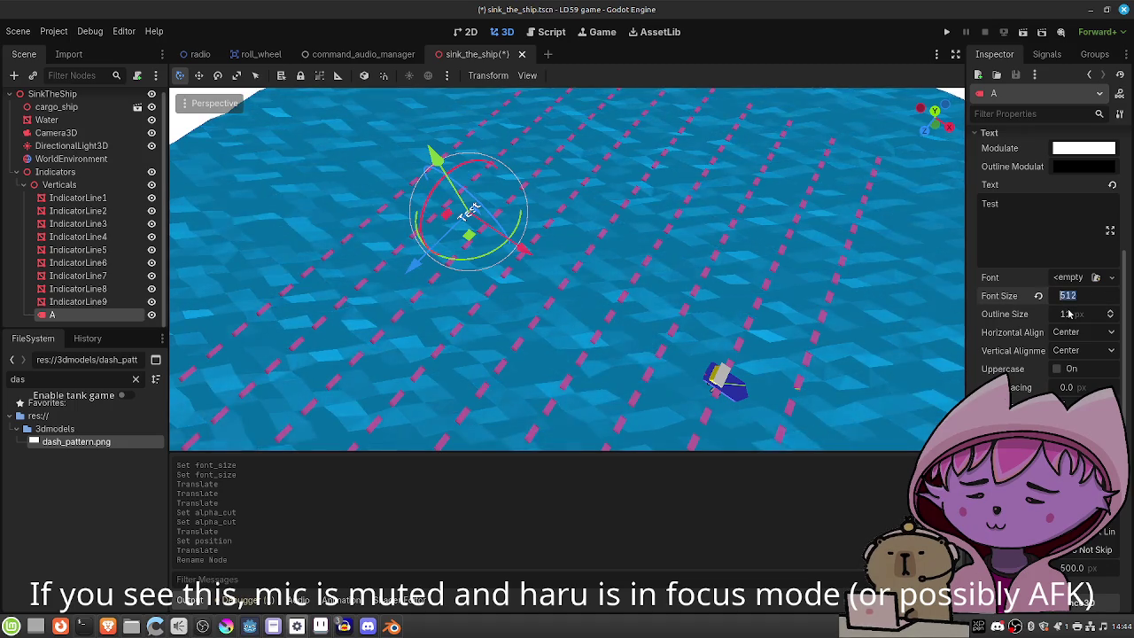
{"action": "type", "text": "700"}
{"action": "key", "text": "Return"}
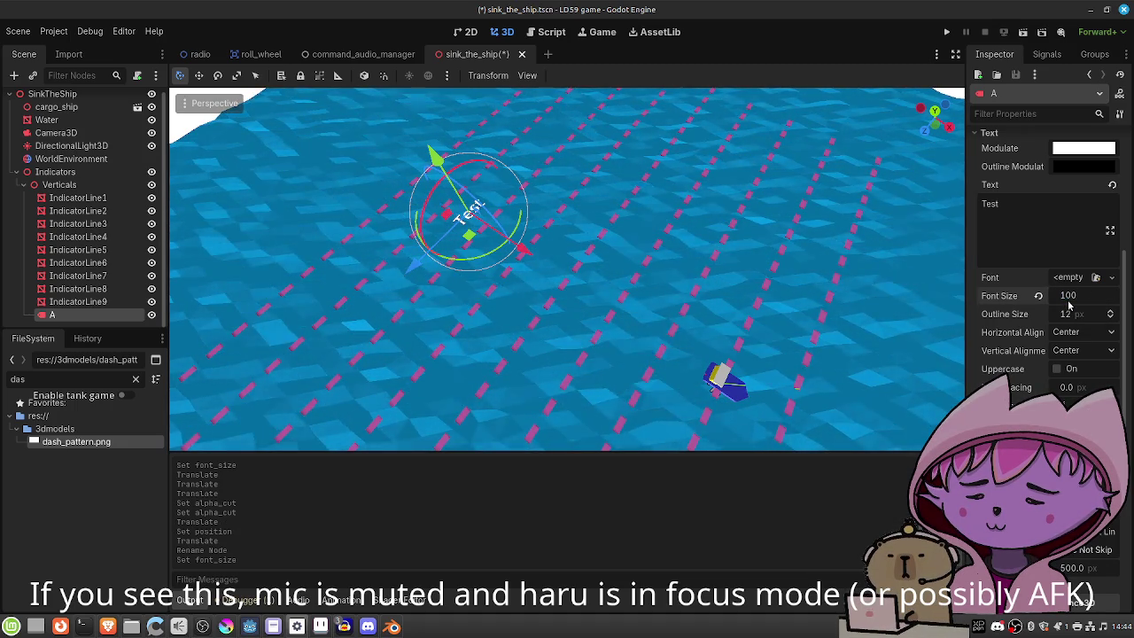
{"action": "type", "text": "0"}
{"action": "key", "text": "Return"}
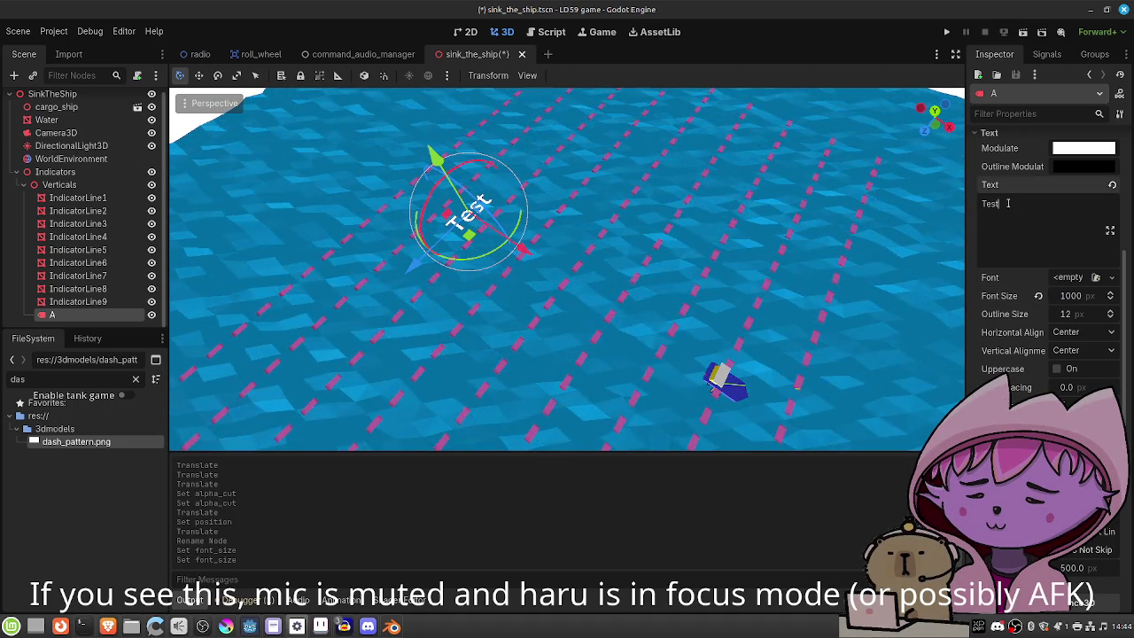
{"action": "left_click_drag", "start_coordinate": [1019, 202], "coordinate": [950, 203]}
{"action": "type", "text": "A"}
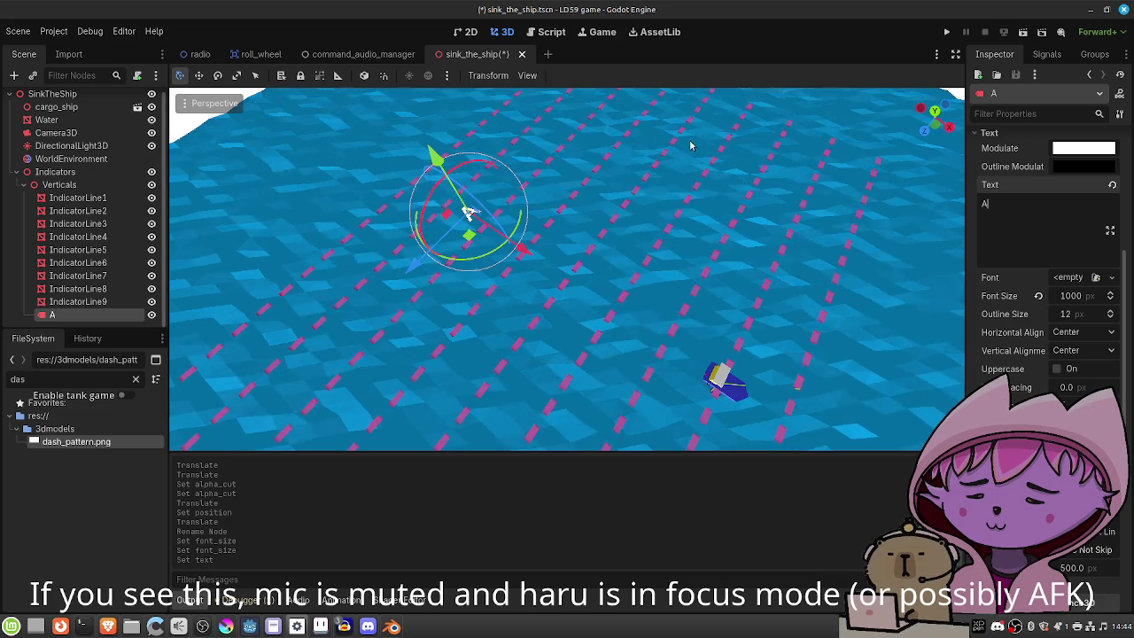
Keep the A label's Modulate tint white and move it along z over the water.
{"action": "scroll", "coordinate": [1057, 208], "scroll_direction": "up", "scroll_amount": 2}
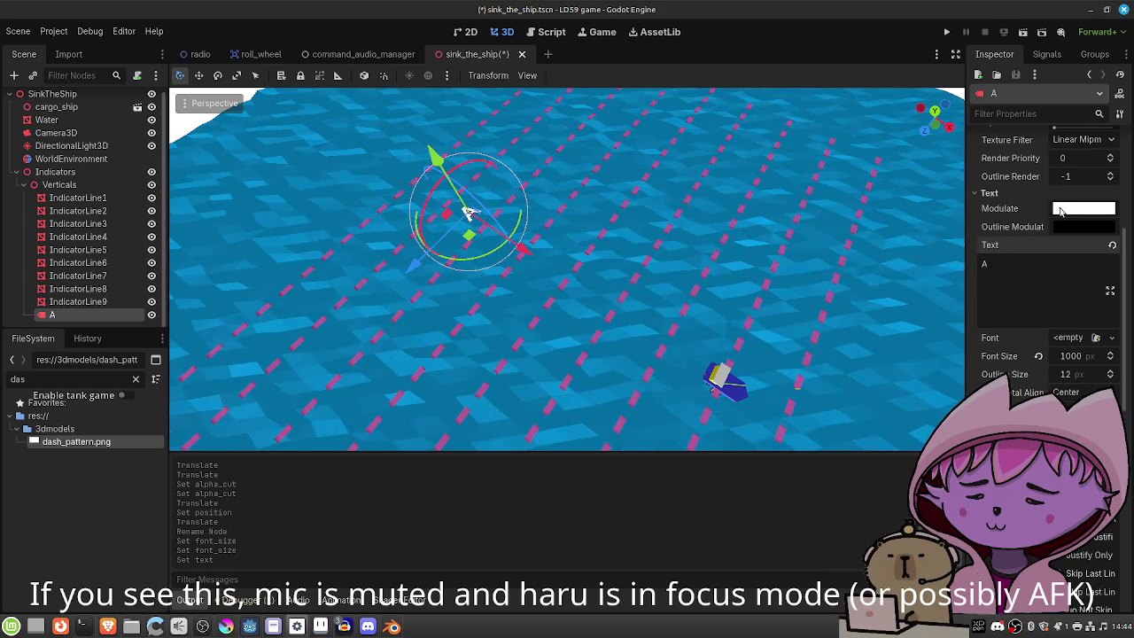
{"action": "left_click", "coordinate": [1061, 210]}
{"action": "left_click_drag", "start_coordinate": [1118, 250], "coordinate": [1118, 271]}
{"action": "left_click", "coordinate": [1079, 280]}
{"action": "left_click", "coordinate": [1099, 266]}
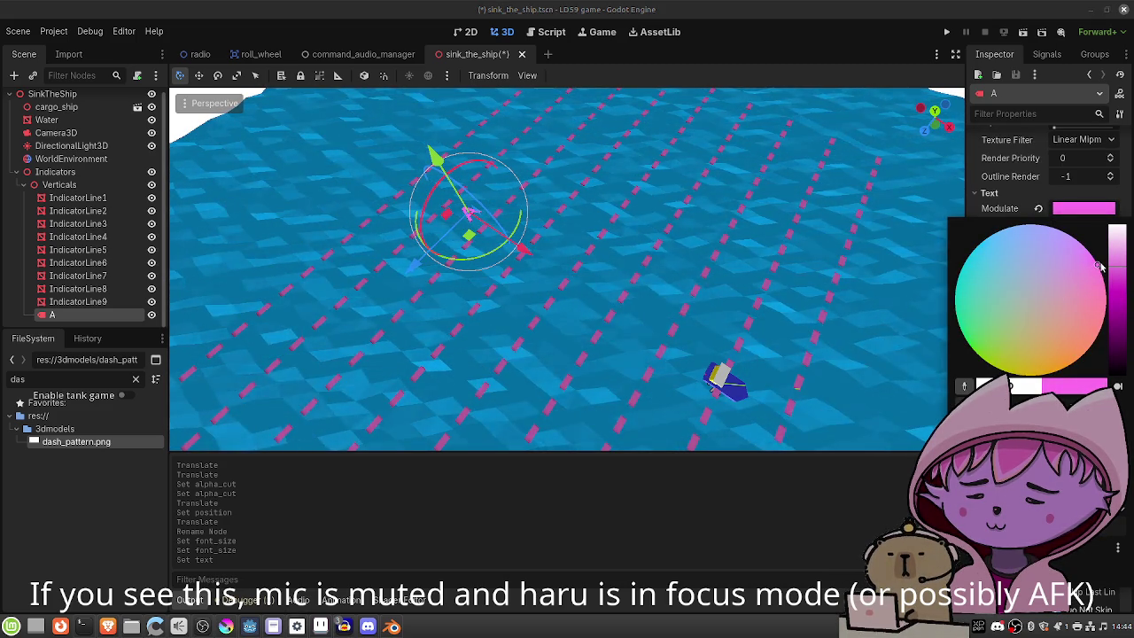
{"action": "mouse_move", "coordinate": [1106, 343]}
{"action": "left_mouse_down"}
{"action": "mouse_move", "coordinate": [1073, 362]}
{"action": "mouse_move", "coordinate": [978, 353]}
{"action": "mouse_move", "coordinate": [944, 284]}
{"action": "mouse_move", "coordinate": [959, 255]}
{"action": "mouse_move", "coordinate": [1052, 216]}
{"action": "left_mouse_up"}
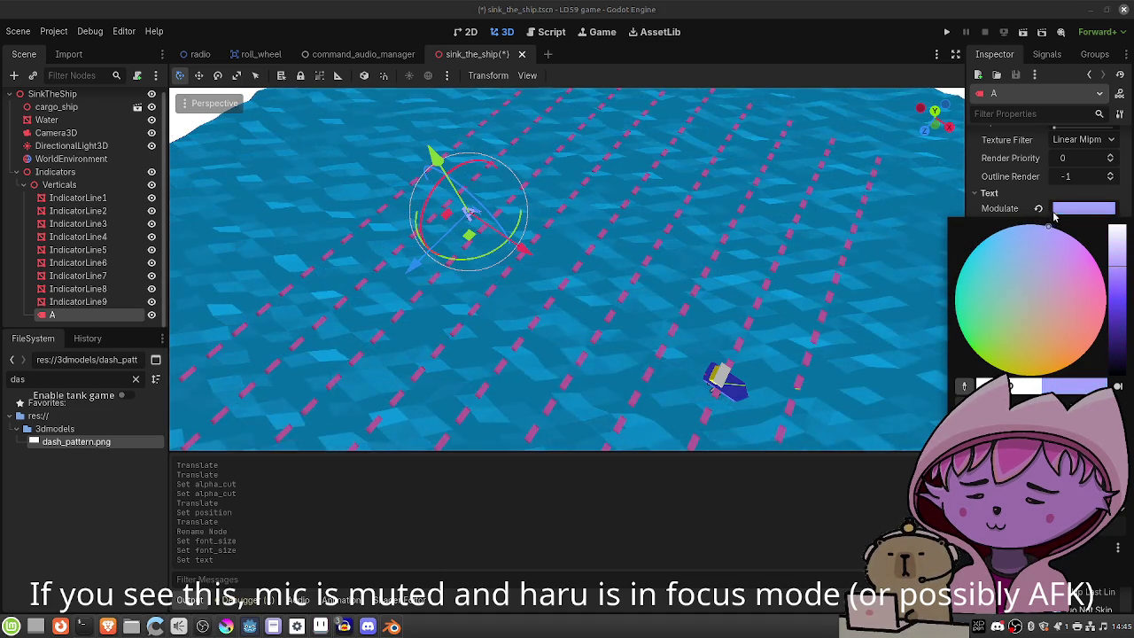
{"action": "left_click", "coordinate": [1118, 238]}
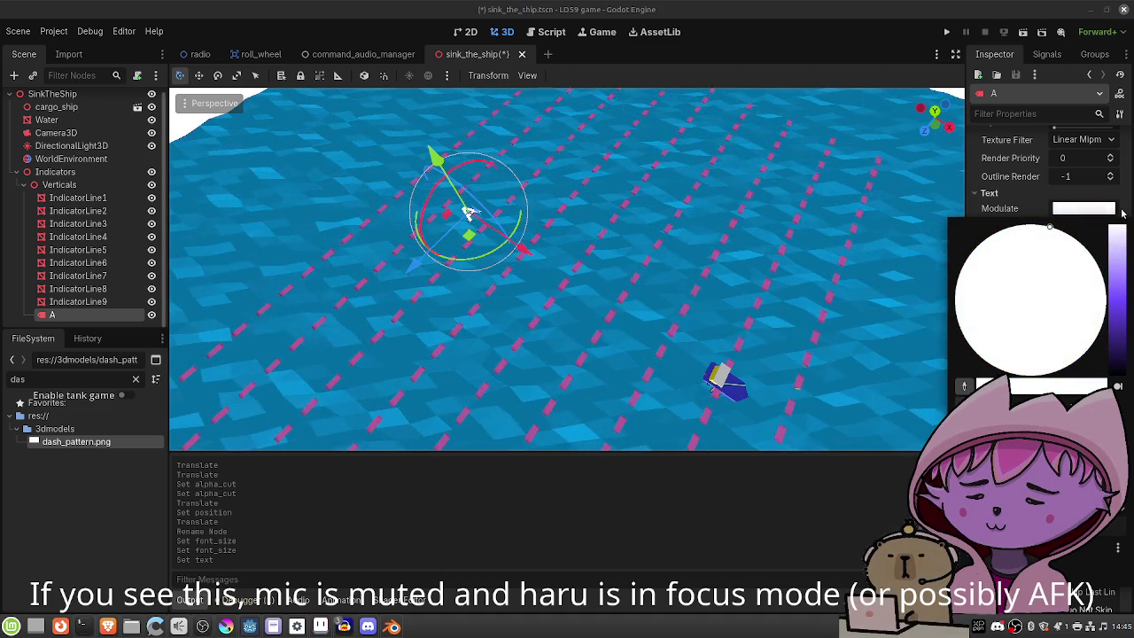
{"action": "left_click", "coordinate": [471, 150]}
{"action": "left_click_drag", "start_coordinate": [512, 211], "coordinate": [555, 167]}
{"action": "scroll", "coordinate": [205, 177], "scroll_direction": "down", "scroll_amount": 3}
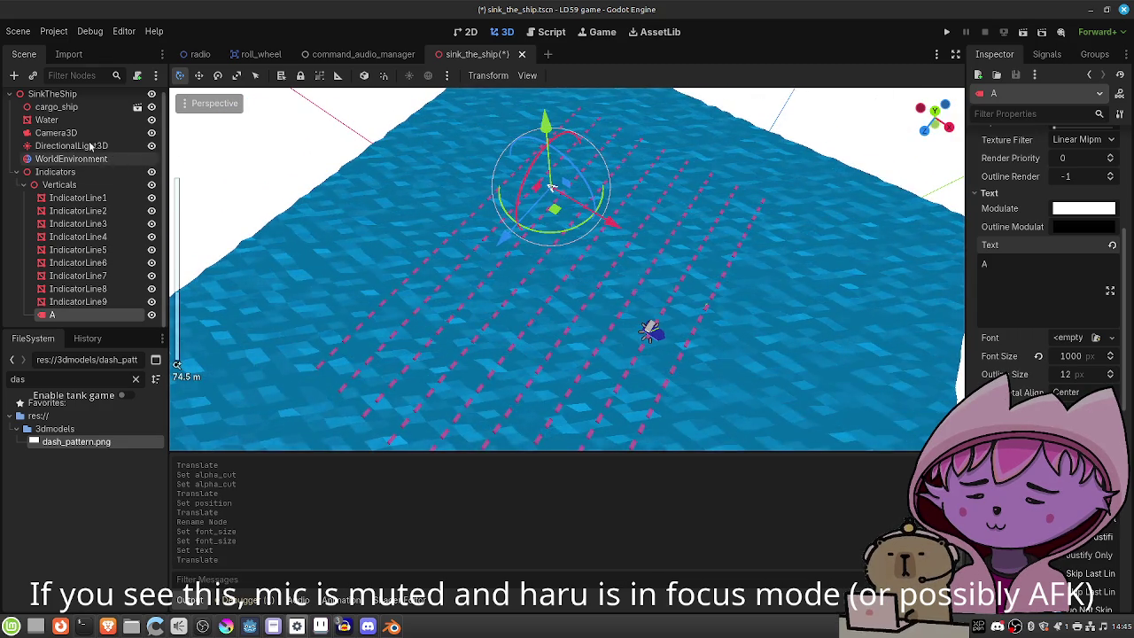
Preview the grid through Camera3D, save sink_the_ship.tscn, and switch to radio.tscn.
{"action": "left_click", "coordinate": [60, 132]}
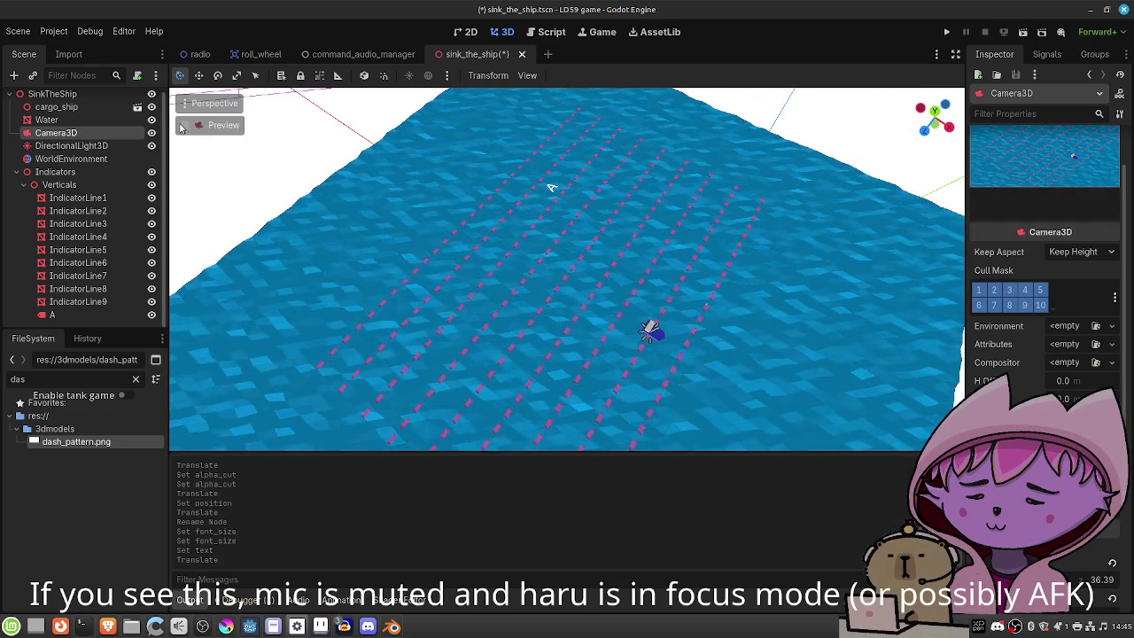
{"action": "left_click", "coordinate": [183, 125]}
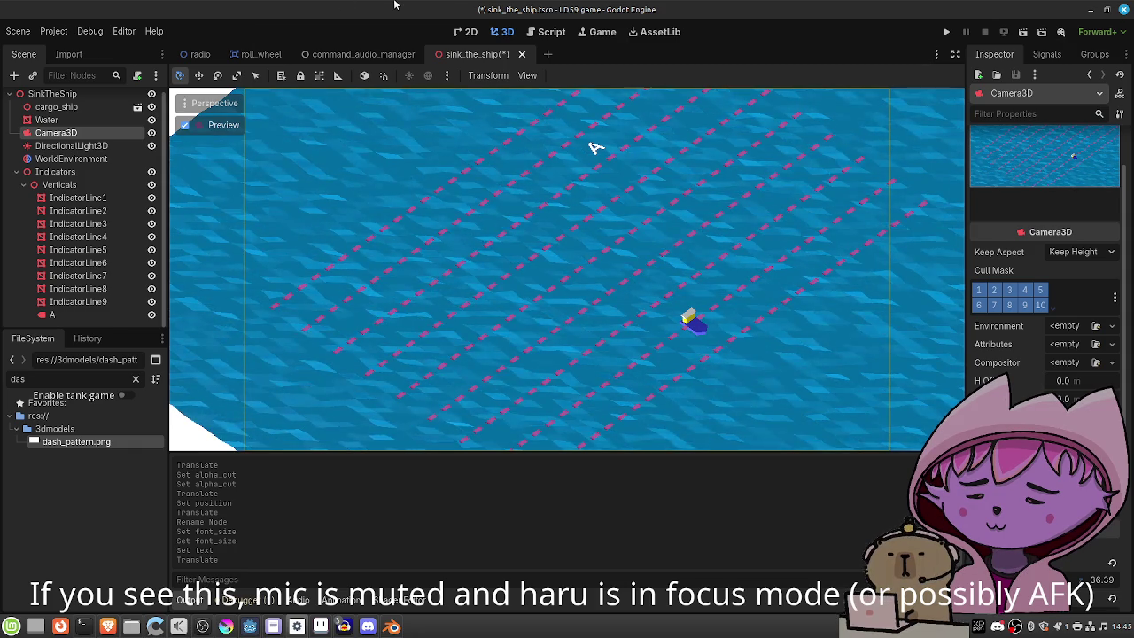
{"action": "key", "text": "ctrl+s"}
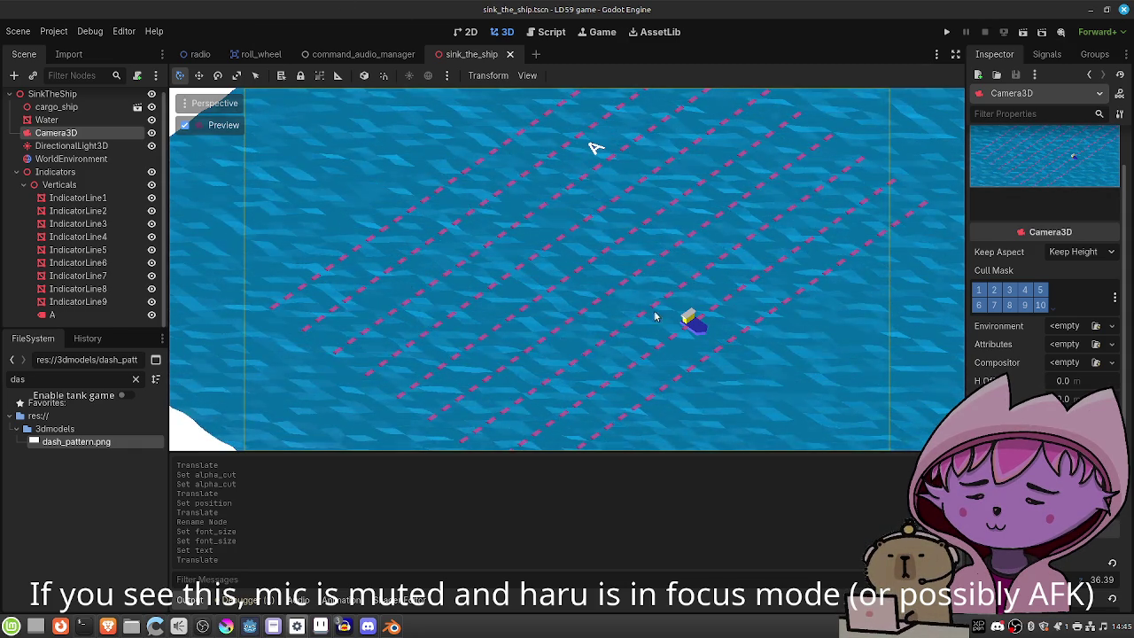
{"action": "left_click", "coordinate": [200, 55]}
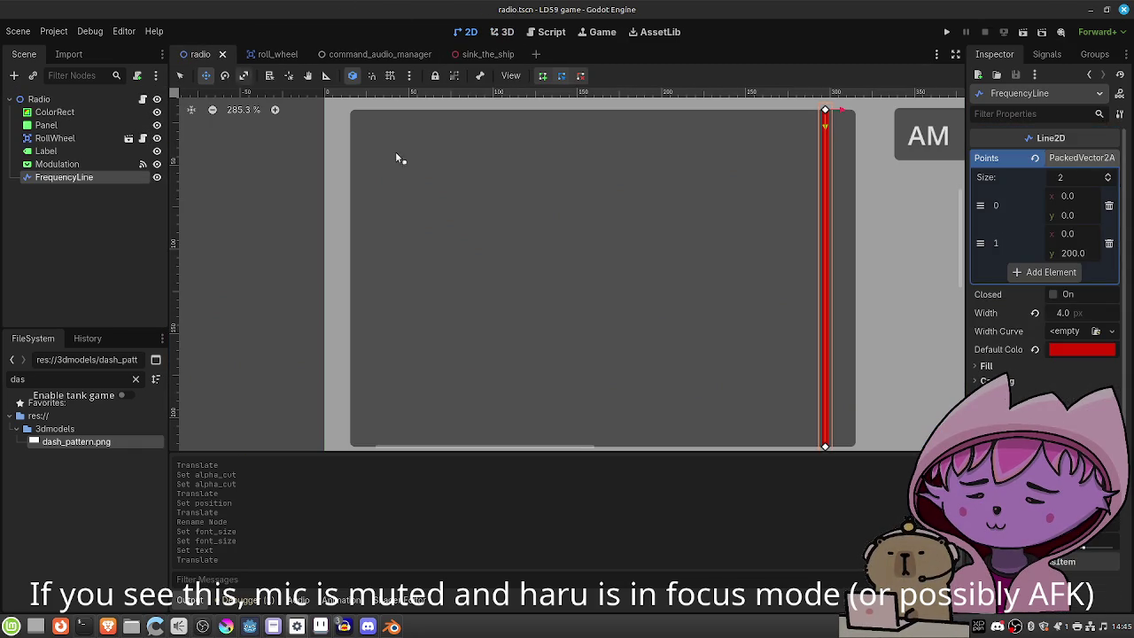
Zoom out on the radio canvas, then return to the sink_the_ship scene.
{"action": "scroll", "coordinate": [600, 277], "scroll_direction": "down", "scroll_amount": 5}
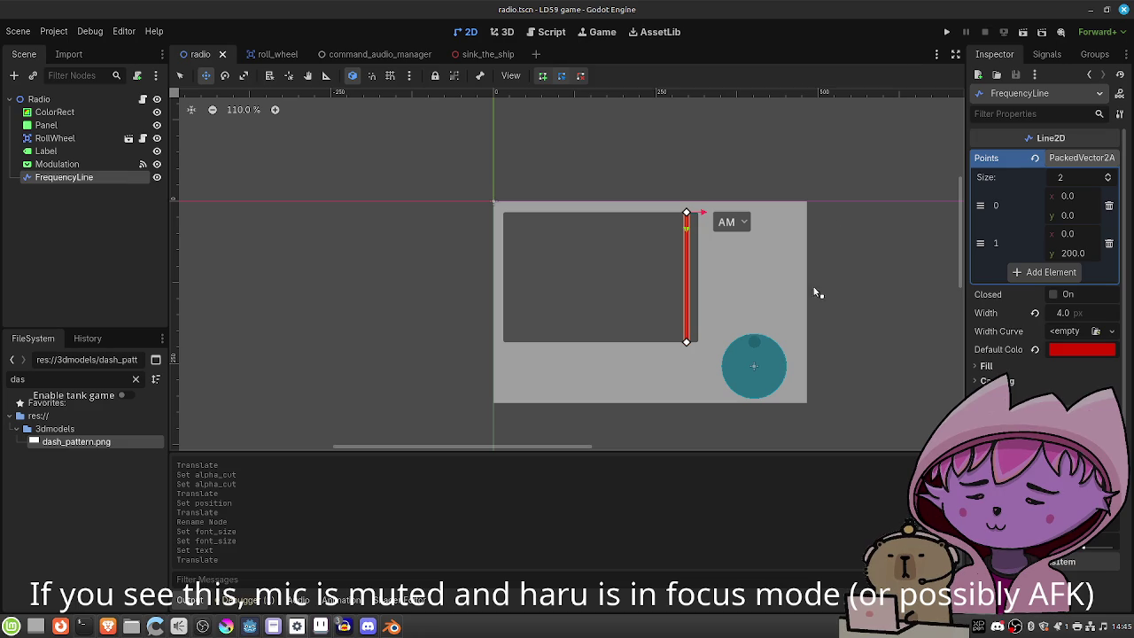
{"action": "left_click", "coordinate": [484, 55]}
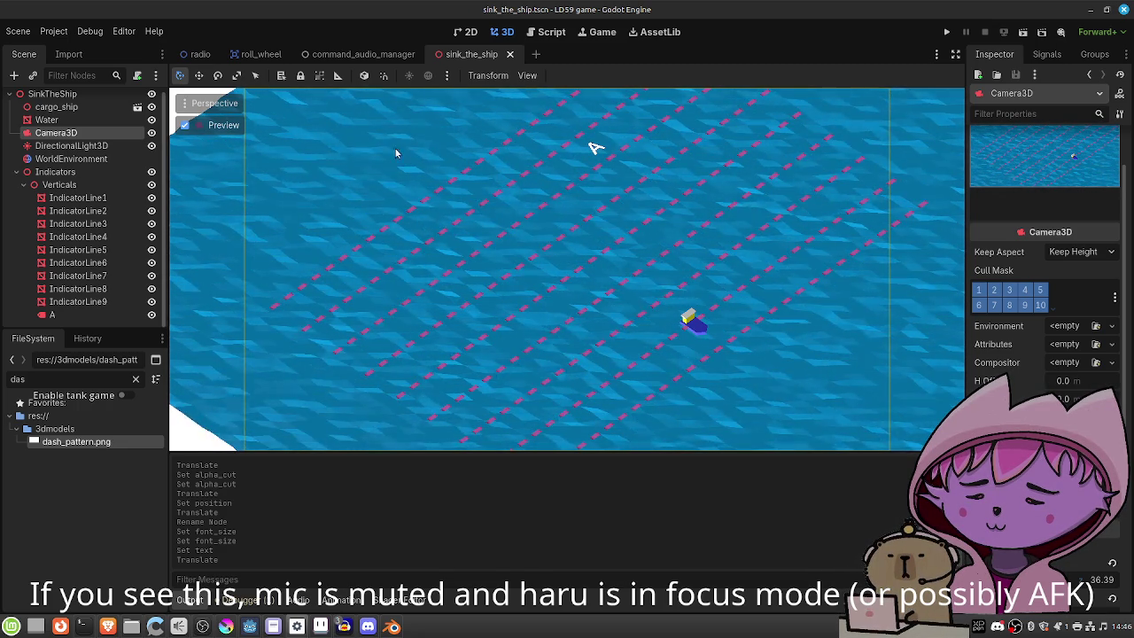
Undo the A label's last move, place it near the grid's top edge, and save the scene.
{"action": "left_click", "coordinate": [124, 316]}
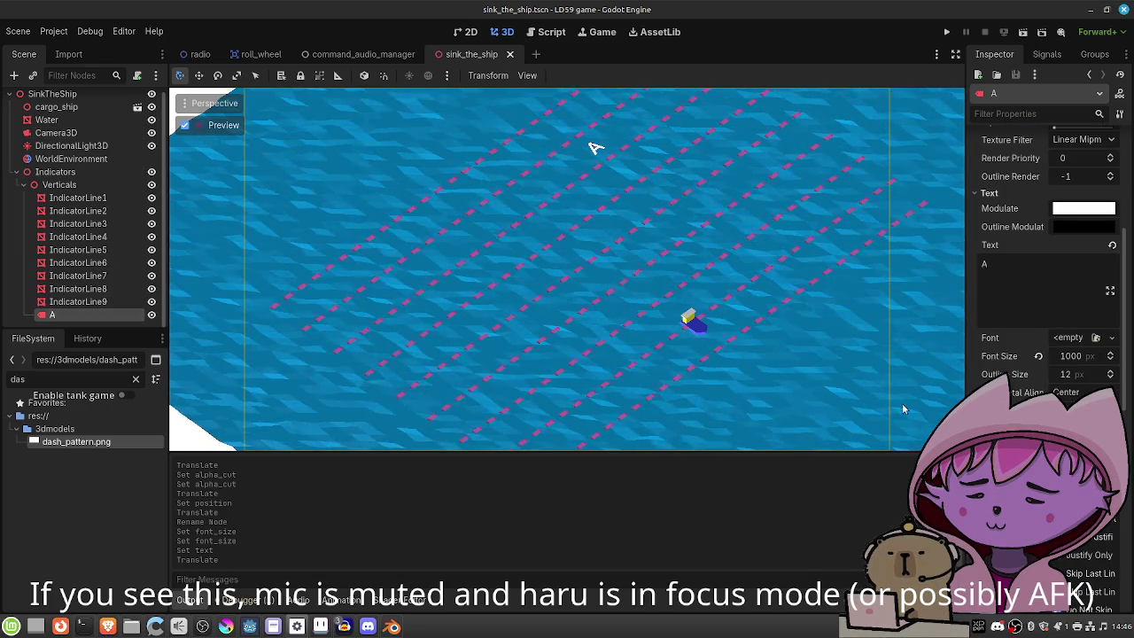
{"action": "scroll", "coordinate": [1045, 248], "scroll_direction": "down", "scroll_amount": 10}
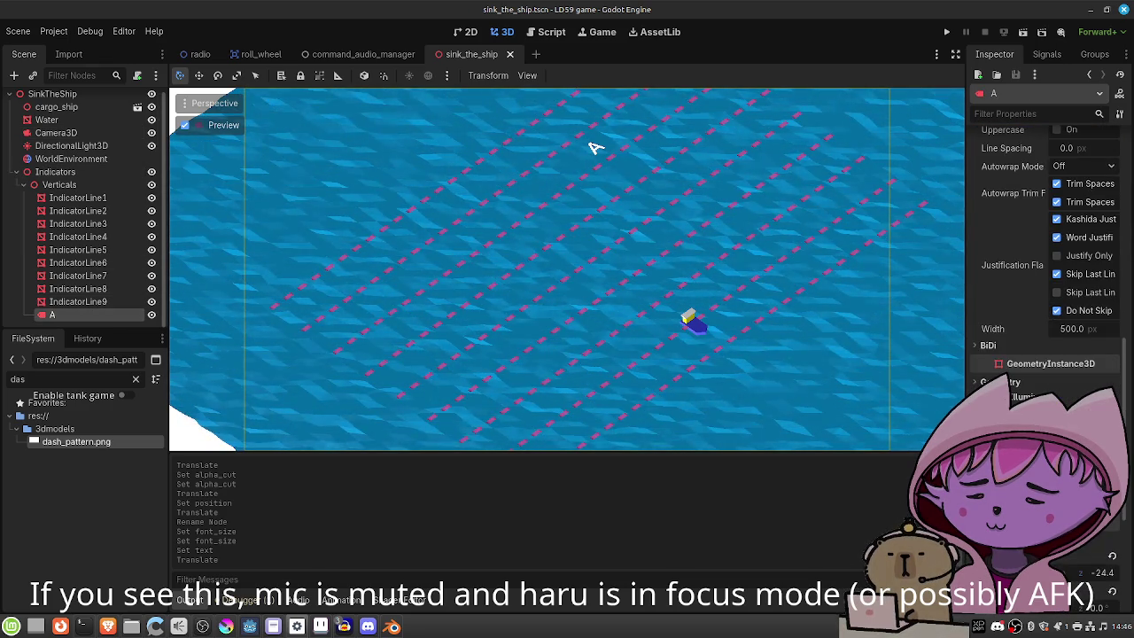
{"action": "scroll", "coordinate": [1045, 248], "scroll_direction": "down", "scroll_amount": 2}
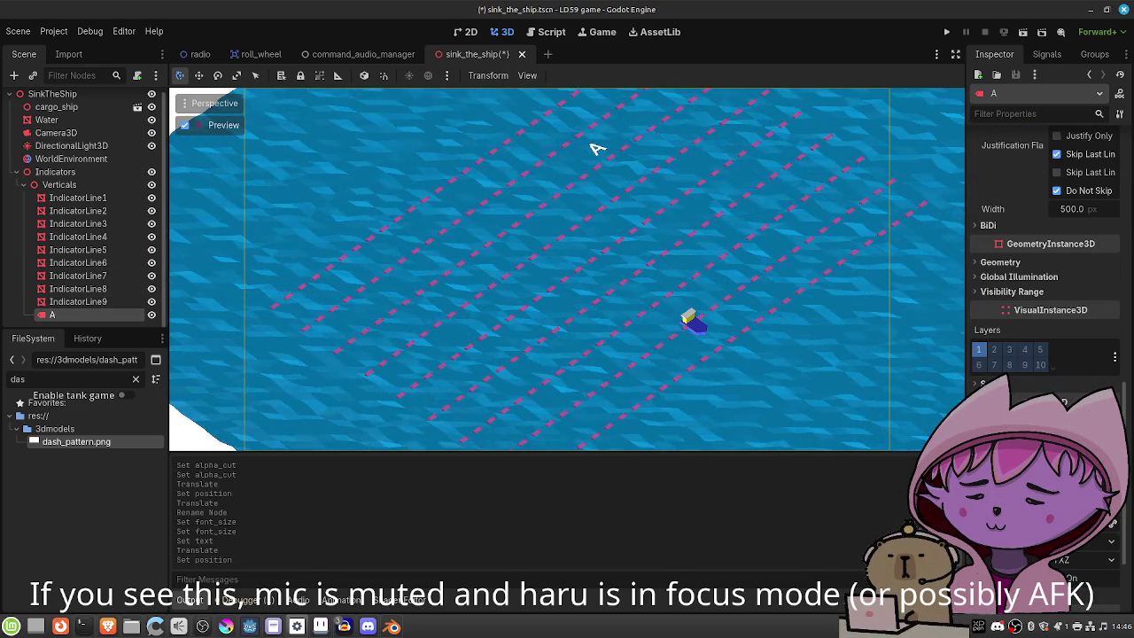
{"action": "key", "text": "ctrl+z"}
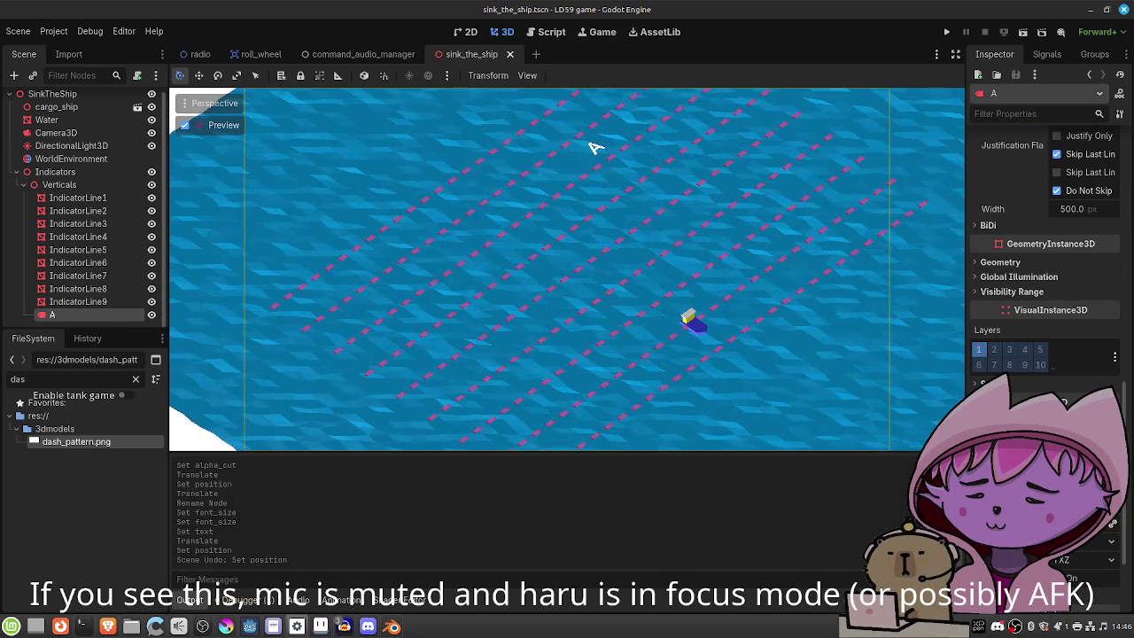
{"action": "left_click", "coordinate": [596, 147]}
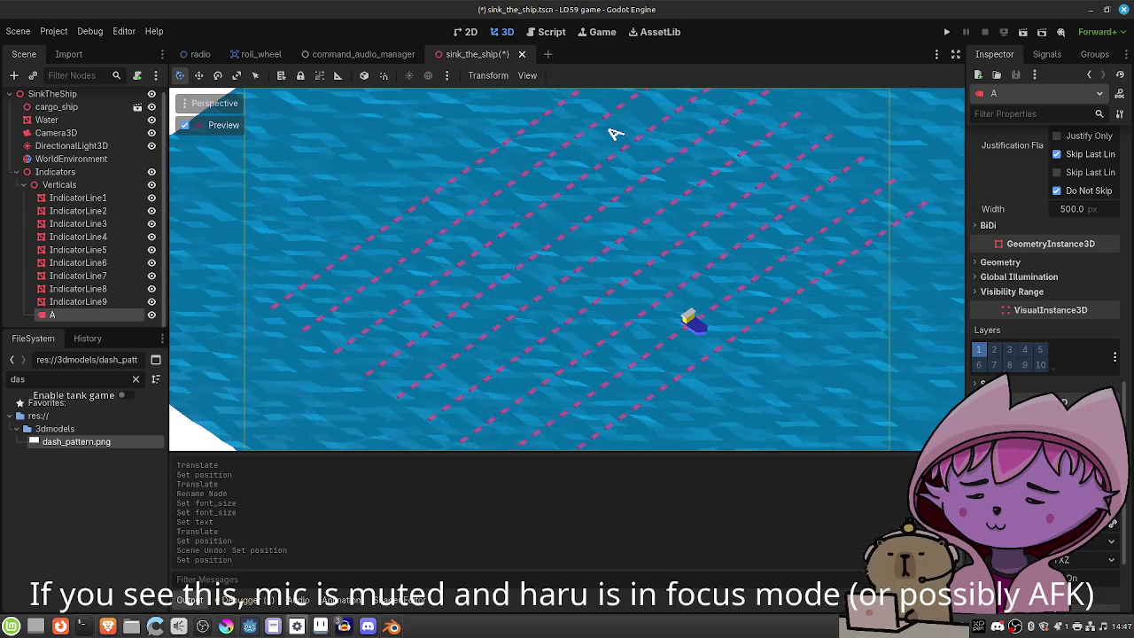
{"action": "key", "text": "ctrl+s"}
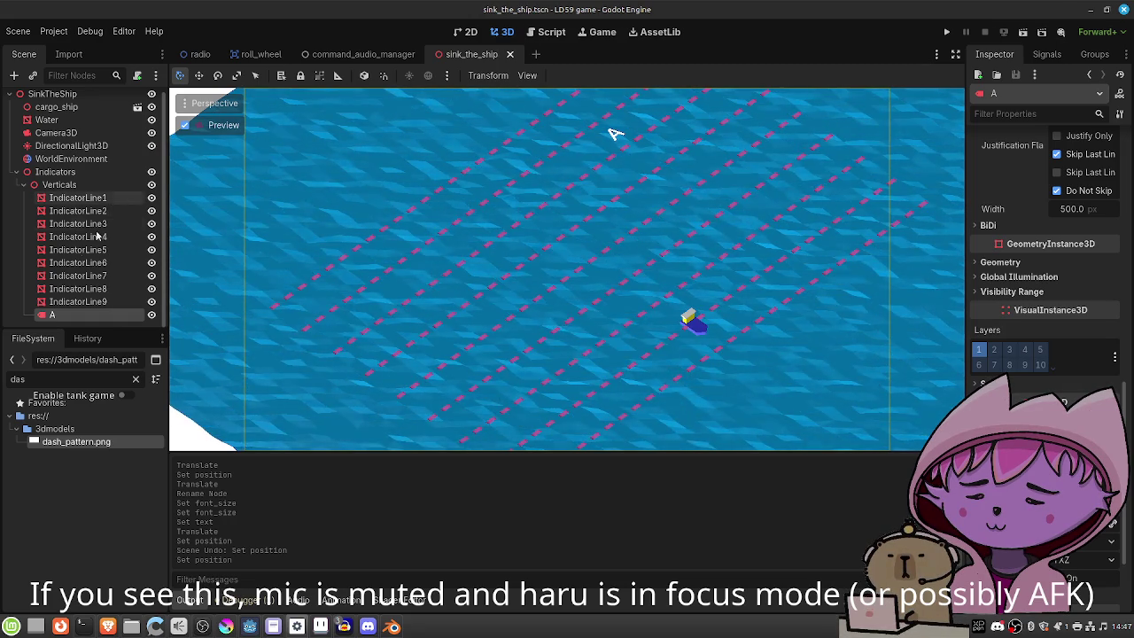
{"action": "mouse_move", "coordinate": [65, 316]}
{"action": "left_mouse_down"}
{"action": "mouse_move", "coordinate": [62, 220]}
{"action": "mouse_move", "coordinate": [61, 316]}
{"action": "left_mouse_up"}
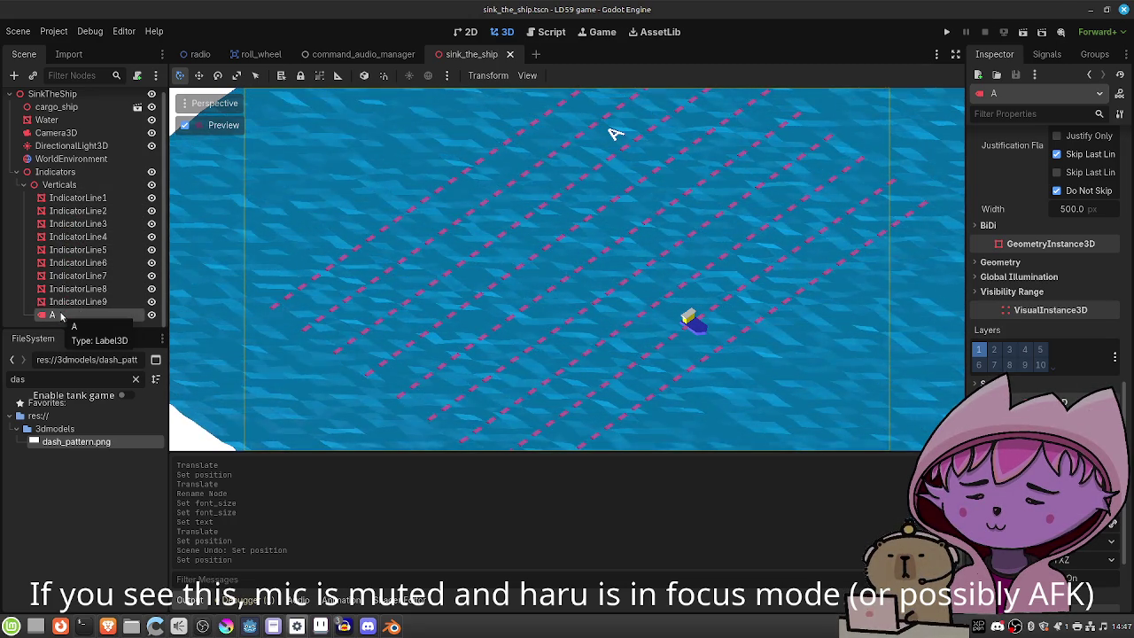
Add a Node3D child named Horizontals under the Indicators group.
{"action": "left_click", "coordinate": [59, 184]}
{"action": "right_click", "coordinate": [57, 173]}
{"action": "left_click", "coordinate": [78, 182]}
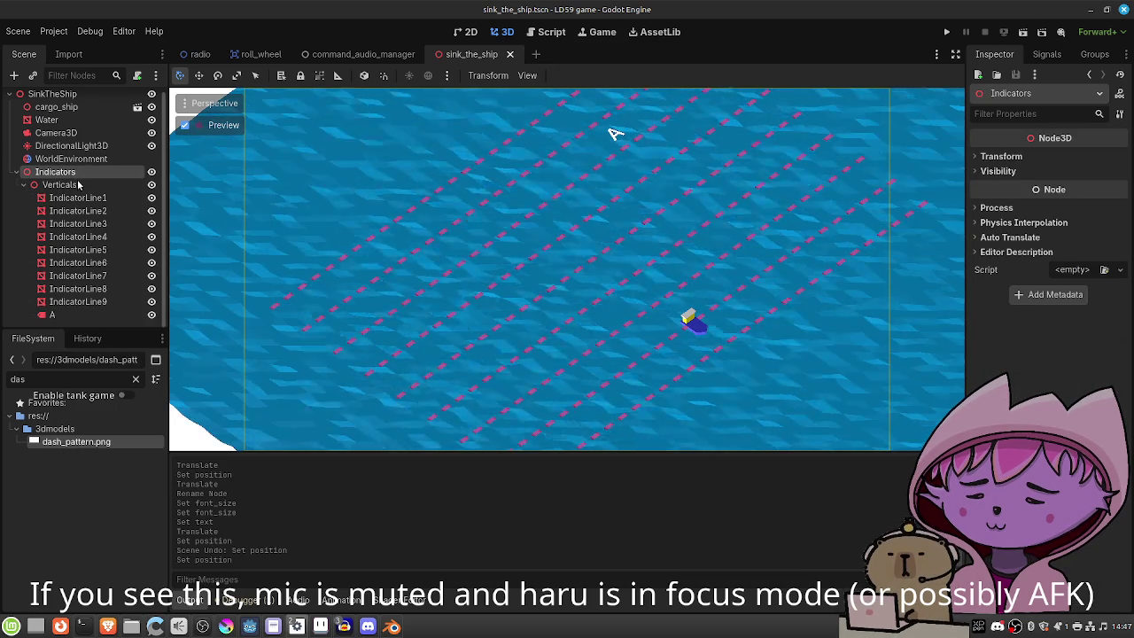
{"action": "type", "text": "node3d"}
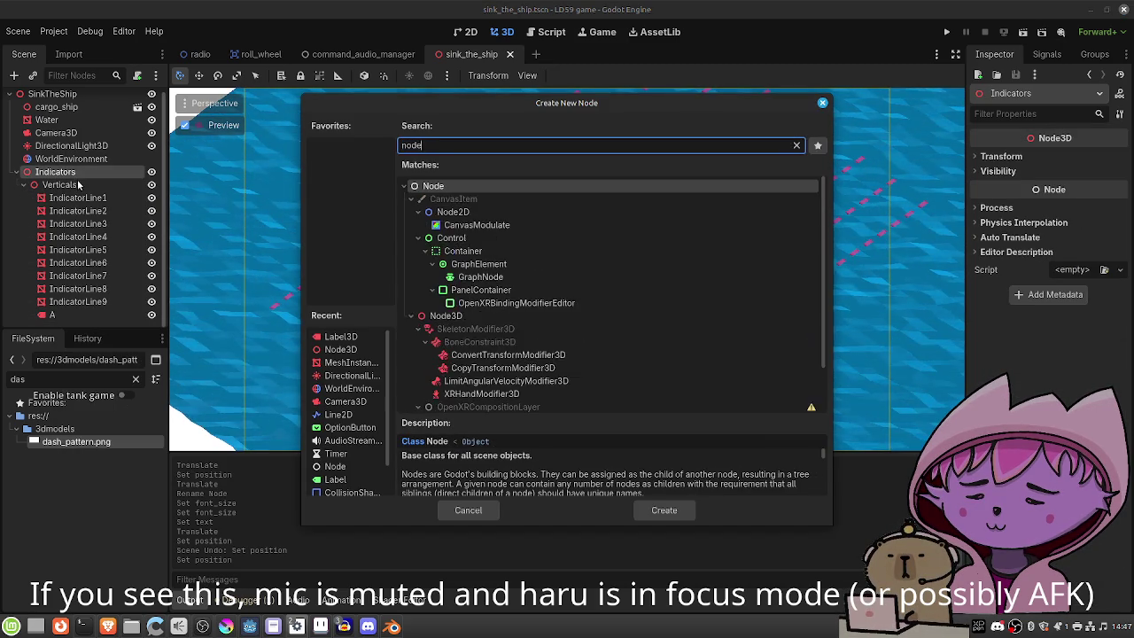
{"action": "key", "text": "Return"}
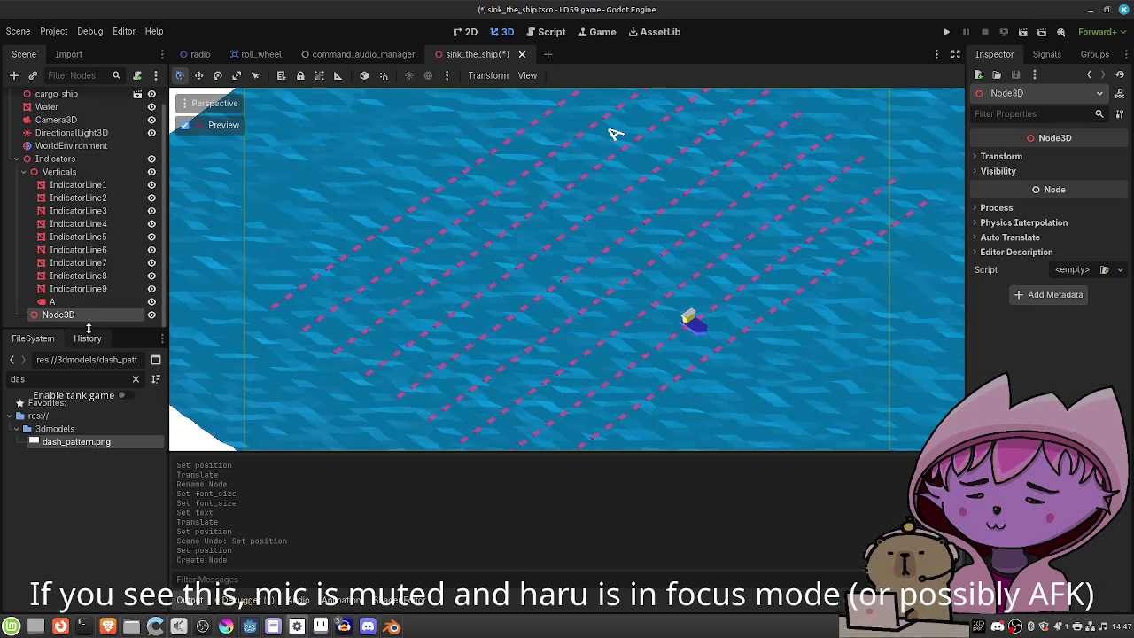
{"action": "double_click", "coordinate": [87, 316]}
{"action": "type", "text": "Horizontals"}
{"action": "key", "text": "Return"}
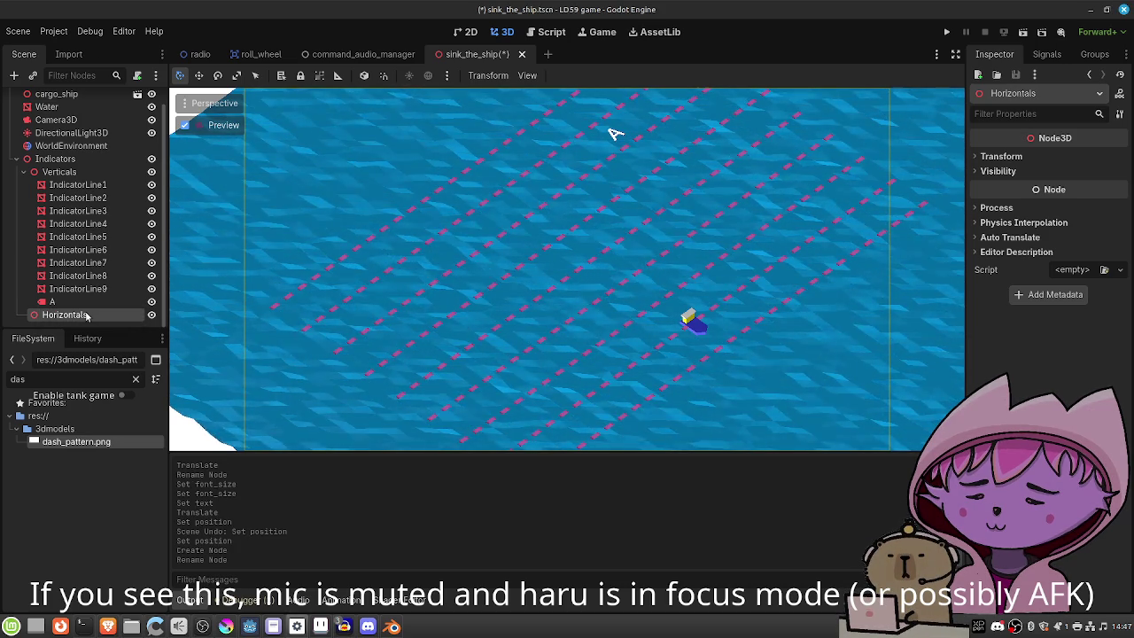
Duplicate IndicatorLine1 into Horizontals and make its mesh unique recursively.
{"action": "left_click", "coordinate": [75, 185]}
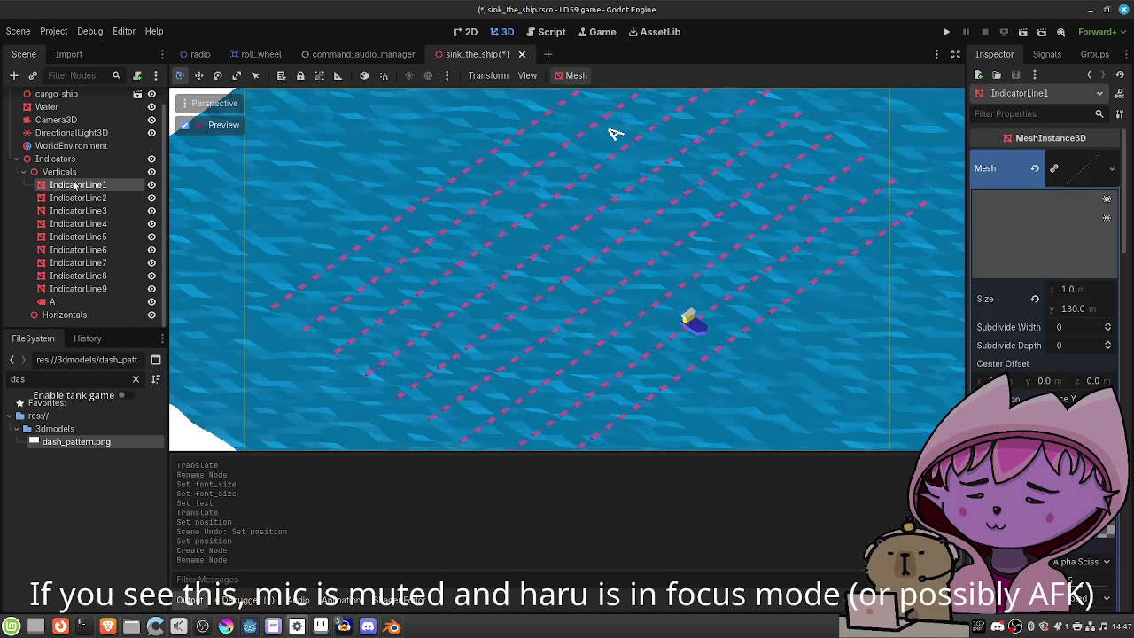
{"action": "key", "text": "ctrl+d"}
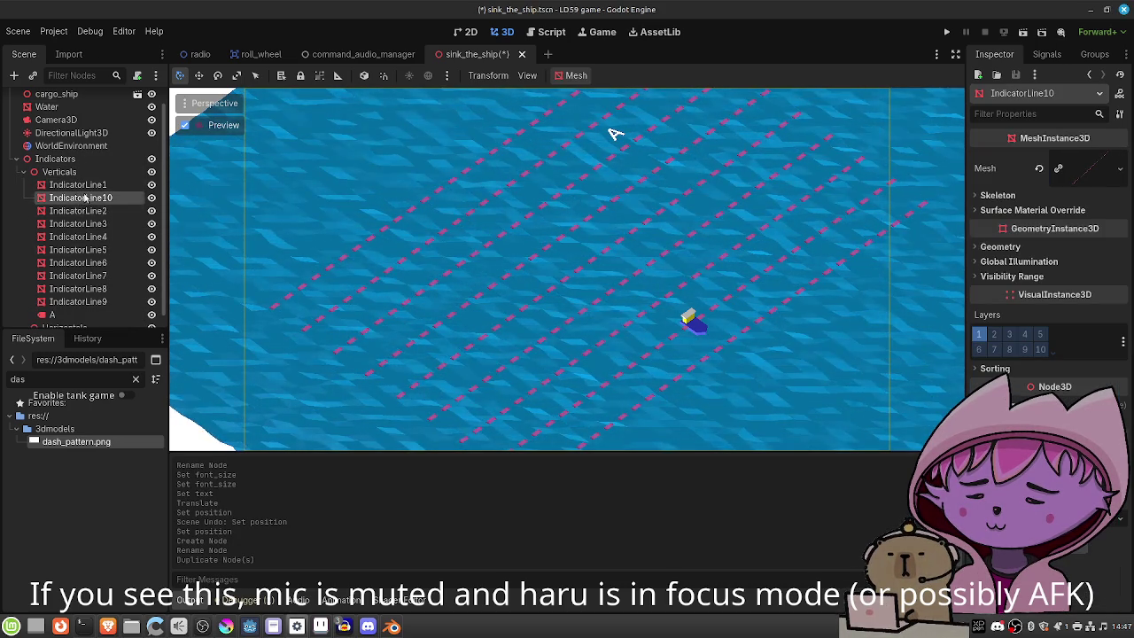
{"action": "mouse_move", "coordinate": [84, 198]}
{"action": "left_mouse_down"}
{"action": "mouse_move", "coordinate": [77, 335]}
{"action": "mouse_move", "coordinate": [75, 319]}
{"action": "left_mouse_up"}
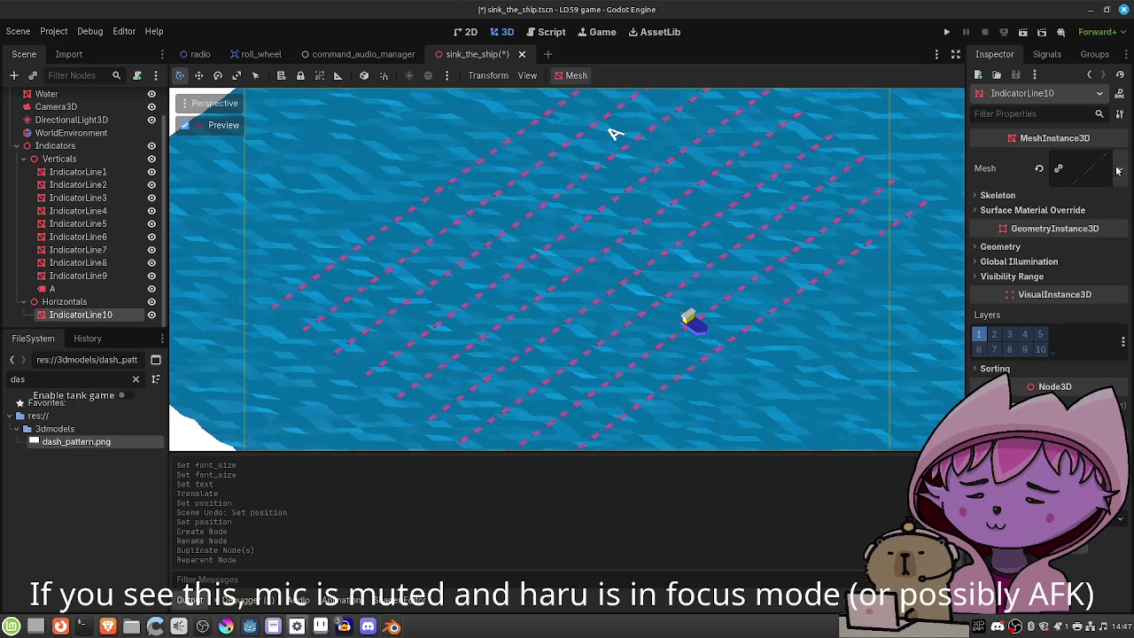
{"action": "left_click", "coordinate": [1117, 171]}
{"action": "left_click", "coordinate": [1040, 487]}
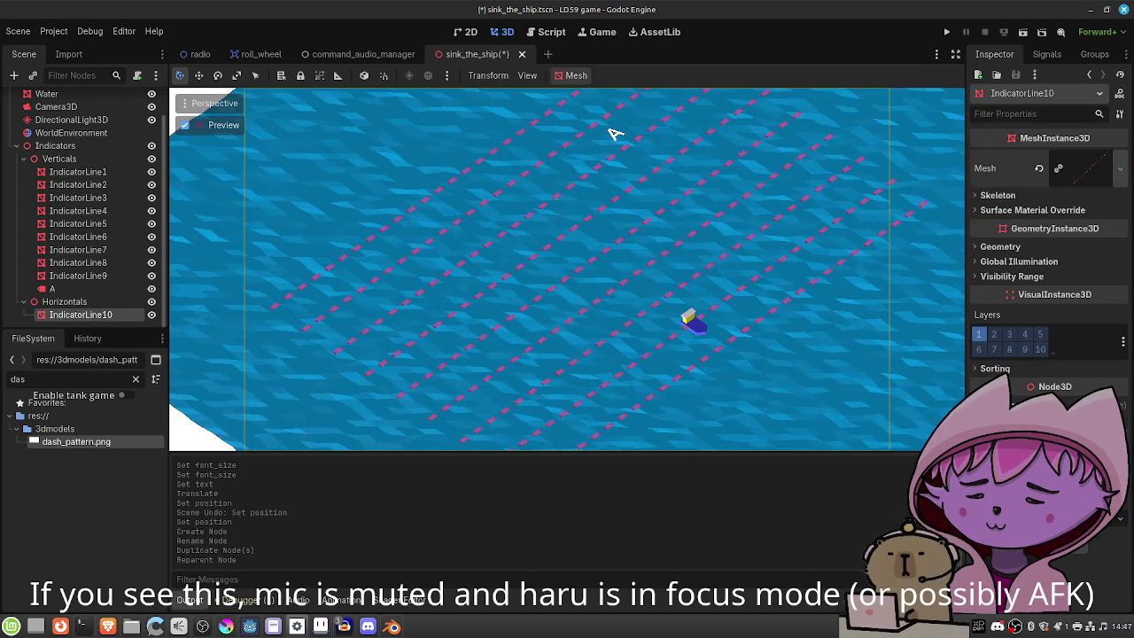
{"action": "left_click", "coordinate": [612, 421]}
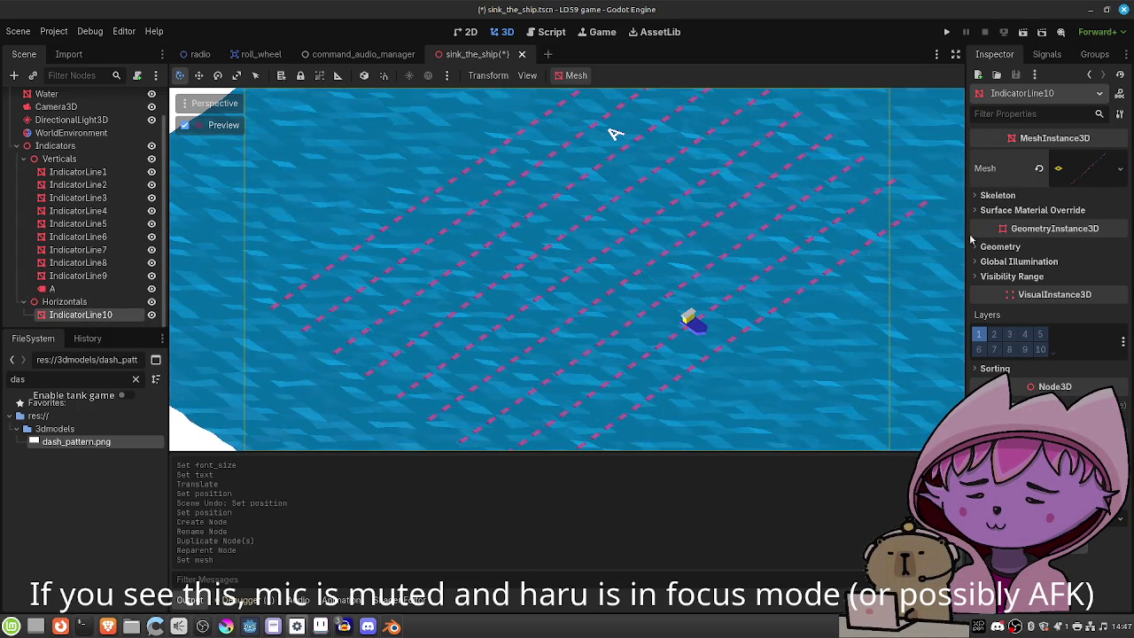
Expand the copy's PlaneMesh material and shift its dash colour toward orange.
{"action": "left_click", "coordinate": [1078, 172]}
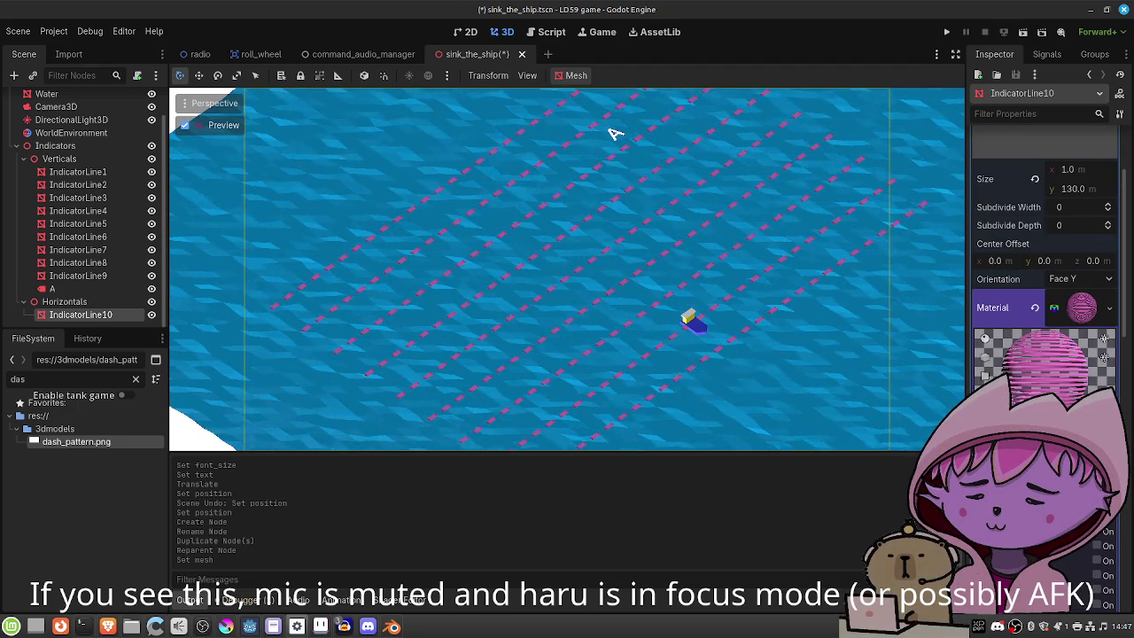
{"action": "left_click", "coordinate": [1081, 308]}
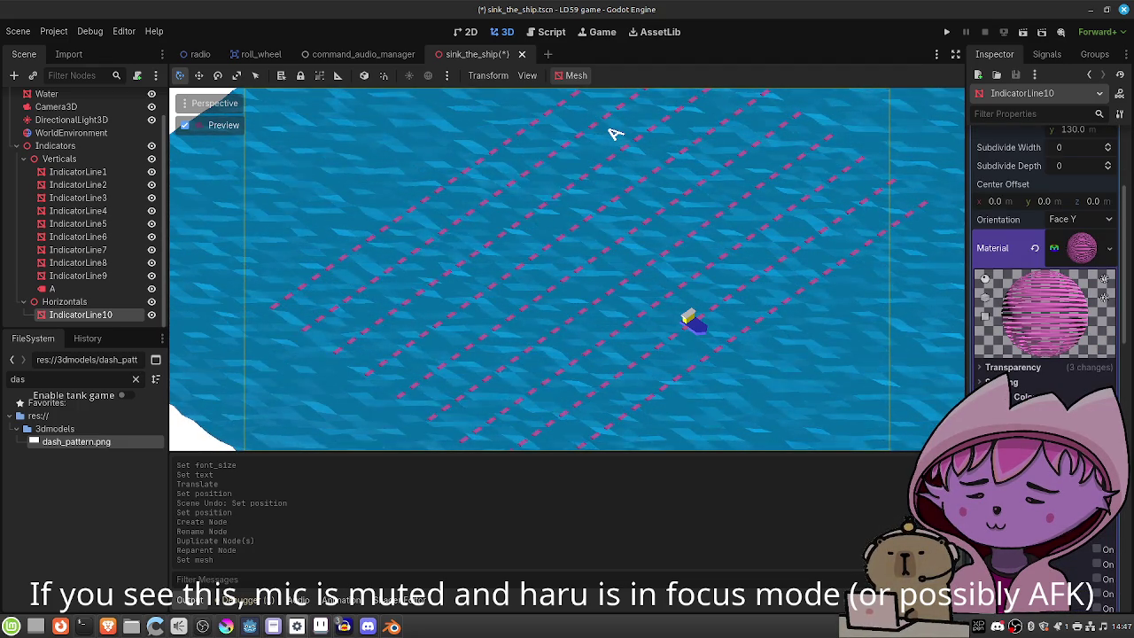
{"action": "left_click", "coordinate": [1077, 348]}
{"action": "mouse_move", "coordinate": [1099, 108]}
{"action": "left_mouse_down"}
{"action": "mouse_move", "coordinate": [1096, 170]}
{"action": "mouse_move", "coordinate": [1078, 189]}
{"action": "left_mouse_up"}
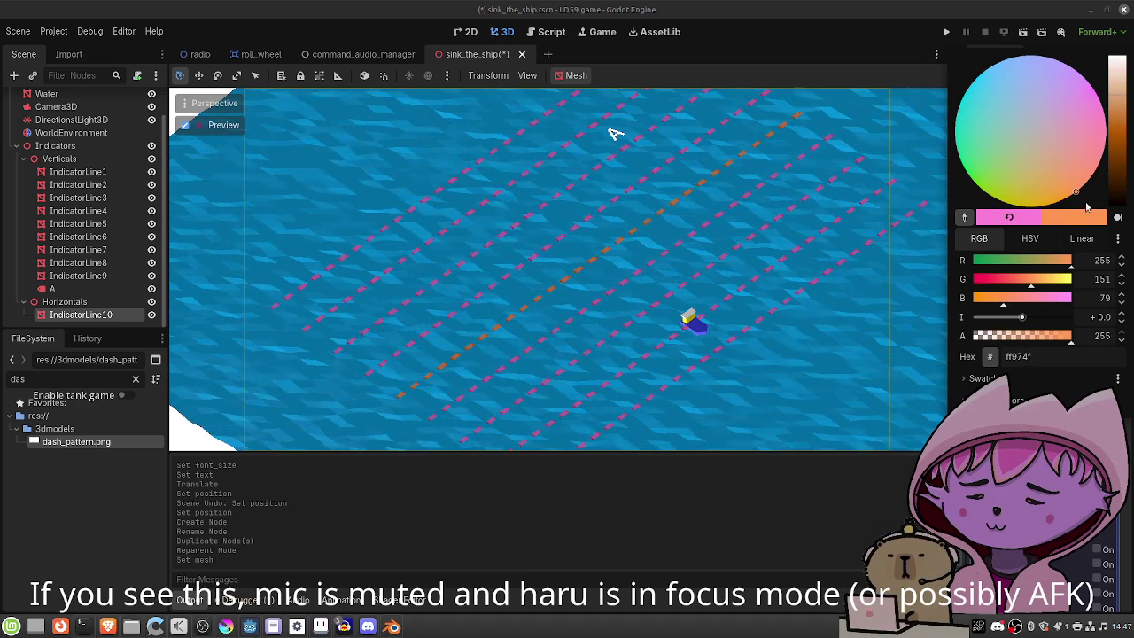
Set IndicatorLine10's material albedo to light salmon-orange #ffa78e.
{"action": "mouse_move", "coordinate": [1120, 109]}
{"action": "left_mouse_down"}
{"action": "mouse_move", "coordinate": [1118, 73]}
{"action": "mouse_move", "coordinate": [1116, 100]}
{"action": "mouse_move", "coordinate": [1117, 88]}
{"action": "left_mouse_up"}
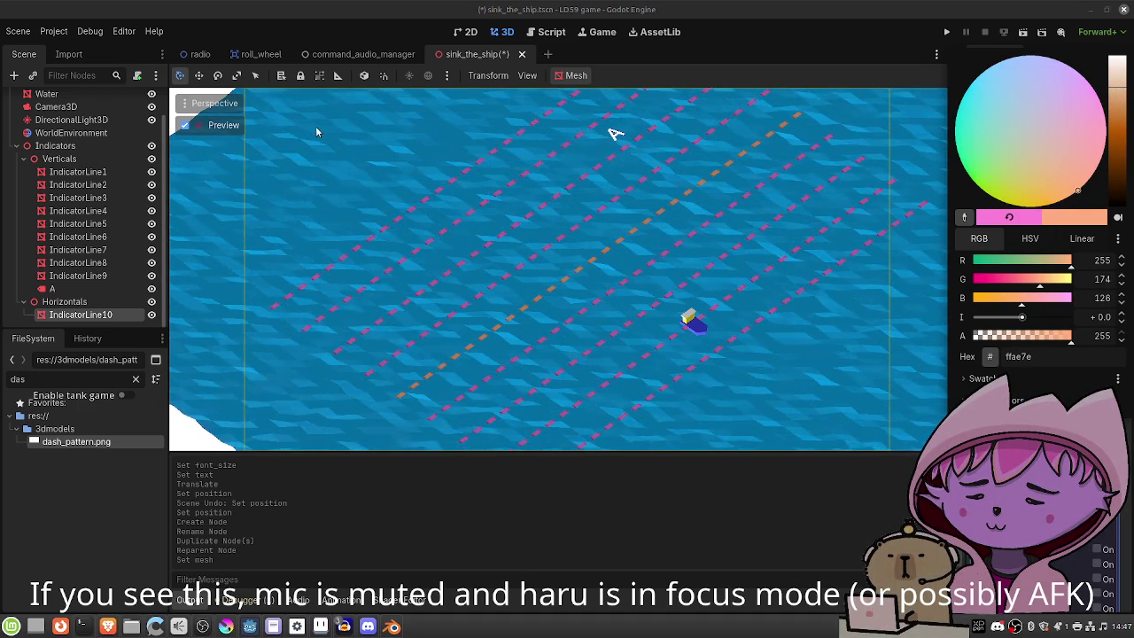
{"action": "left_click", "coordinate": [892, 446]}
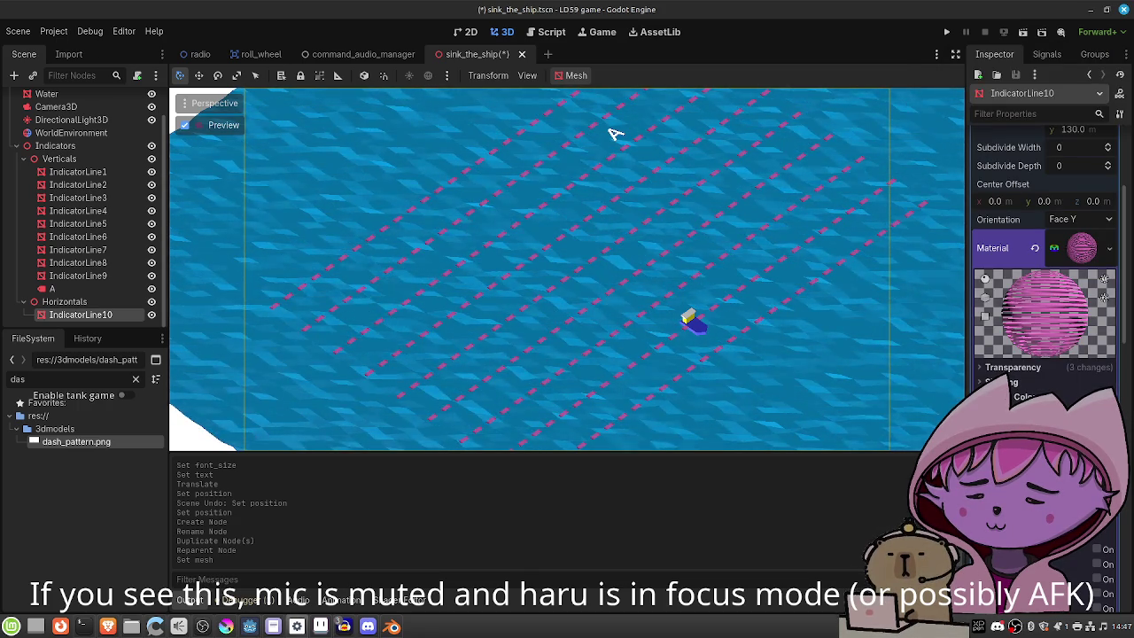
{"action": "left_click", "coordinate": [1080, 397]}
{"action": "mouse_move", "coordinate": [1078, 159]}
{"action": "left_mouse_down"}
{"action": "mouse_move", "coordinate": [1099, 133]}
{"action": "mouse_move", "coordinate": [1091, 175]}
{"action": "left_mouse_up"}
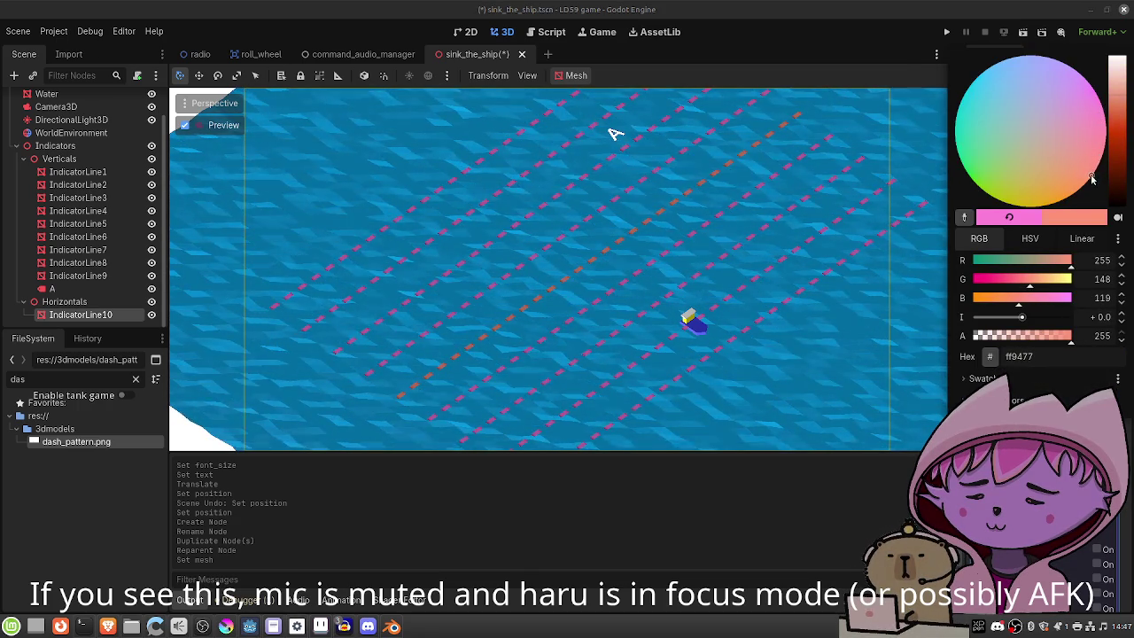
{"action": "left_click_drag", "start_coordinate": [1120, 96], "coordinate": [1117, 93]}
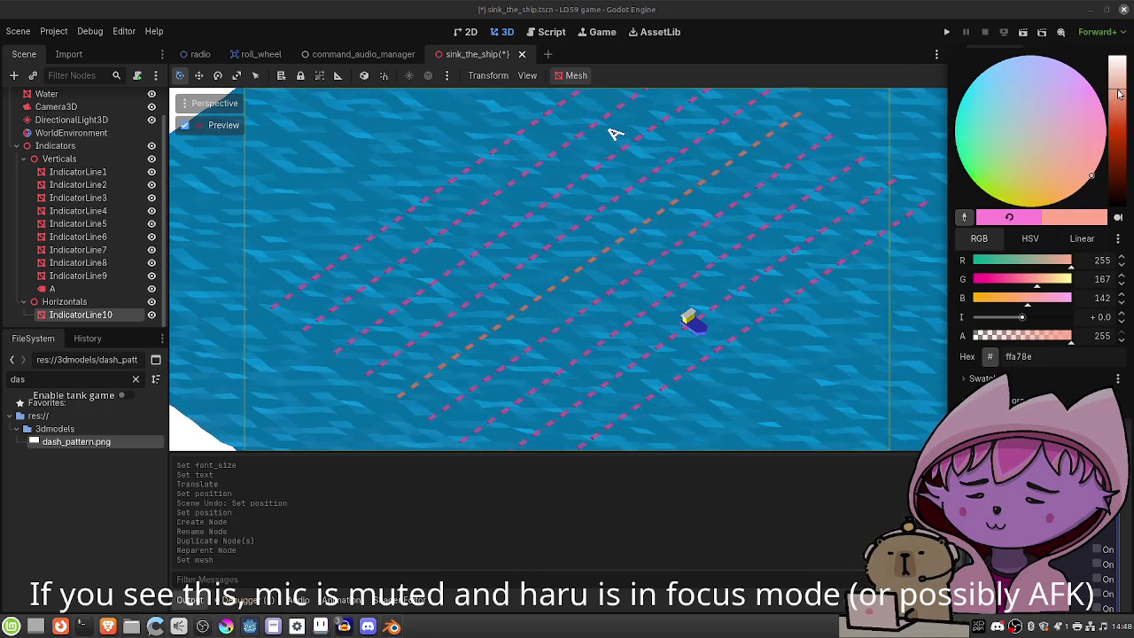
{"action": "key", "text": "Escape"}
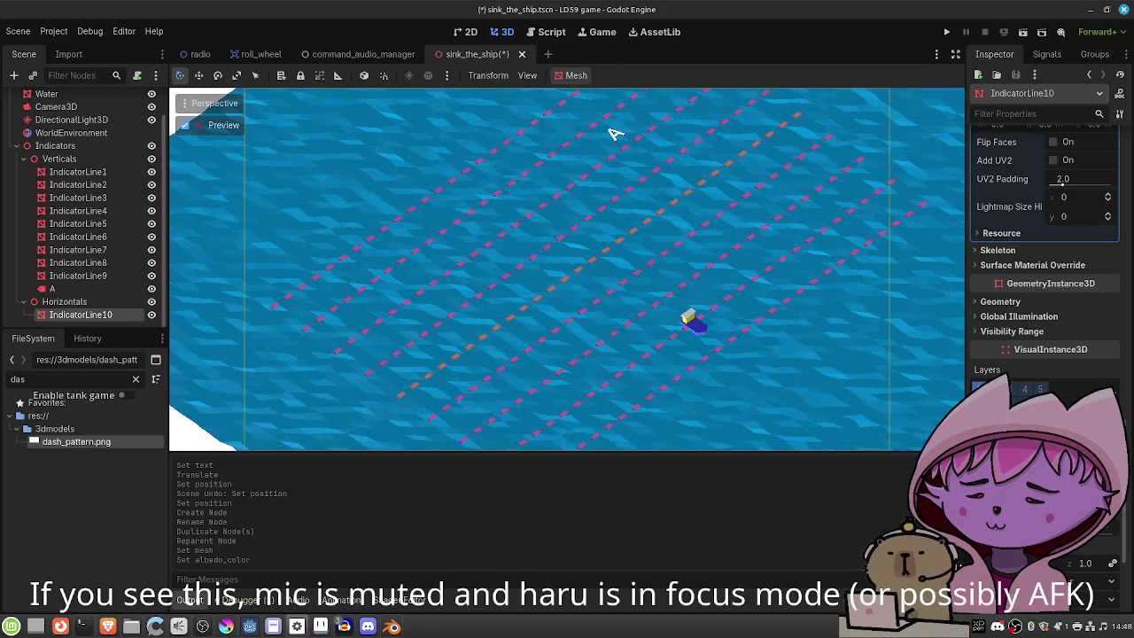
Rotate IndicatorLine10 90° so it runs across the pink lines.
{"action": "key", "text": "Return"}
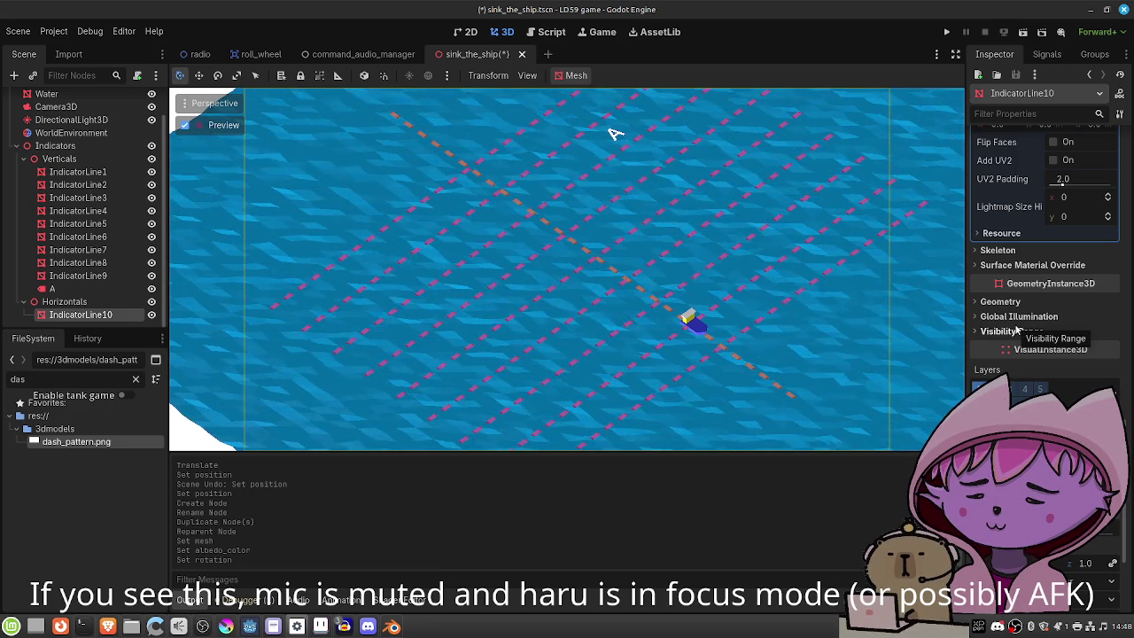
{"action": "scroll", "coordinate": [1014, 333], "scroll_direction": "up", "scroll_amount": 5}
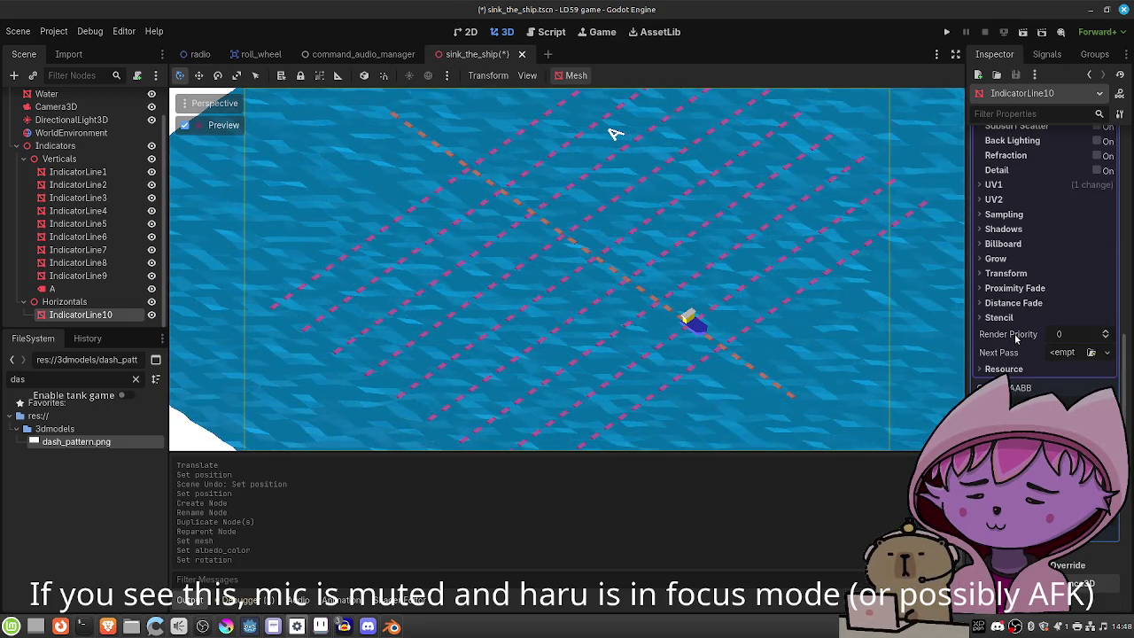
{"action": "scroll", "coordinate": [1014, 333], "scroll_direction": "up", "scroll_amount": 5}
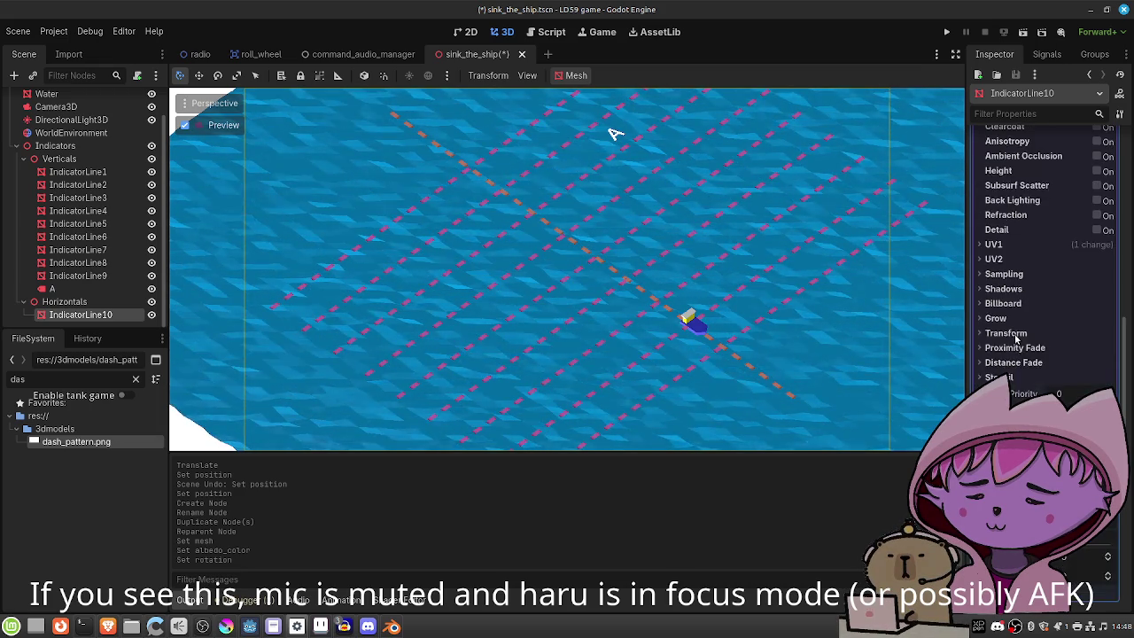
{"action": "scroll", "coordinate": [1015, 338], "scroll_direction": "up", "scroll_amount": 10}
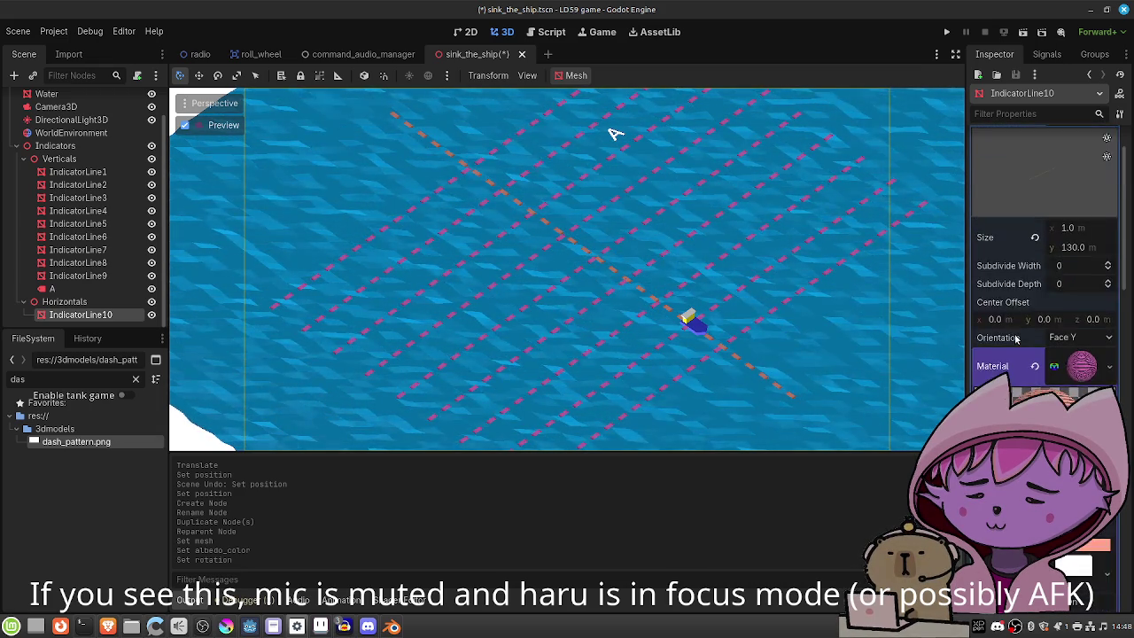
Set the line's PlaneMesh Size y to 100, then shorten it to 80 m.
{"action": "left_click", "coordinate": [1068, 308]}
{"action": "type", "text": "100"}
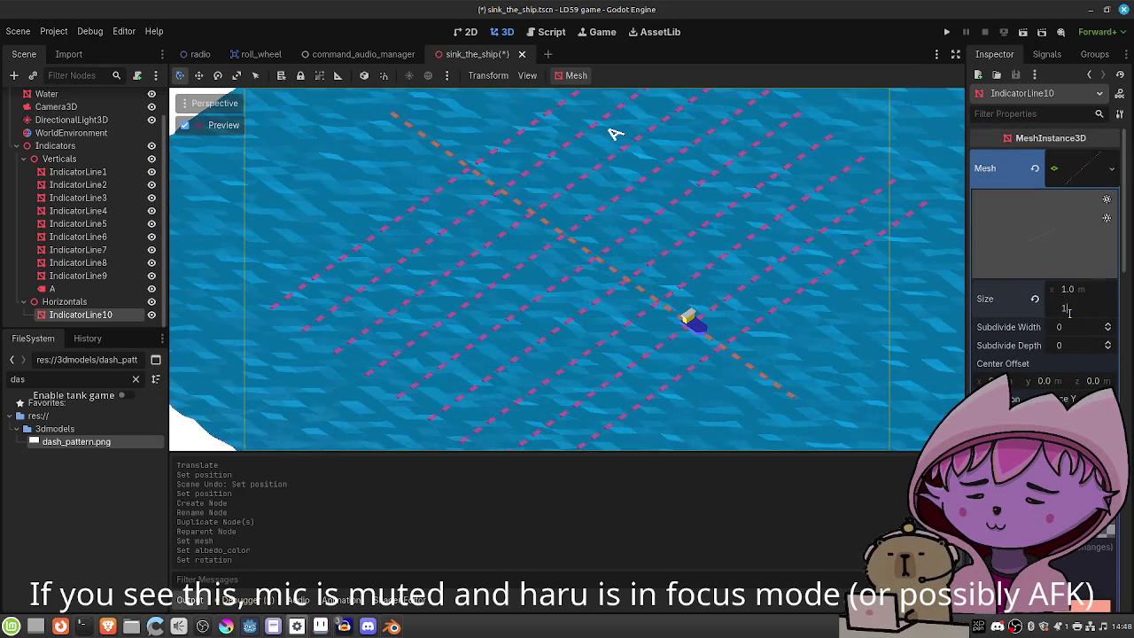
{"action": "key", "text": "Return"}
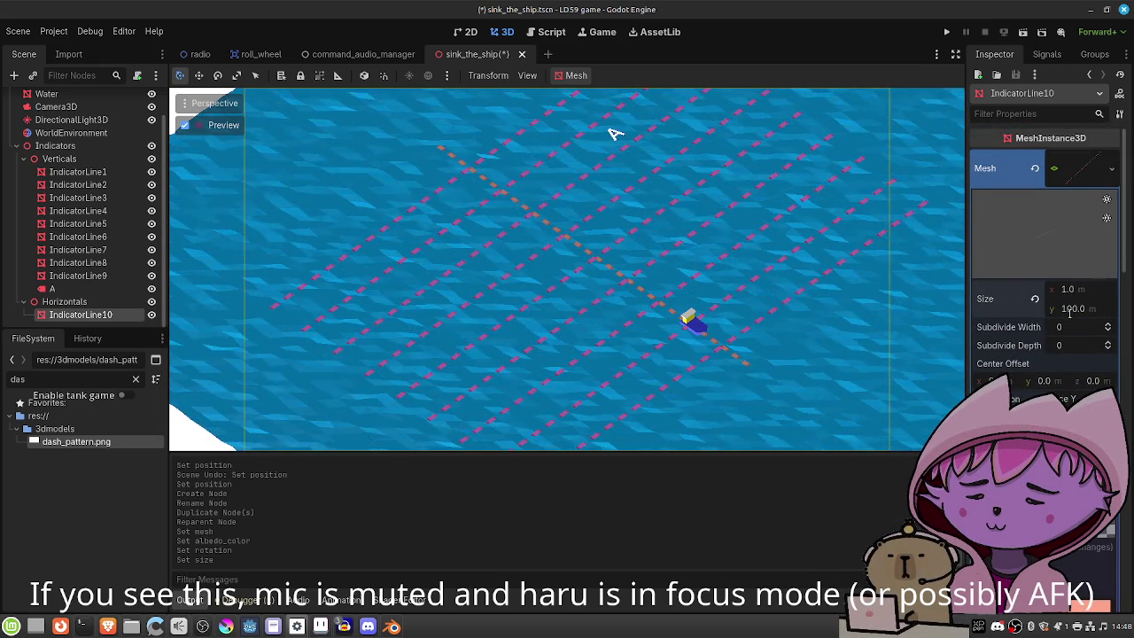
{"action": "left_click", "coordinate": [1069, 309]}
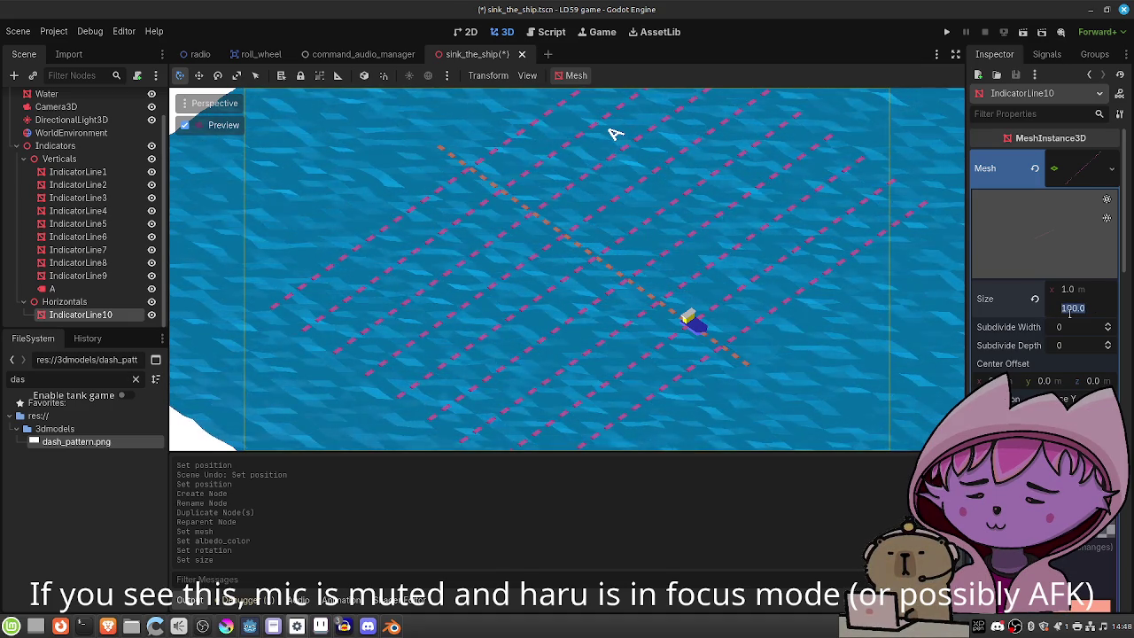
{"action": "type", "text": "80"}
{"action": "key", "text": "Return"}
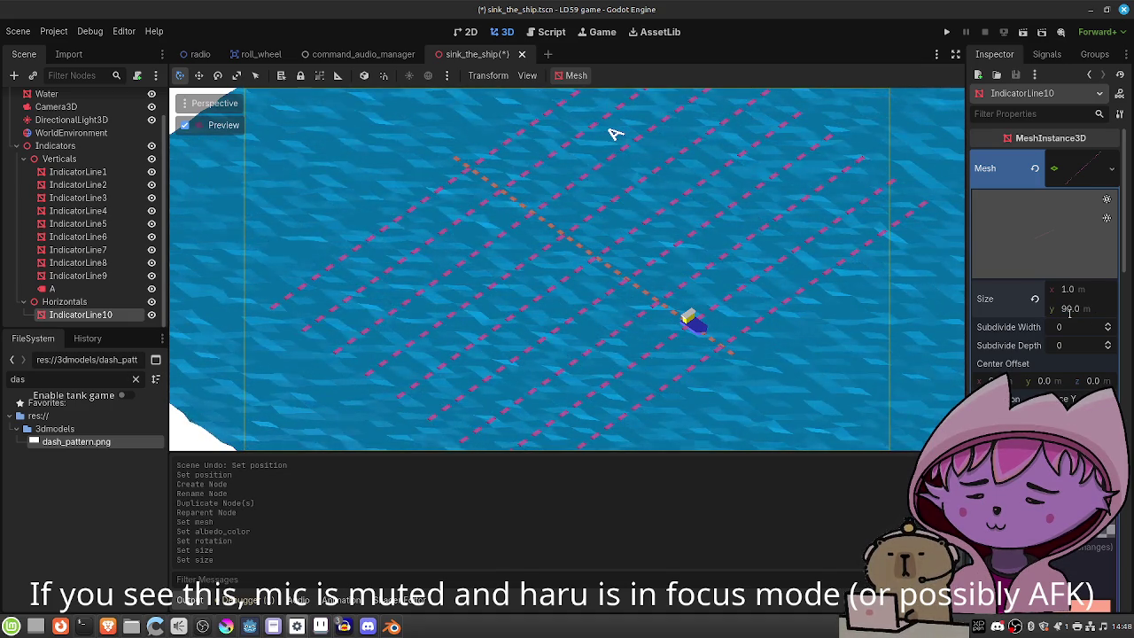
{"action": "key", "text": "Return"}
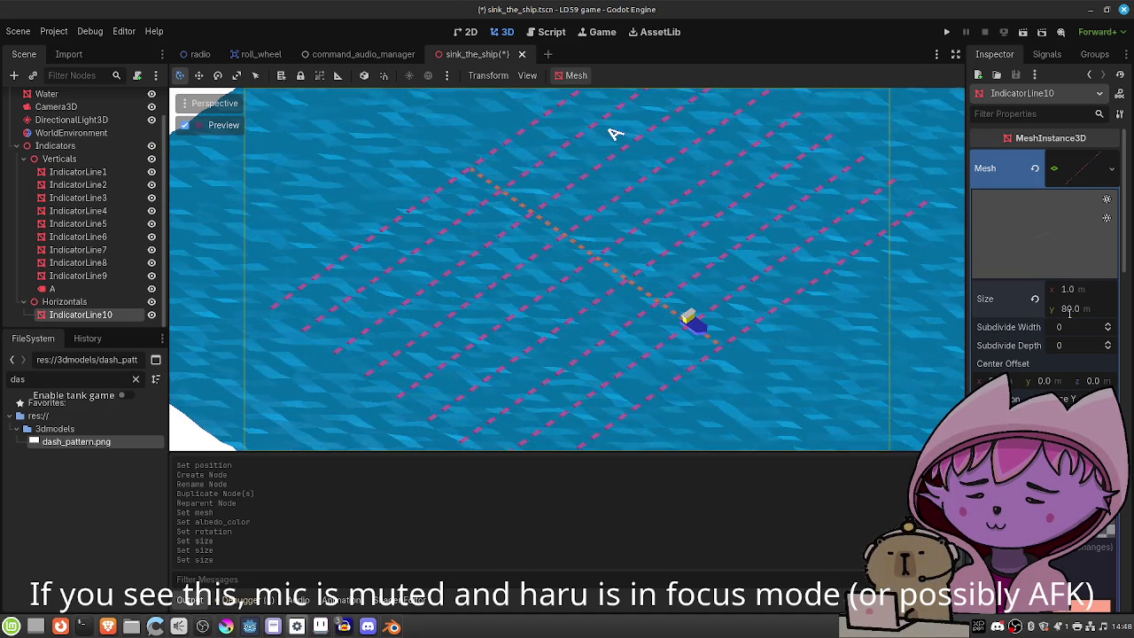
{"action": "scroll", "coordinate": [1069, 326], "scroll_direction": "down", "scroll_amount": 3}
{"action": "scroll", "coordinate": [1036, 370], "scroll_direction": "down", "scroll_amount": 10}
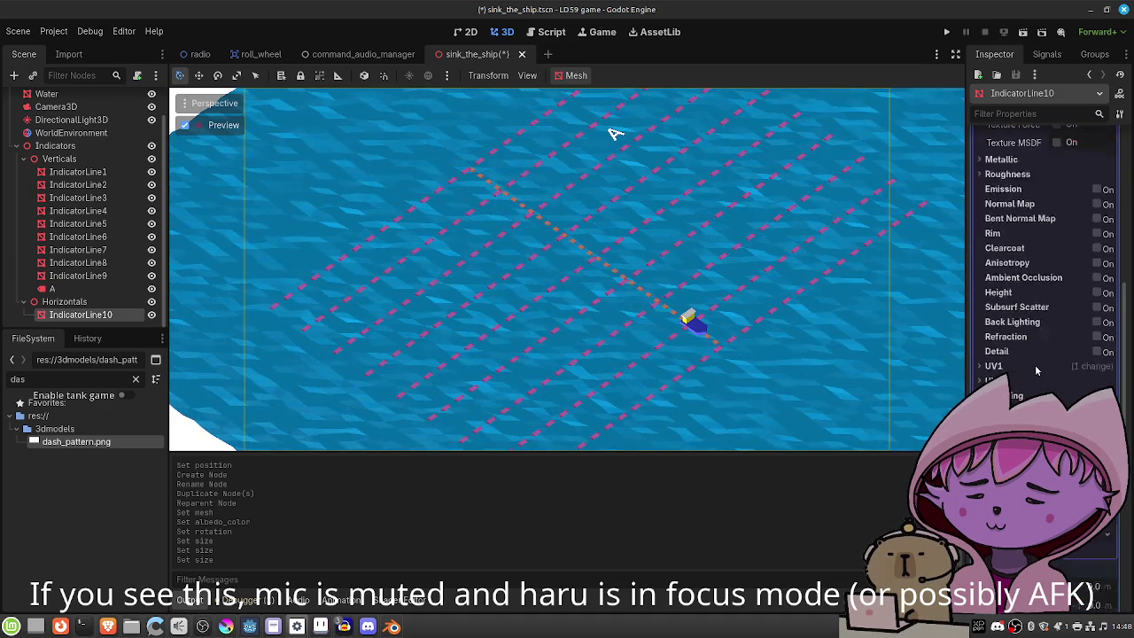
{"action": "scroll", "coordinate": [1036, 370], "scroll_direction": "up", "scroll_amount": 3}
{"action": "scroll", "coordinate": [1034, 364], "scroll_direction": "up", "scroll_amount": 2}
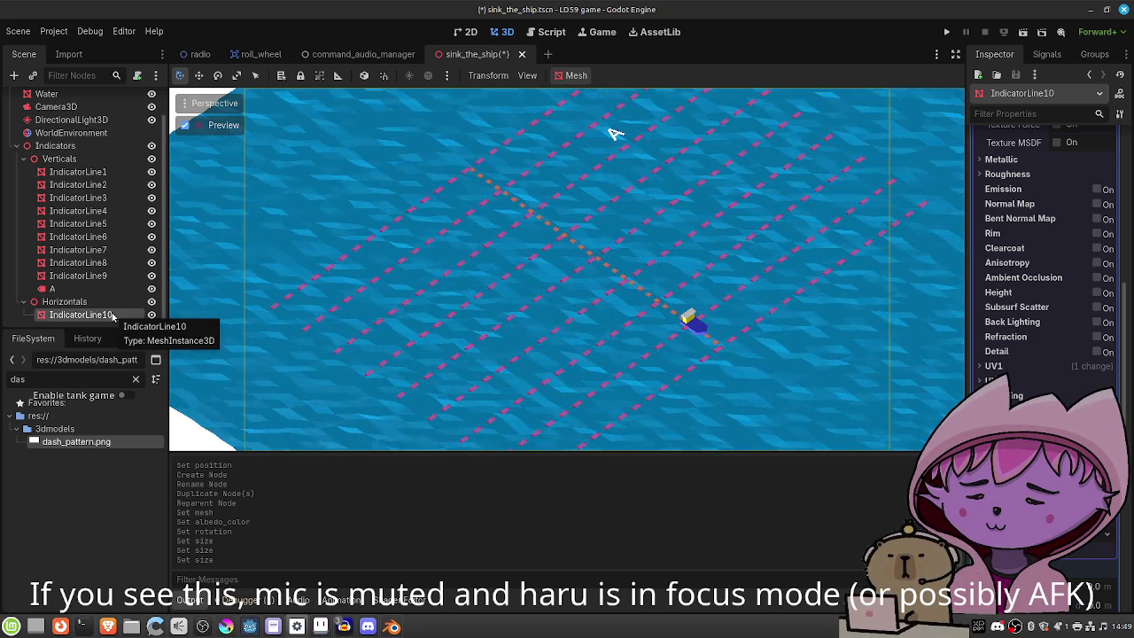
Duplicate the orange line into IndicatorLine11 and IndicatorLine12, moving IndicatorLine10 to z 40.
{"action": "key", "text": "ctrl+d"}
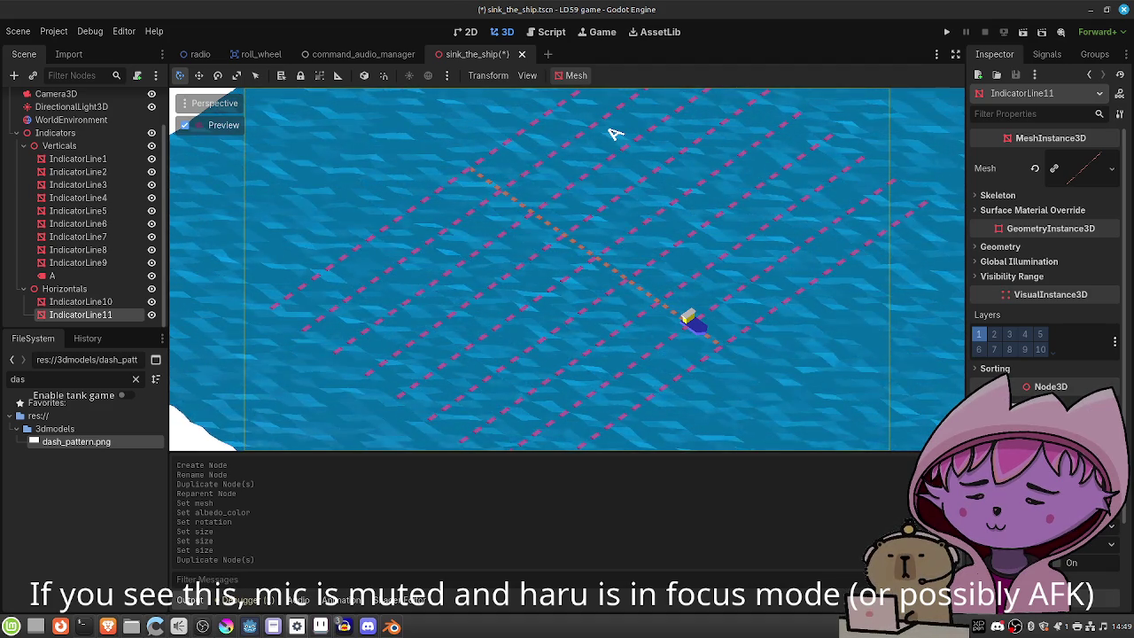
{"action": "key", "text": "Up"}
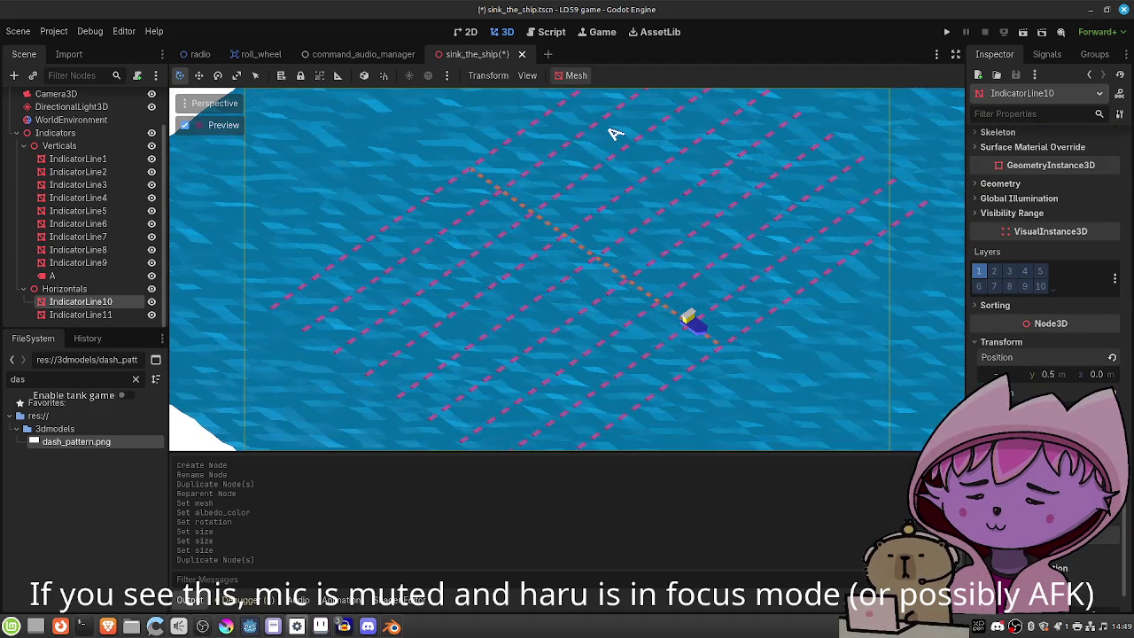
{"action": "key", "text": "Return"}
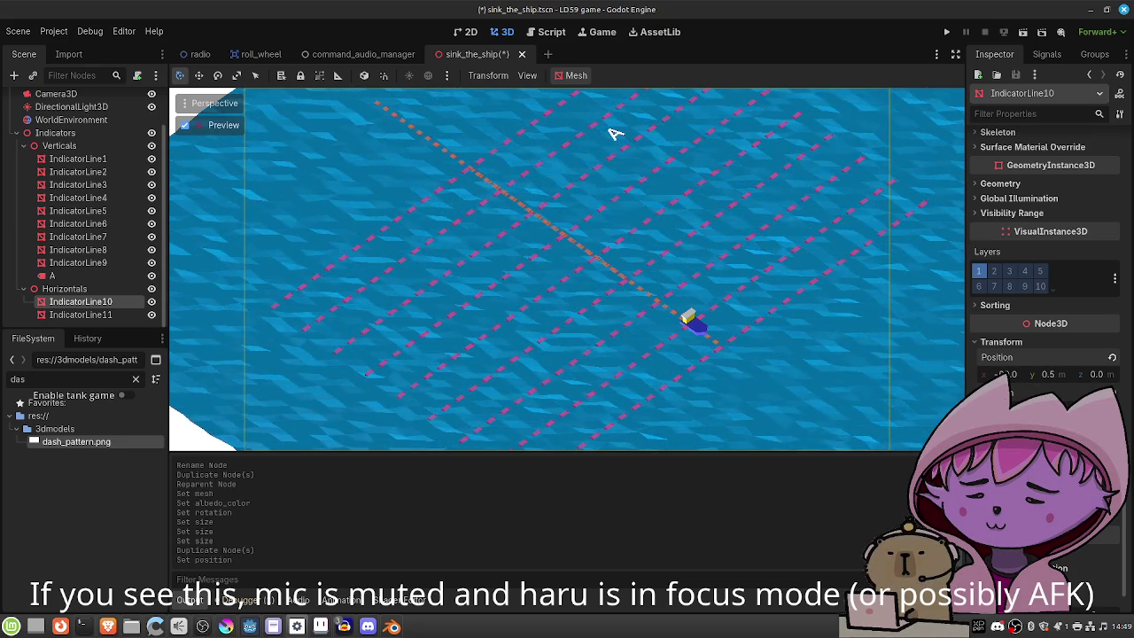
{"action": "key", "text": "ctrl+z"}
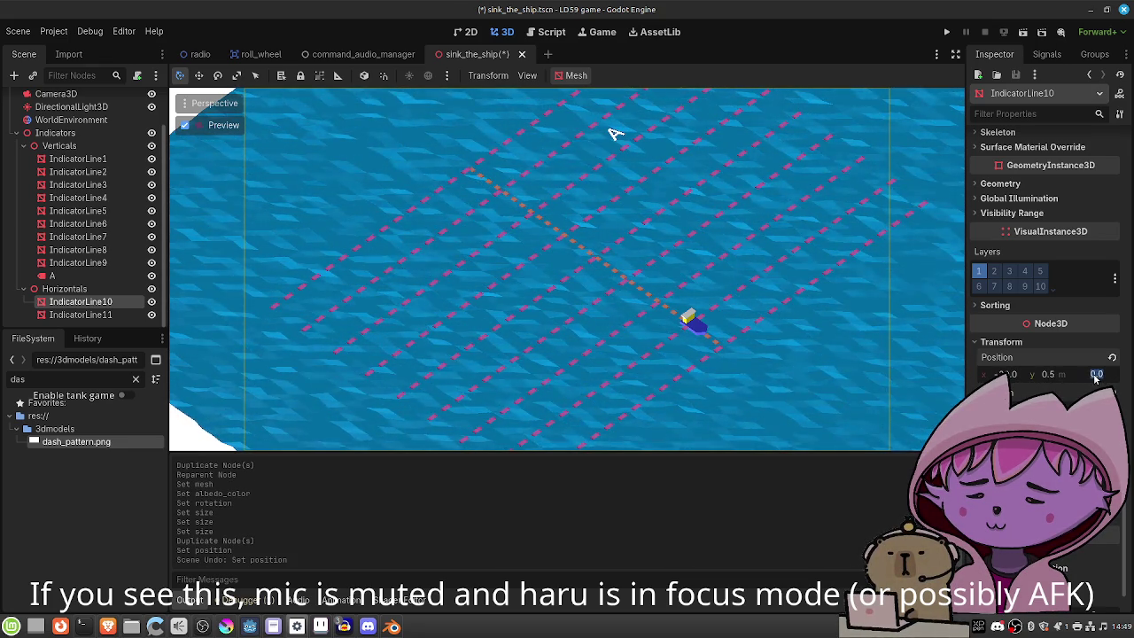
{"action": "type", "text": "-10"}
{"action": "key", "text": "Return"}
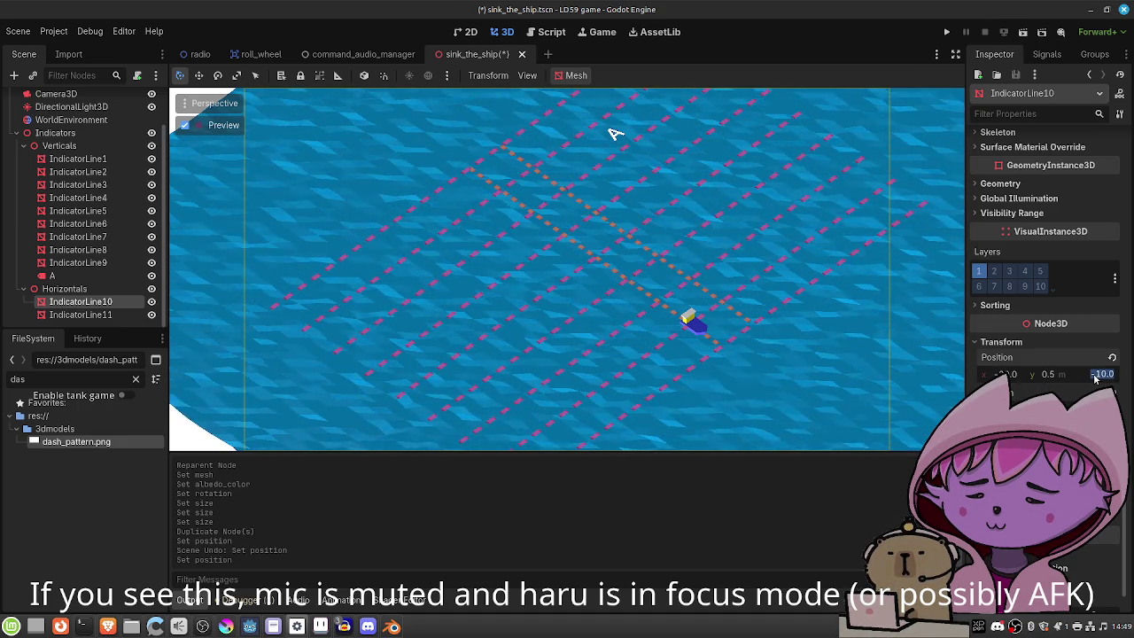
{"action": "type", "text": "40"}
{"action": "key", "text": "Return"}
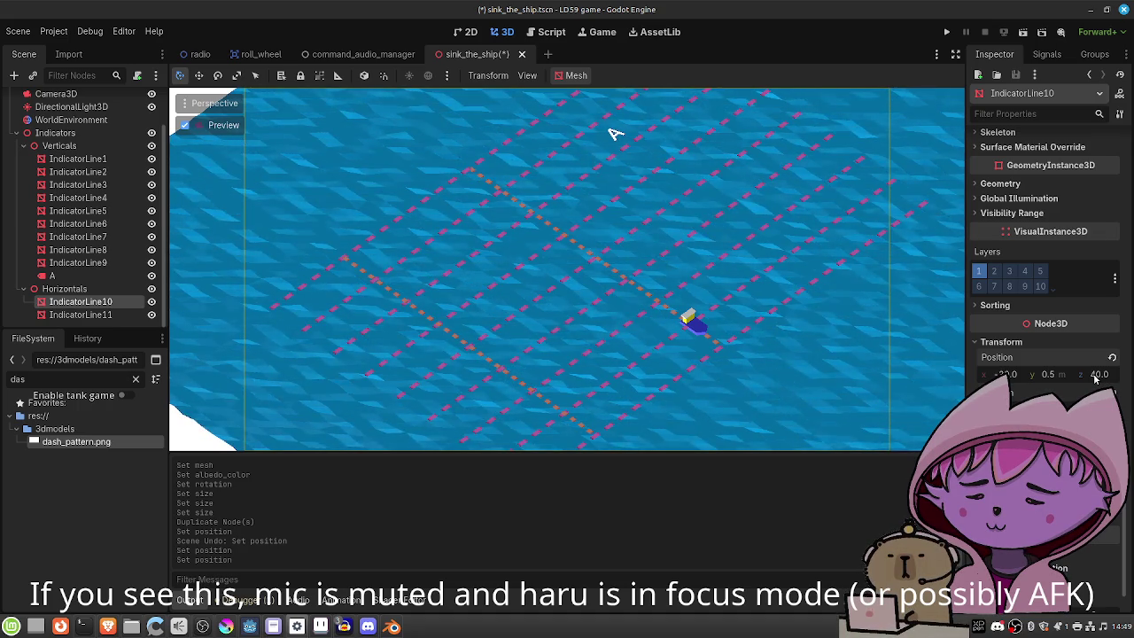
{"action": "left_click", "coordinate": [88, 316]}
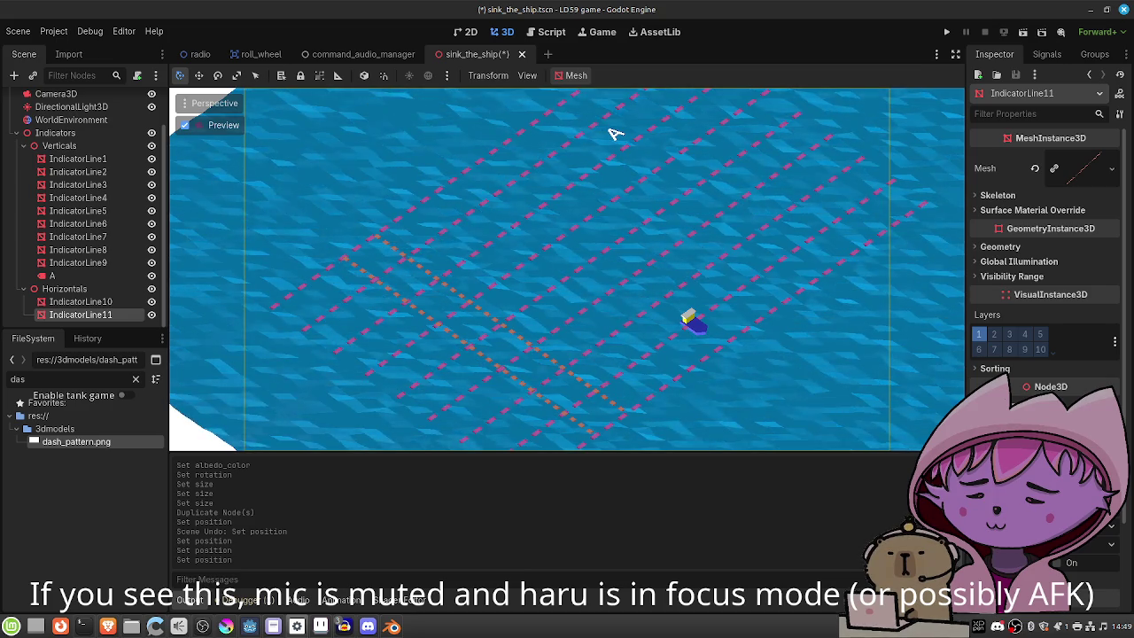
{"action": "key", "text": "ctrl+d"}
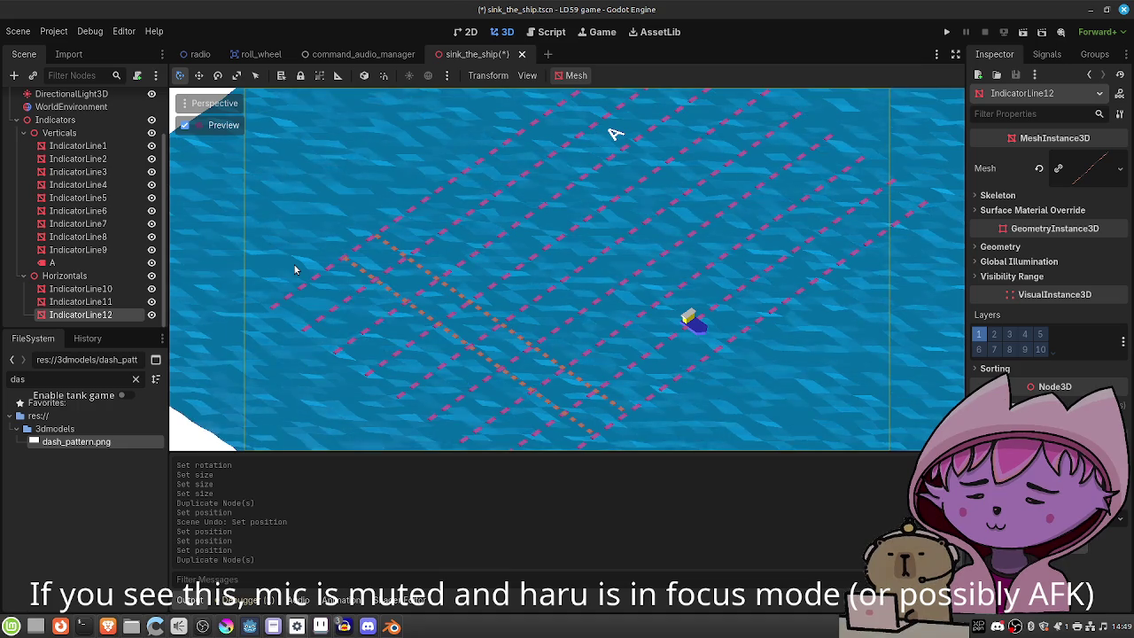
Make seven more orange line copies and move IndicatorLine12 and IndicatorLine13 into grid positions.
{"action": "key", "text": "ctrl+d"}
{"action": "key", "text": "ctrl+d"}
{"action": "key", "text": "ctrl+d"}
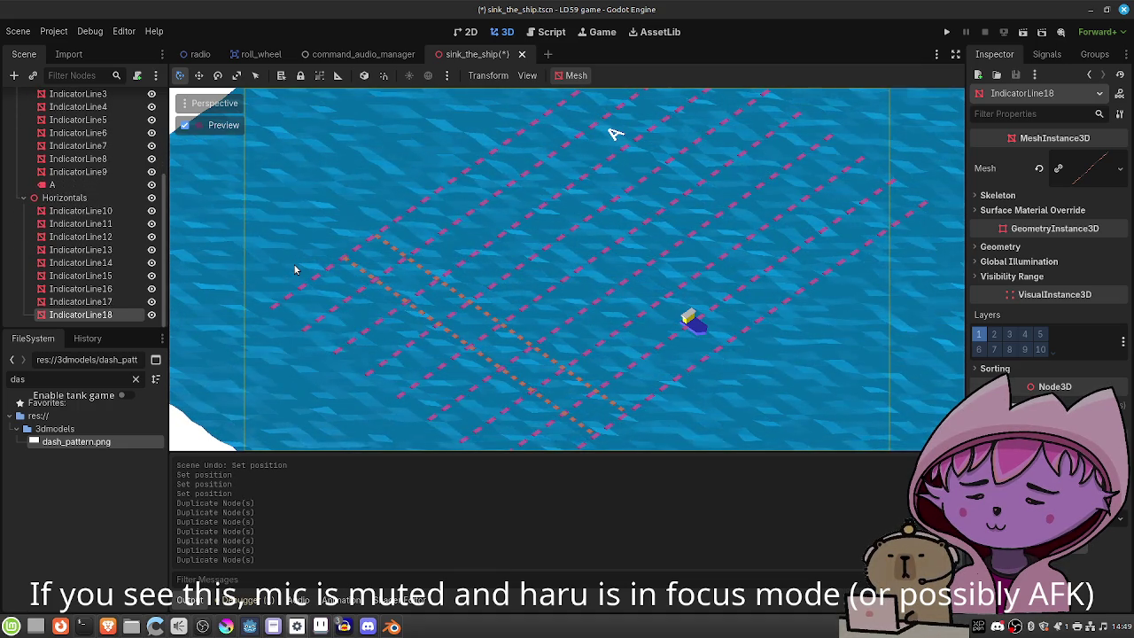
{"action": "left_click", "coordinate": [81, 197]}
{"action": "left_click", "coordinate": [80, 210]}
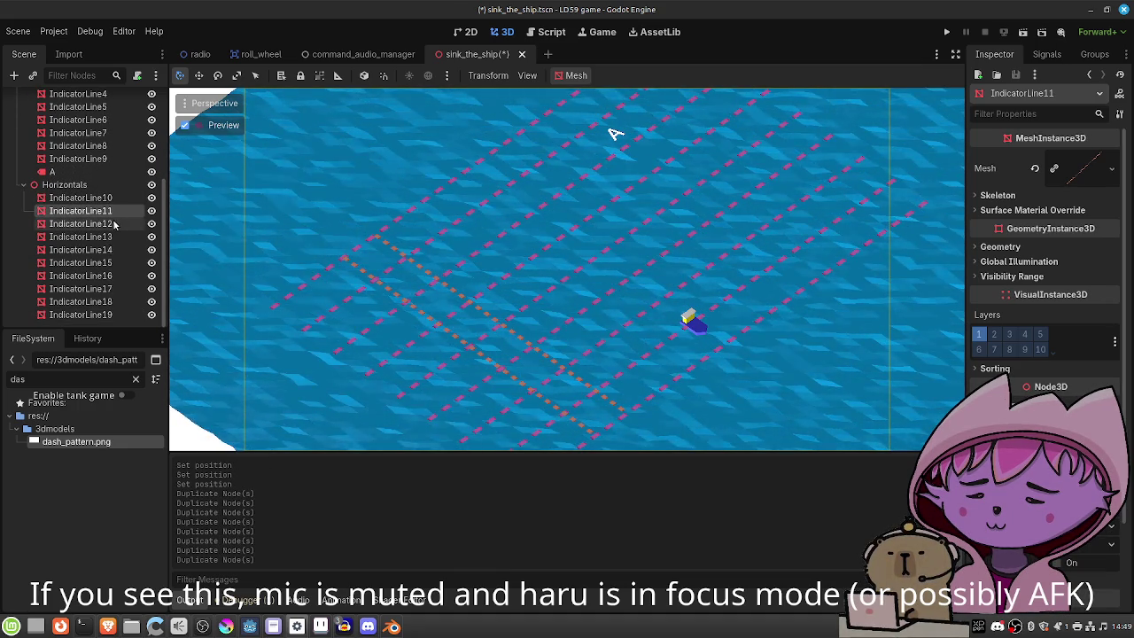
{"action": "left_click", "coordinate": [80, 224]}
{"action": "left_click", "coordinate": [1001, 403]}
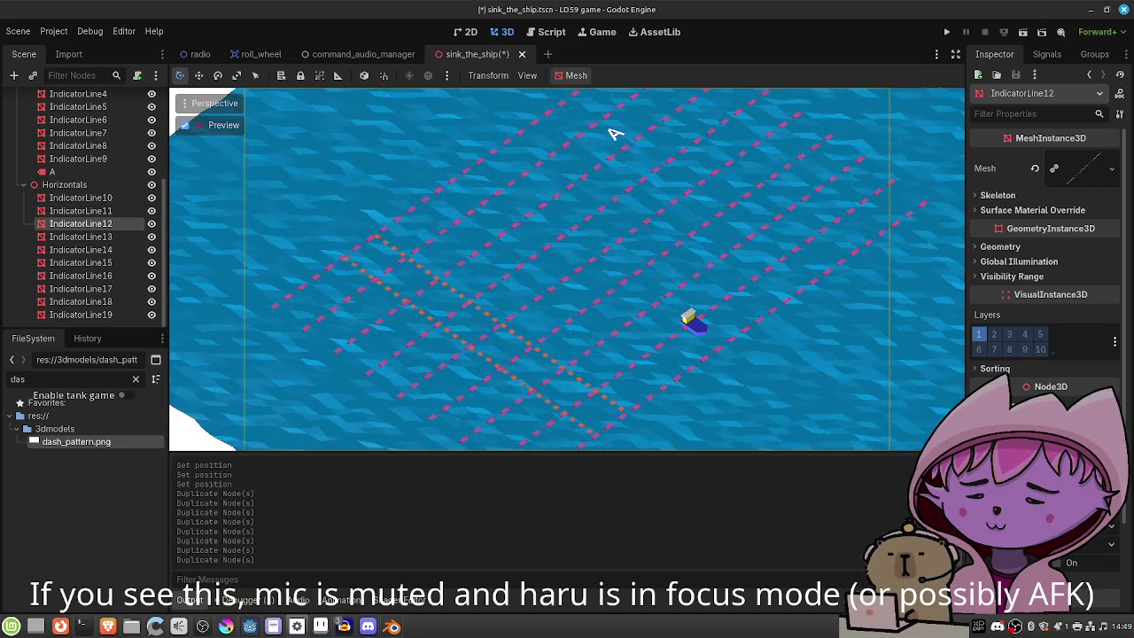
{"action": "key", "text": "Return"}
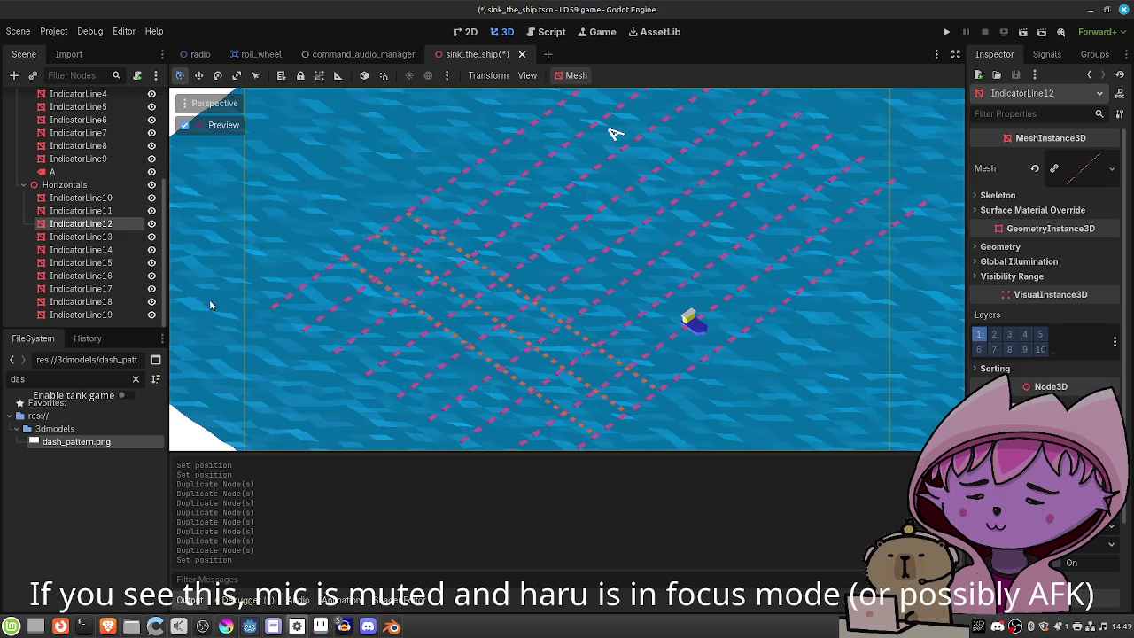
{"action": "left_click", "coordinate": [81, 236]}
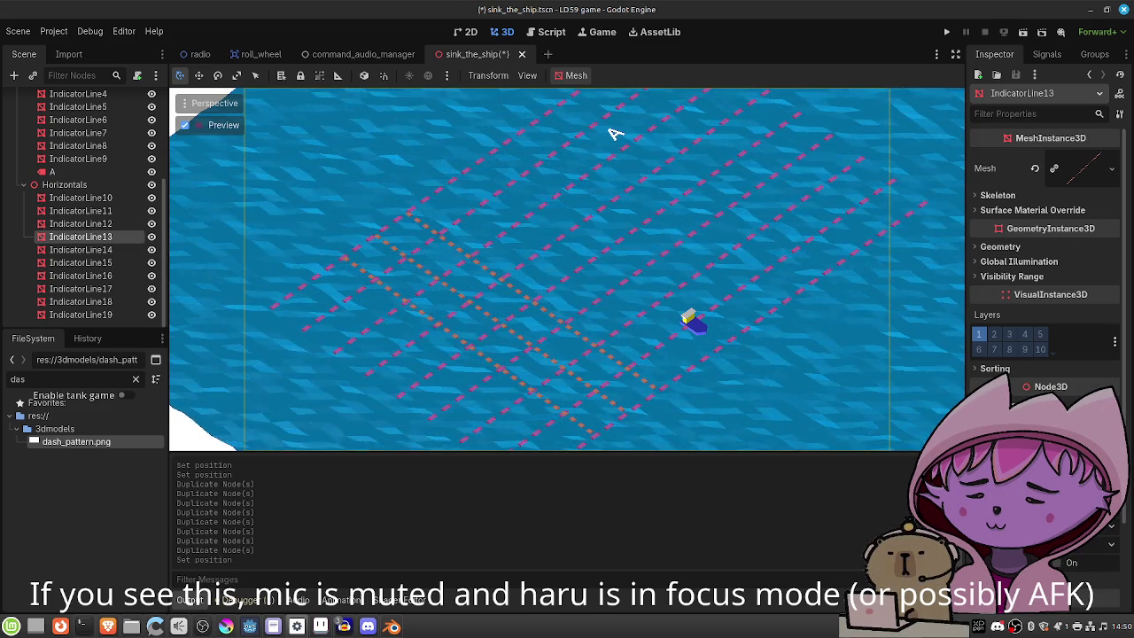
{"action": "key", "text": "Return"}
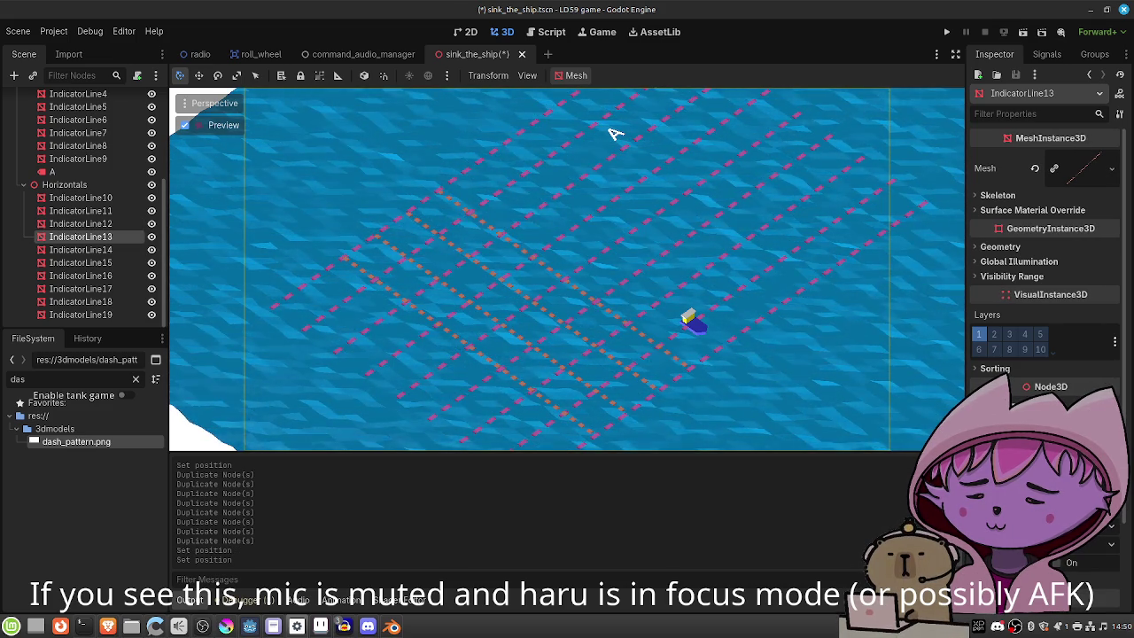
Space IndicatorLine14 through IndicatorLine17 into their grid slots, then select IndicatorLine18.
{"action": "left_click", "coordinate": [89, 249]}
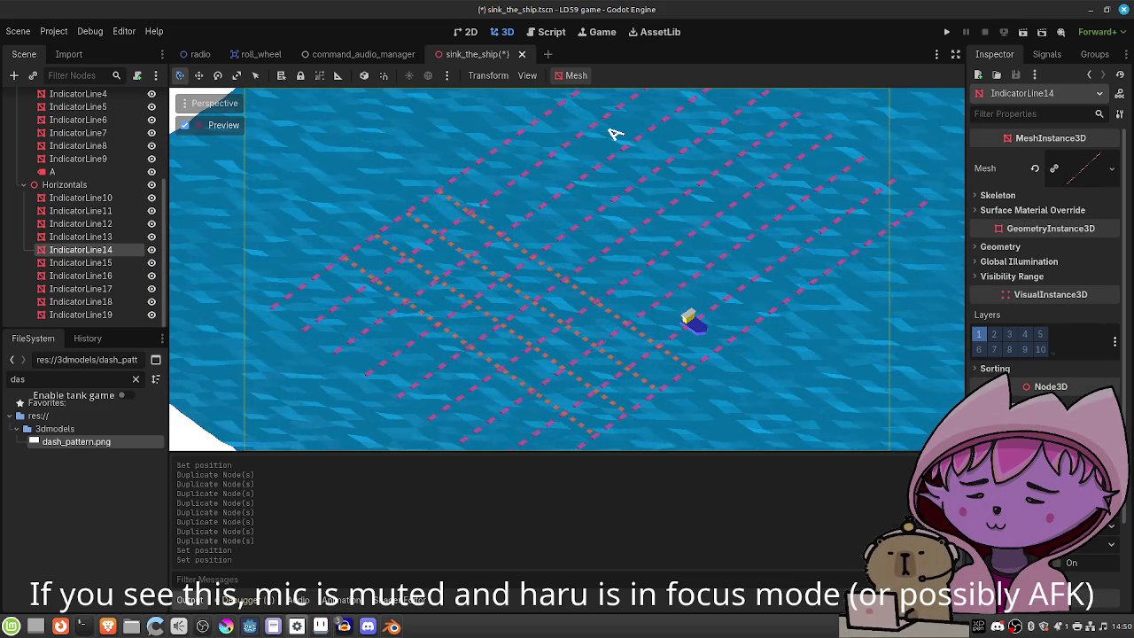
{"action": "key", "text": "Return"}
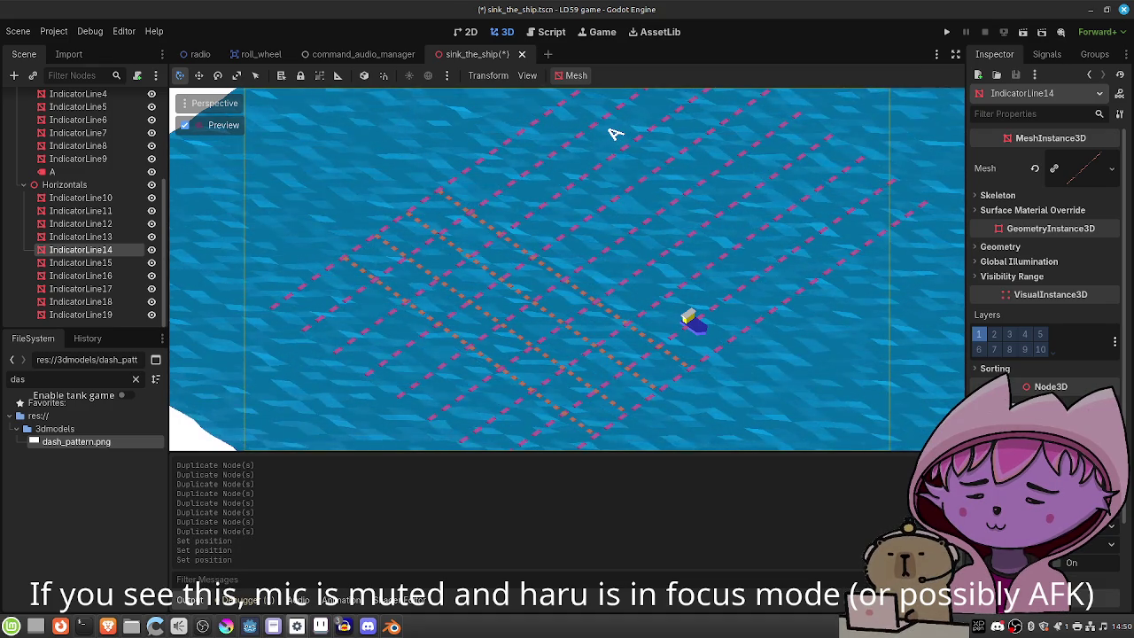
{"action": "key", "text": "Return"}
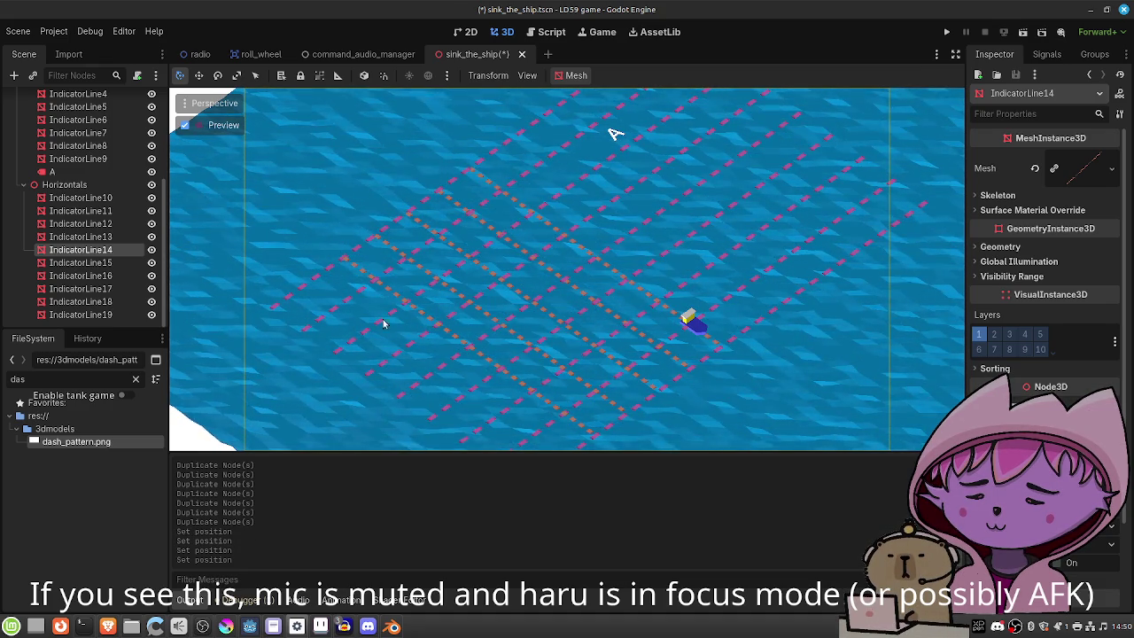
{"action": "key", "text": "Down"}
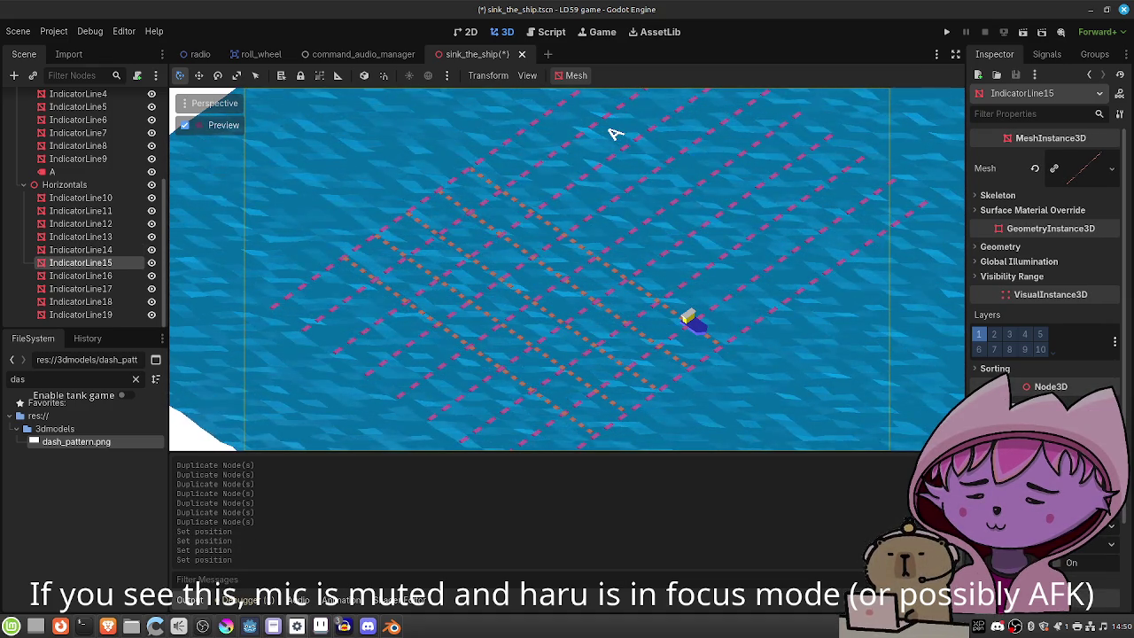
{"action": "key", "text": "Down"}
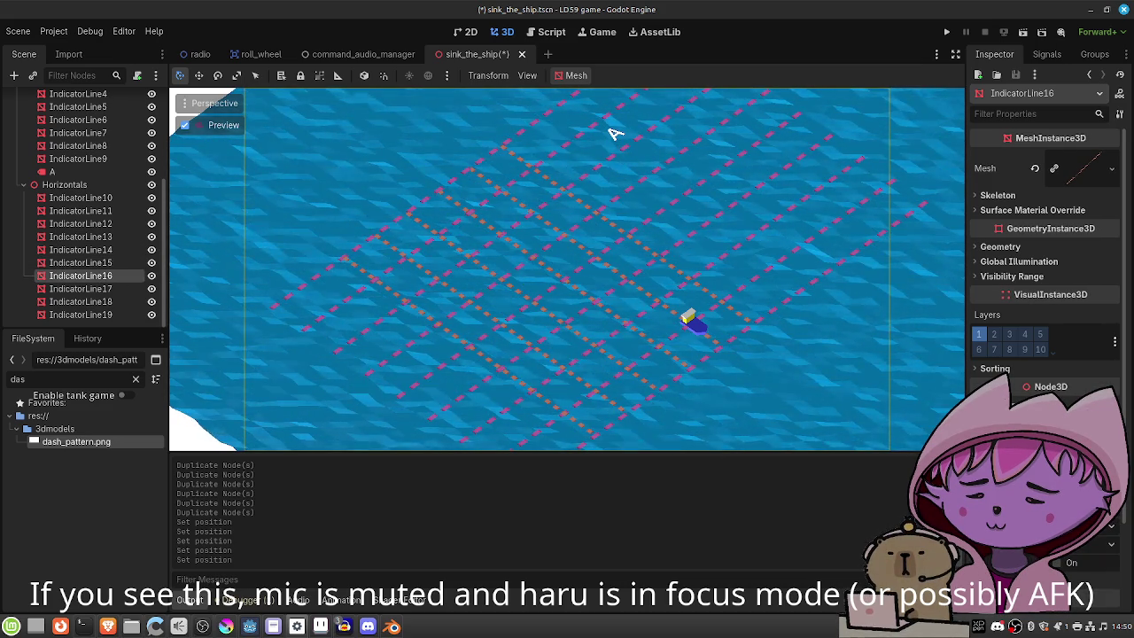
{"action": "left_click_drag", "start_coordinate": [614, 133], "coordinate": [584, 280]}
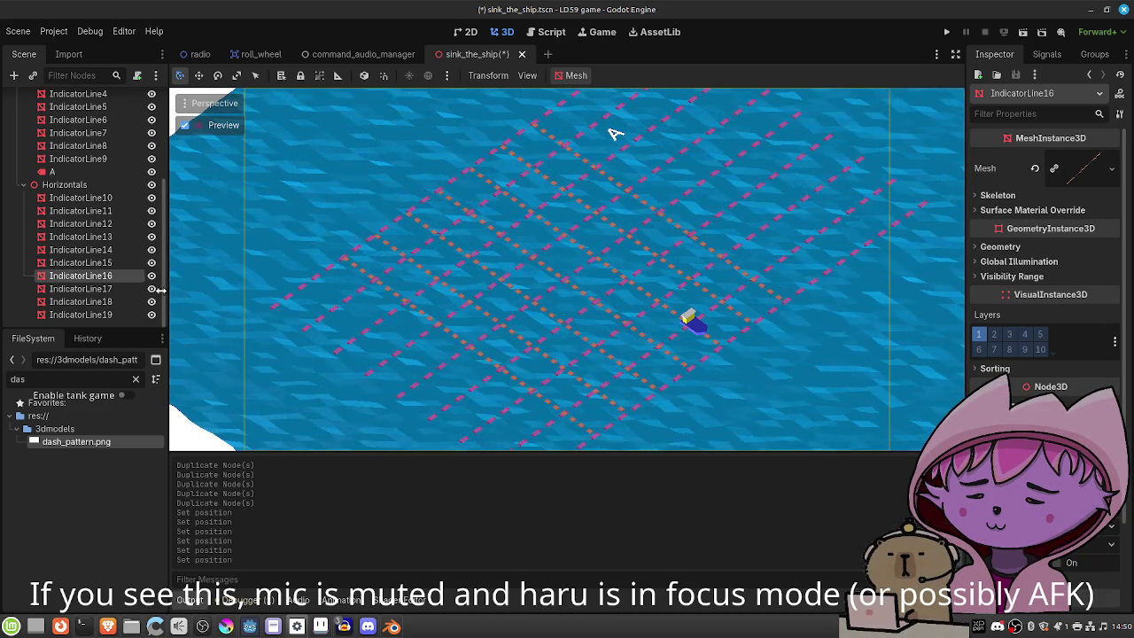
{"action": "left_click", "coordinate": [265, 308]}
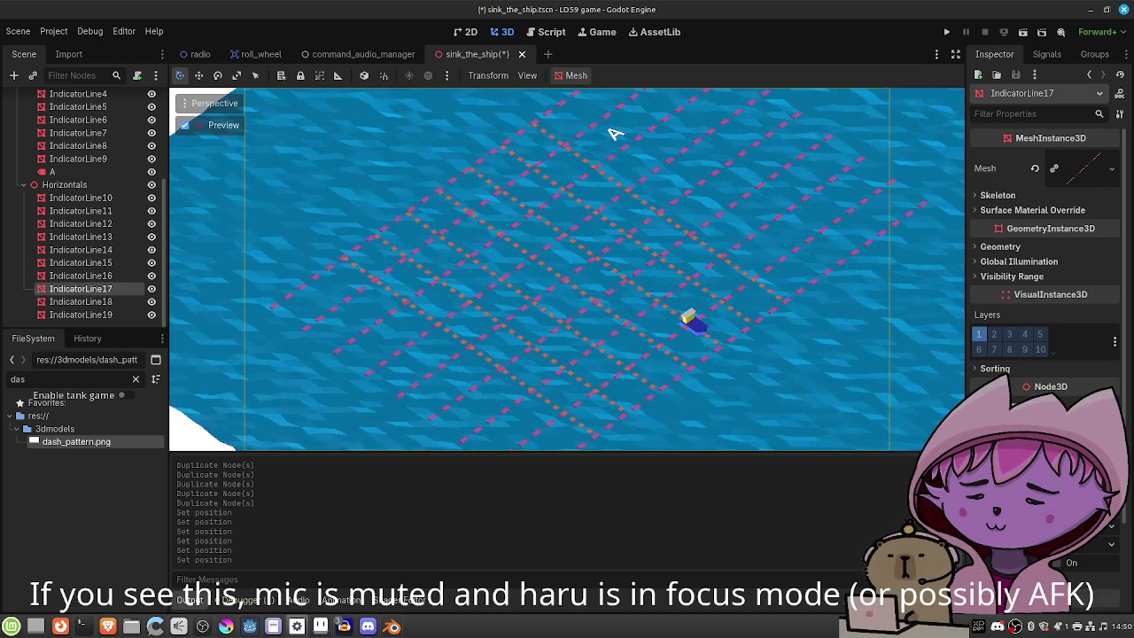
{"action": "left_click", "coordinate": [614, 133]}
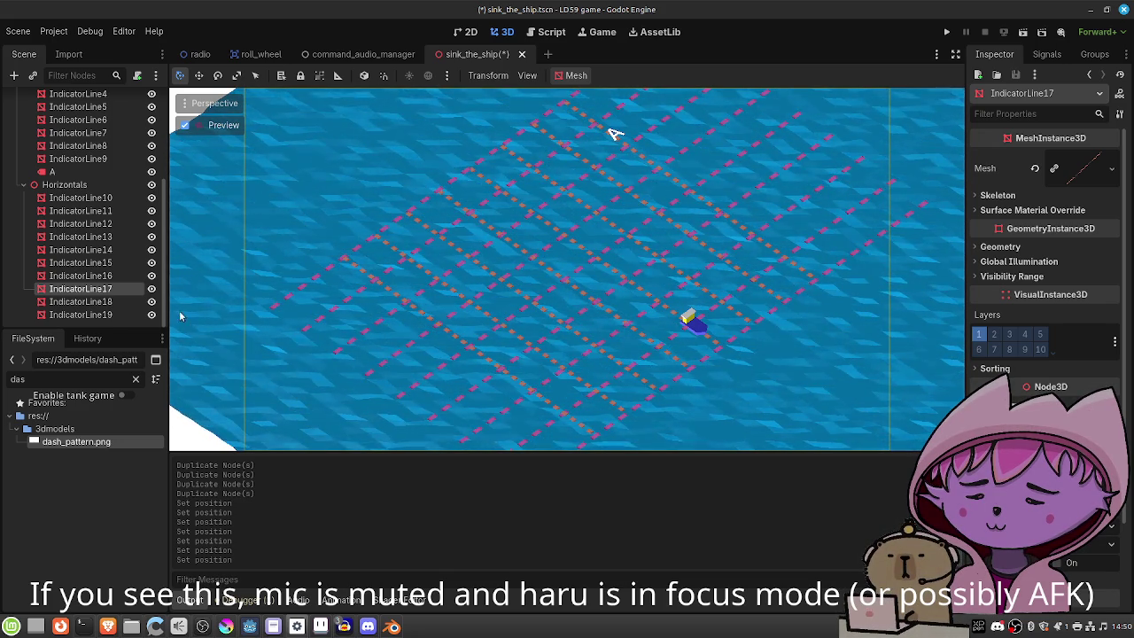
{"action": "left_click", "coordinate": [111, 303]}
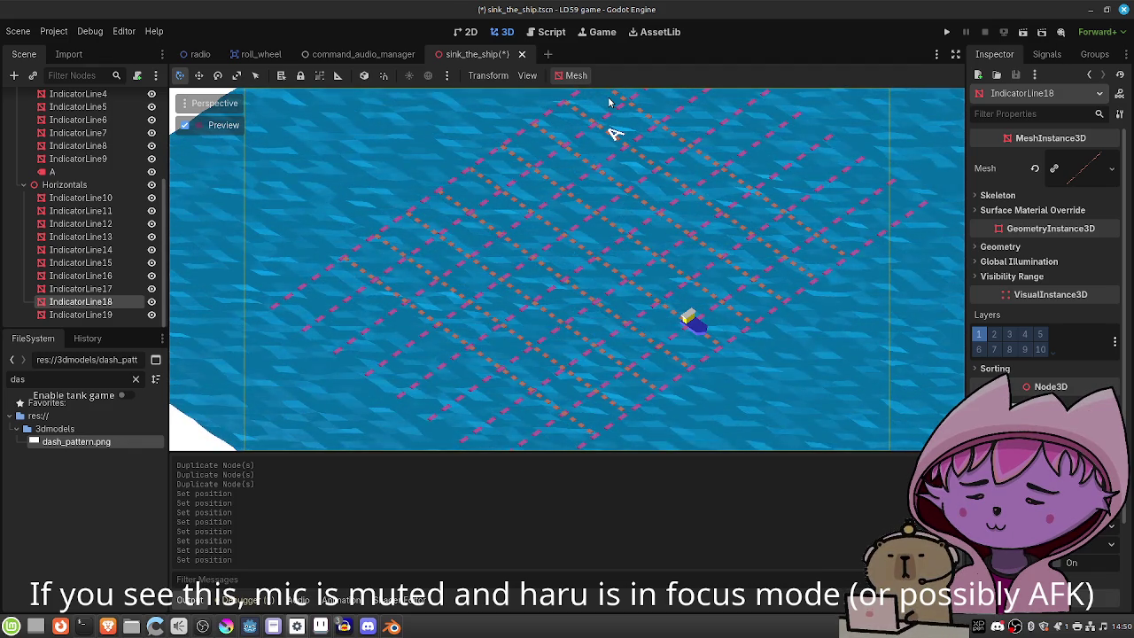
Shift the Horizontals group to z 4.565 so its orange lines cross the pink ones.
{"action": "left_click", "coordinate": [104, 188]}
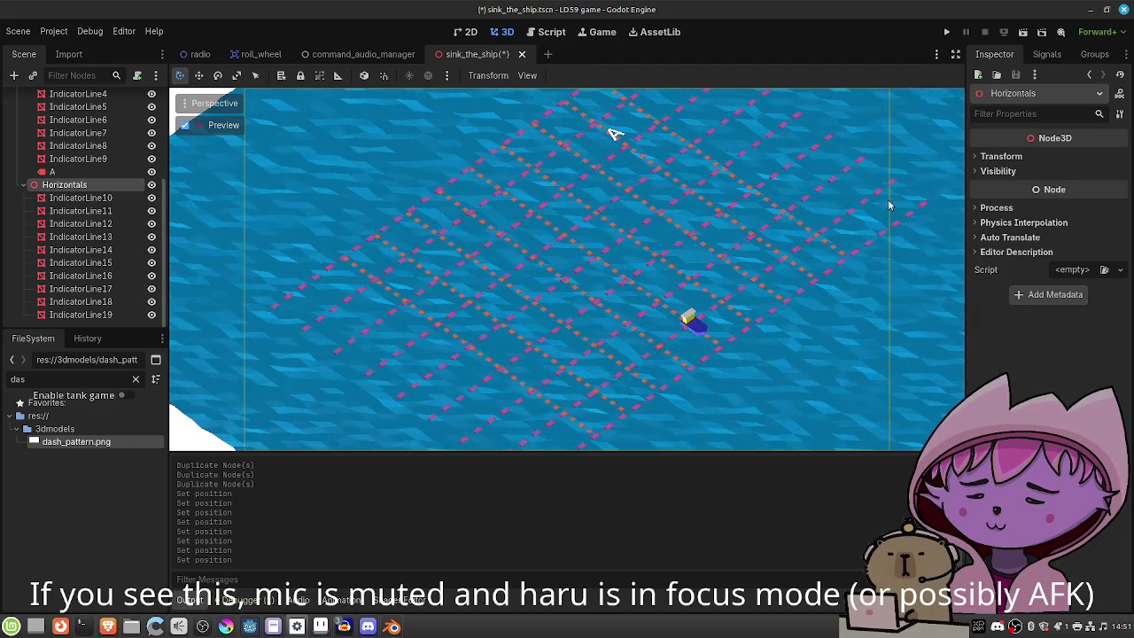
{"action": "left_click", "coordinate": [1001, 155]}
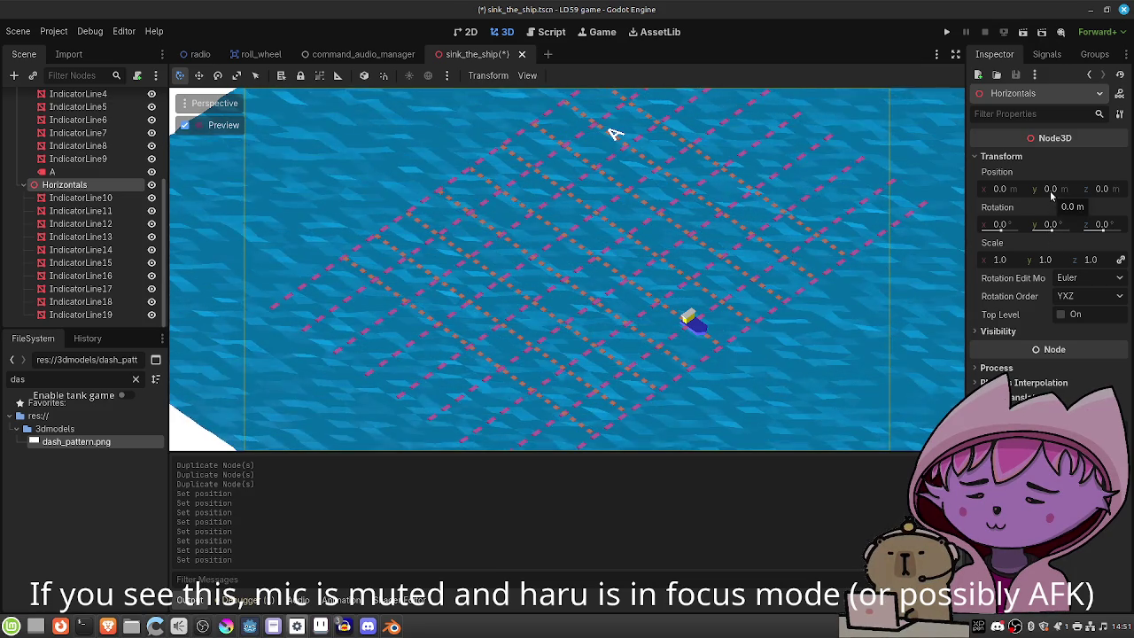
{"action": "left_click_drag", "start_coordinate": [1101, 189], "coordinate": [1131, 188]}
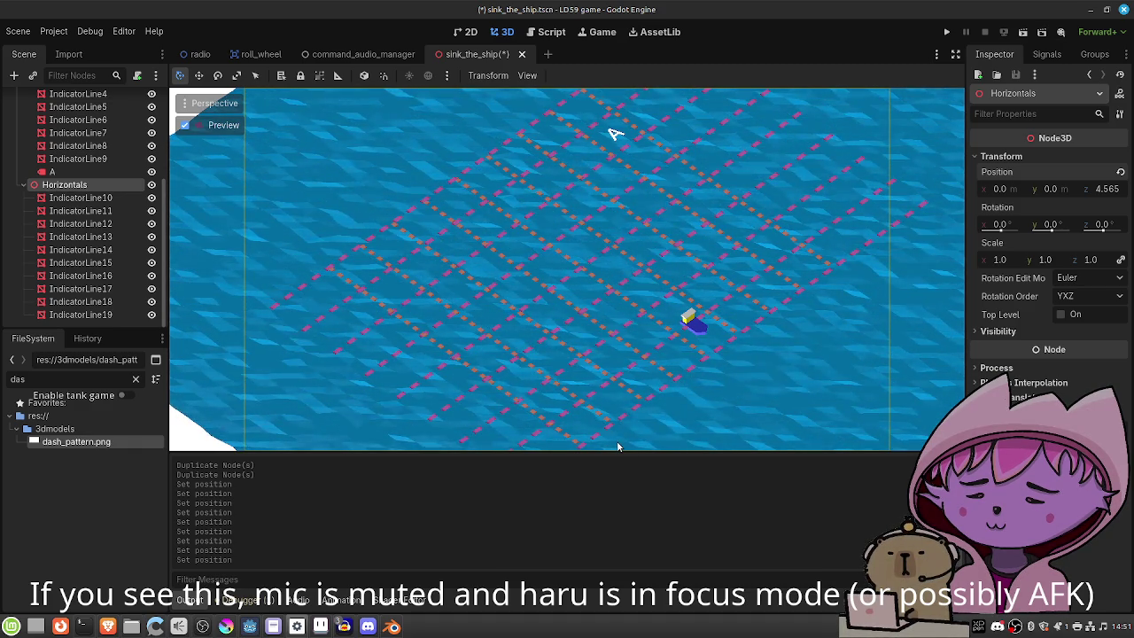
{"action": "left_click", "coordinate": [53, 171]}
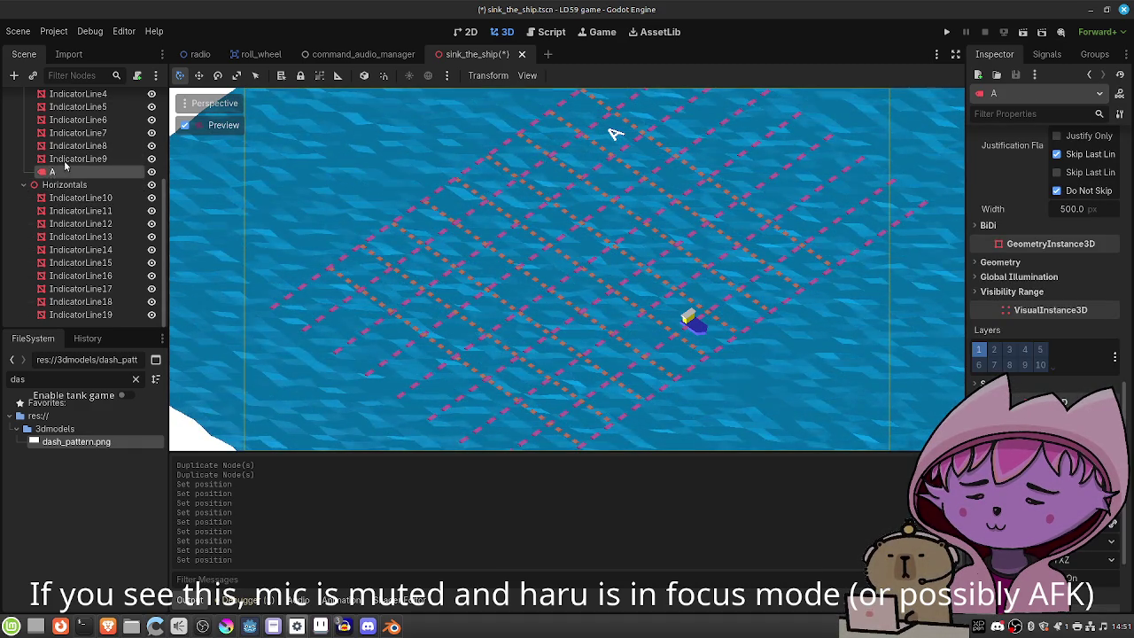
Select IndicatorLine1 through IndicatorLine9 together and expand their shared mesh.
{"action": "scroll", "coordinate": [53, 170], "scroll_direction": "up", "scroll_amount": 3}
{"action": "left_click", "coordinate": [75, 141]}
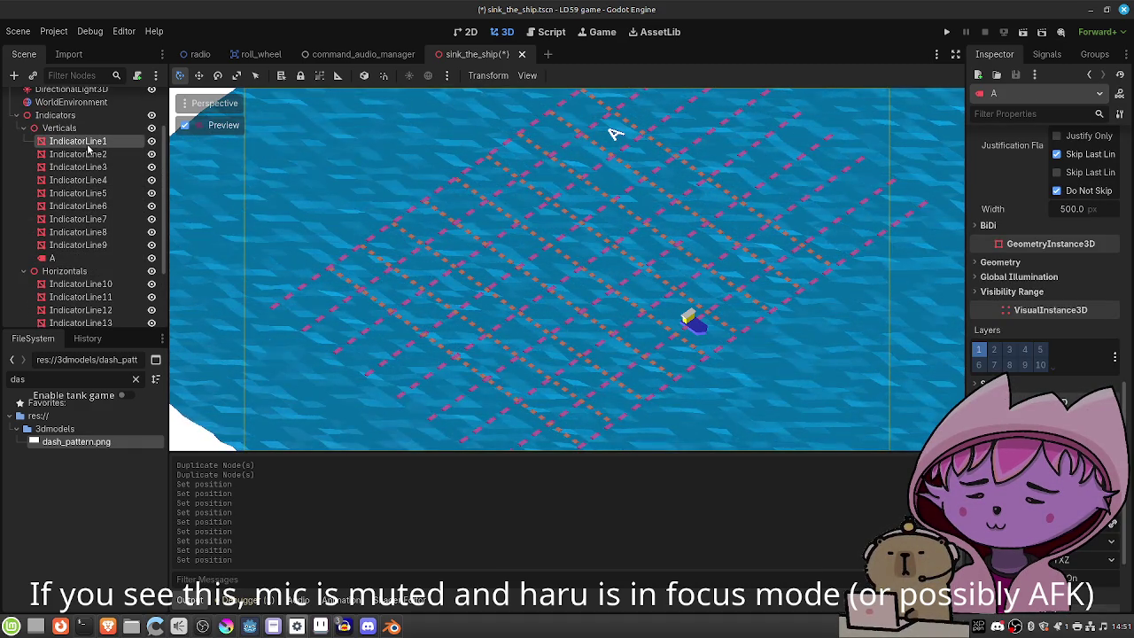
{"action": "left_click", "coordinate": [88, 246], "text": "shift"}
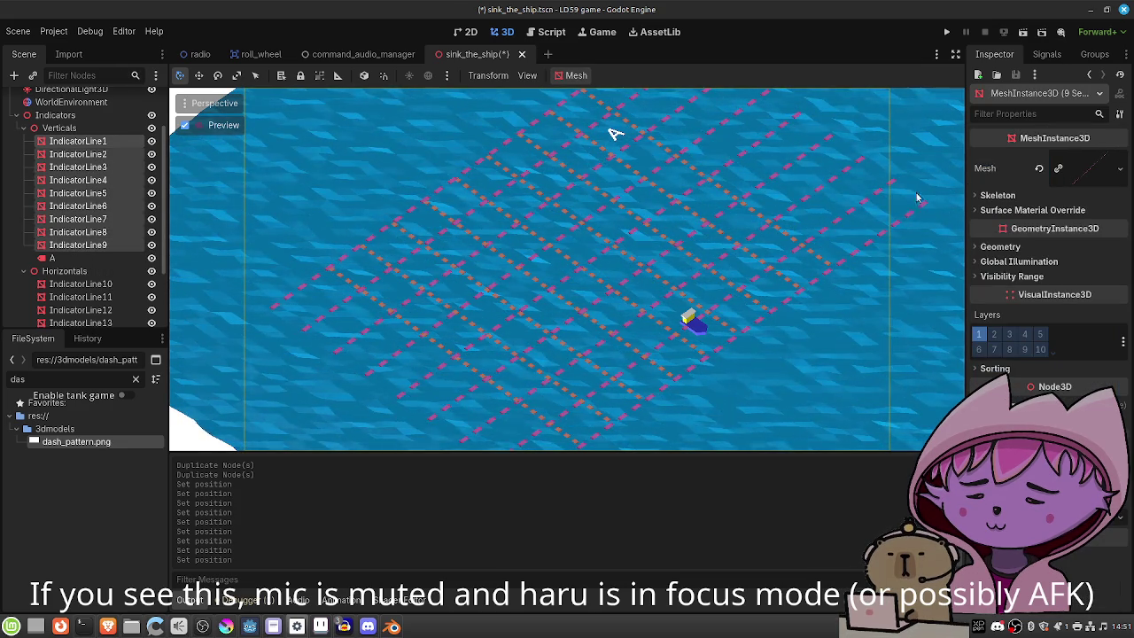
{"action": "left_click", "coordinate": [1091, 168]}
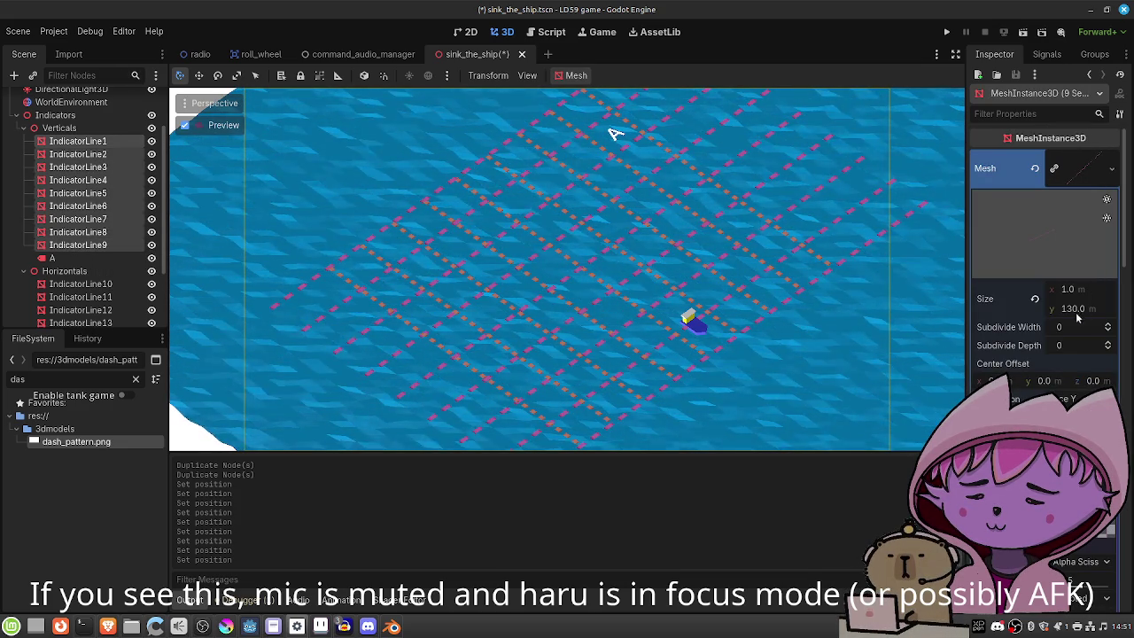
Set the shared line mesh's Size y to 80 m, shortening all nine vertical lines.
{"action": "left_click", "coordinate": [1064, 309]}
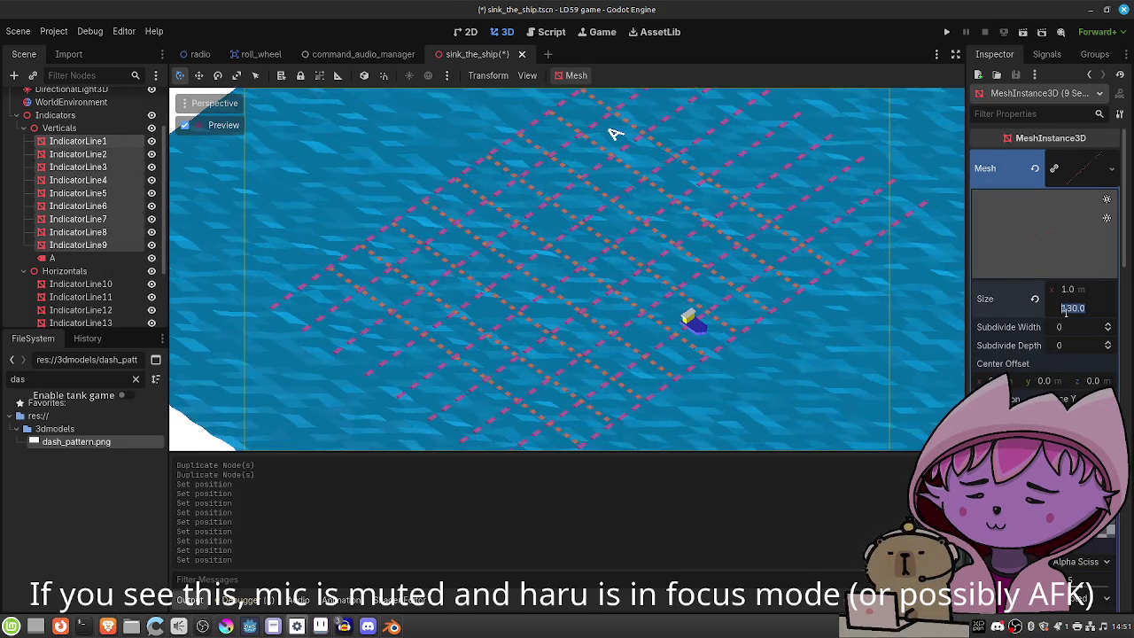
{"action": "type", "text": "100"}
{"action": "key", "text": "Return"}
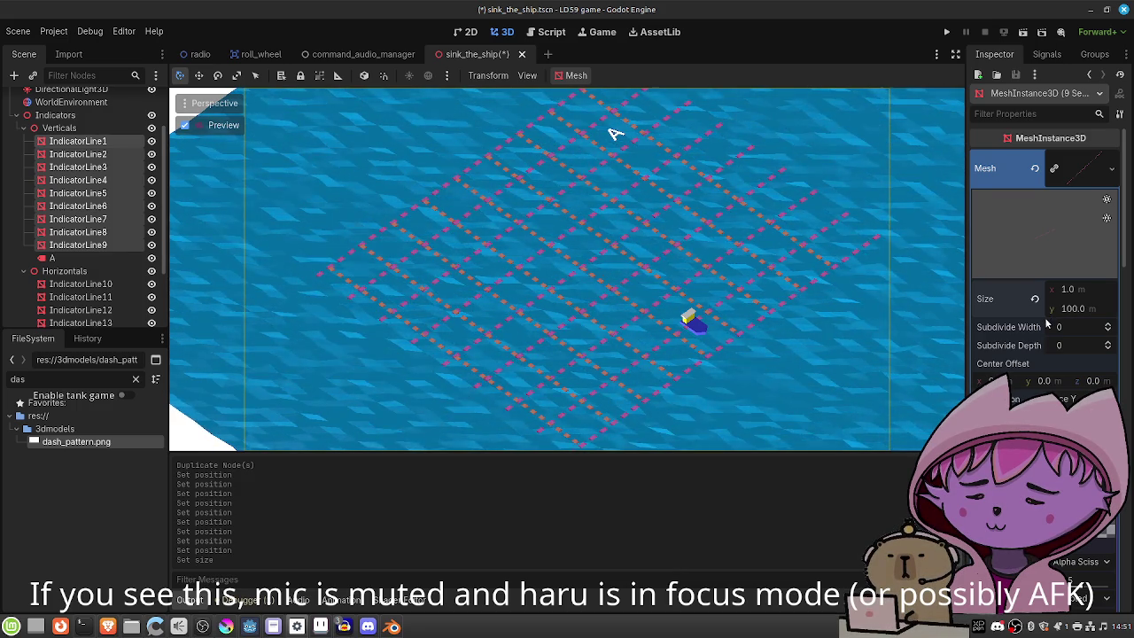
{"action": "left_click", "coordinate": [1069, 309]}
{"action": "type", "text": "80"}
{"action": "key", "text": "Return"}
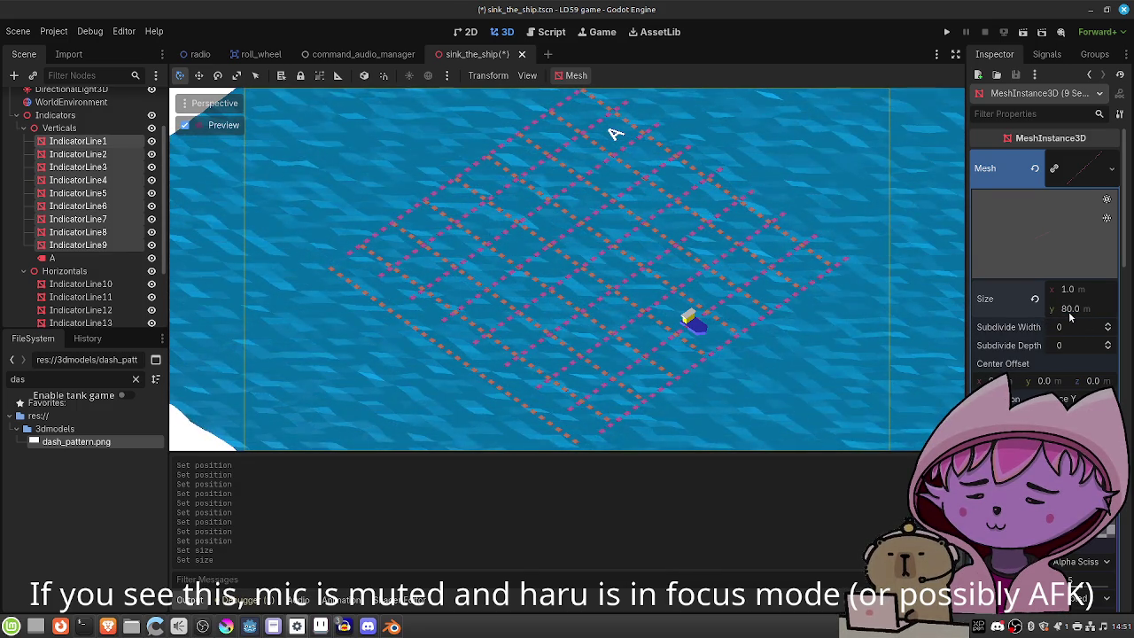
{"action": "scroll", "coordinate": [1065, 322], "scroll_direction": "down", "scroll_amount": 10}
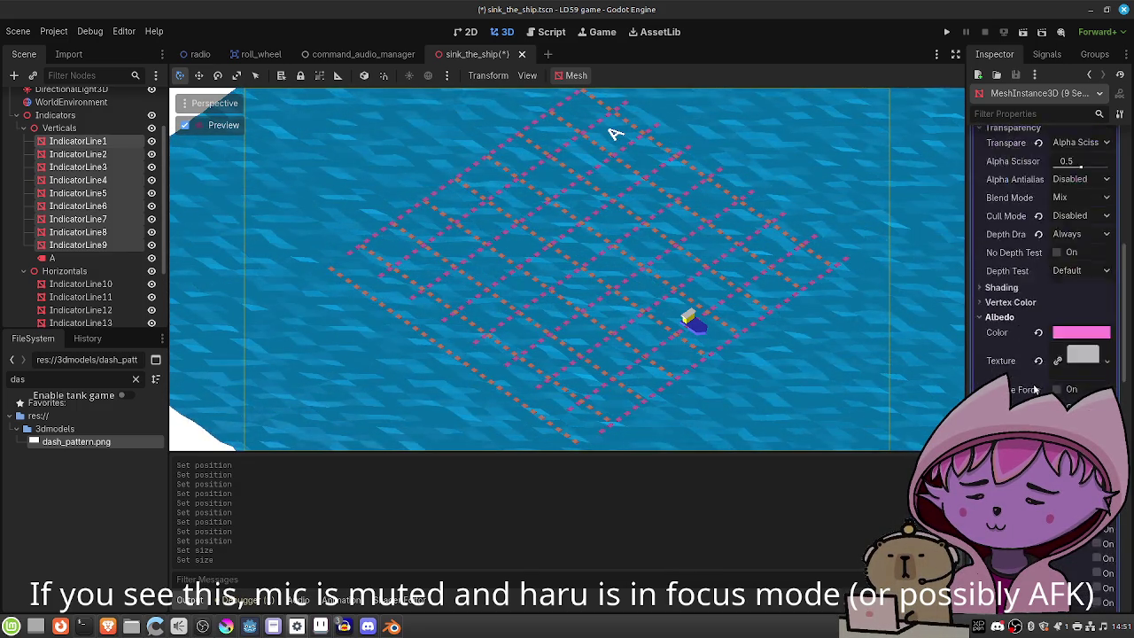
{"action": "scroll", "coordinate": [1033, 390], "scroll_direction": "down", "scroll_amount": 15}
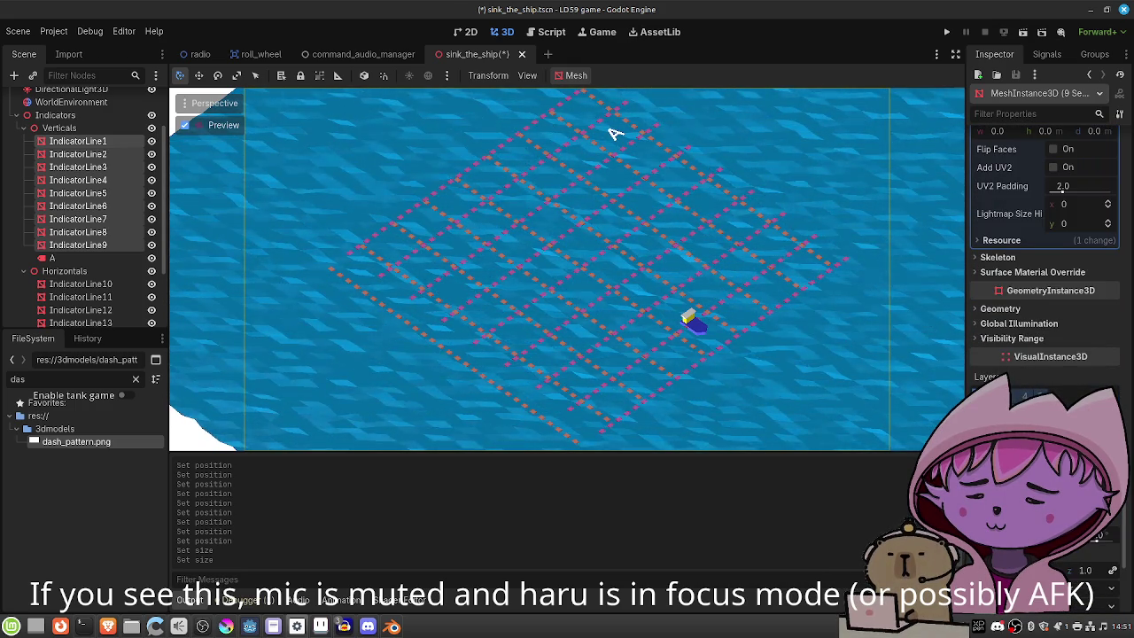
{"action": "scroll", "coordinate": [1046, 266], "scroll_direction": "down", "scroll_amount": 3}
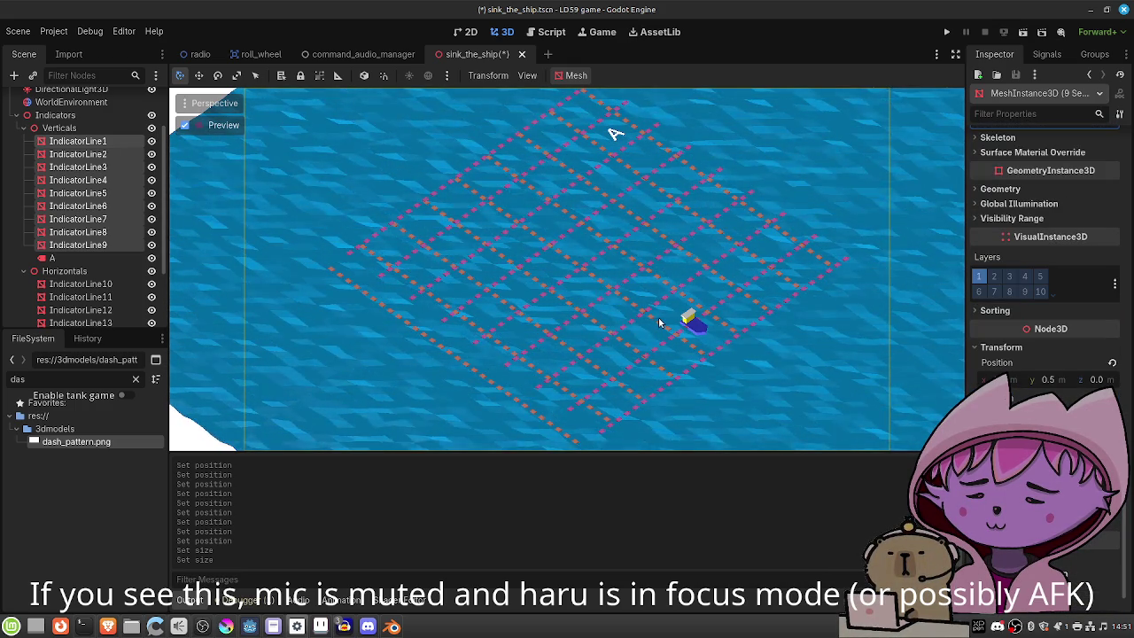
Reposition the Verticals group to x -28.9 and z 4.225, centring the pink lines.
{"action": "left_click", "coordinate": [84, 128]}
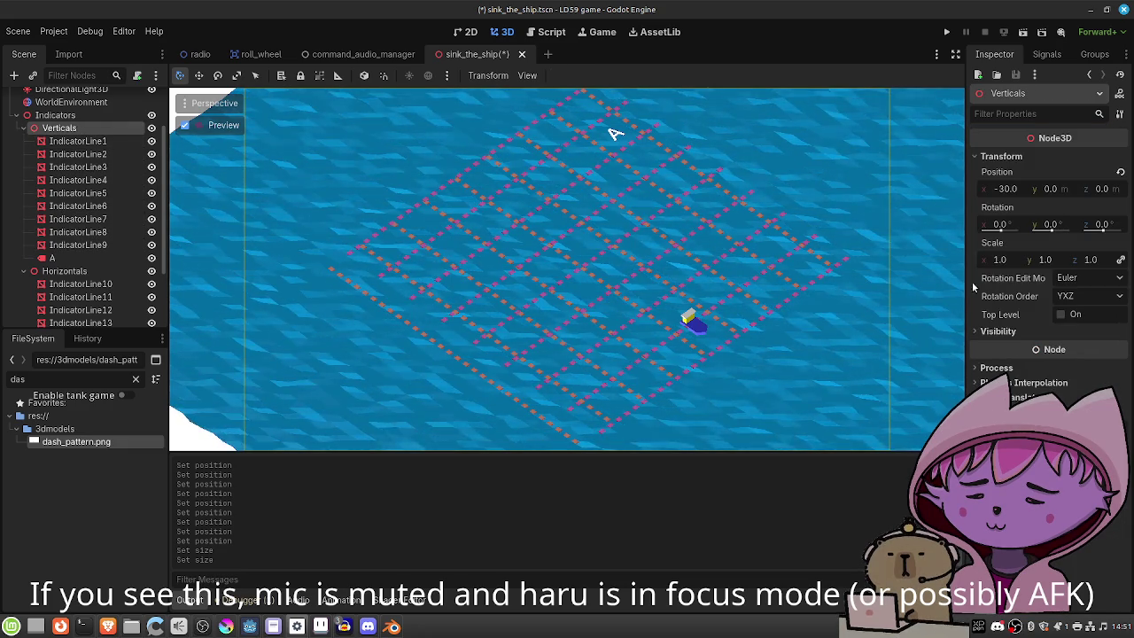
{"action": "left_click_drag", "start_coordinate": [1007, 191], "coordinate": [1014, 191]}
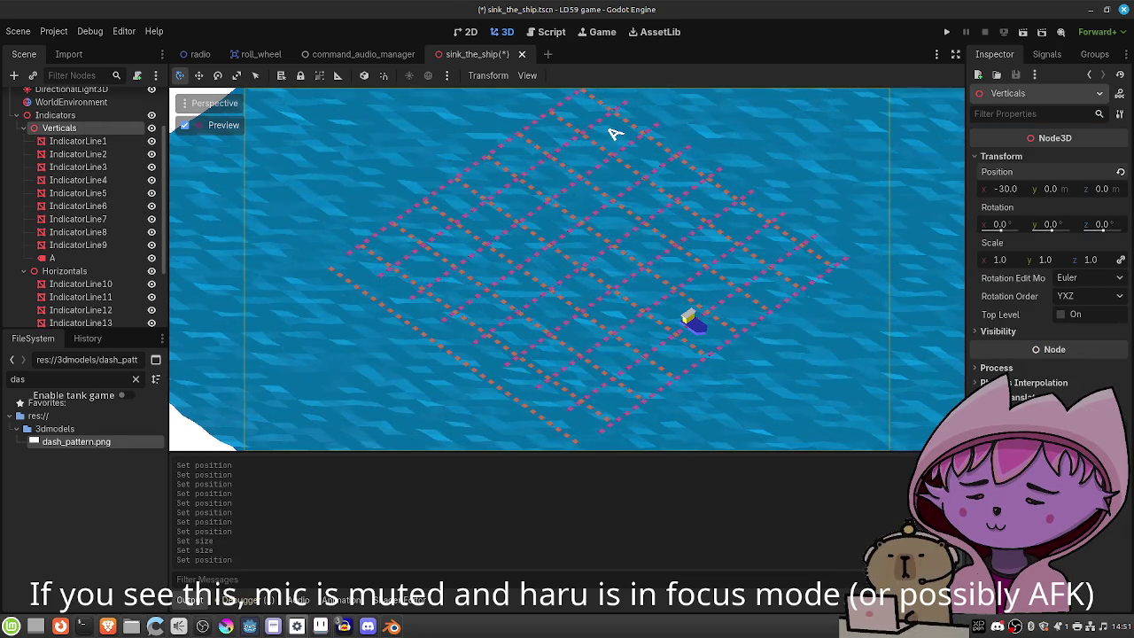
{"action": "key", "text": "ctrl+z"}
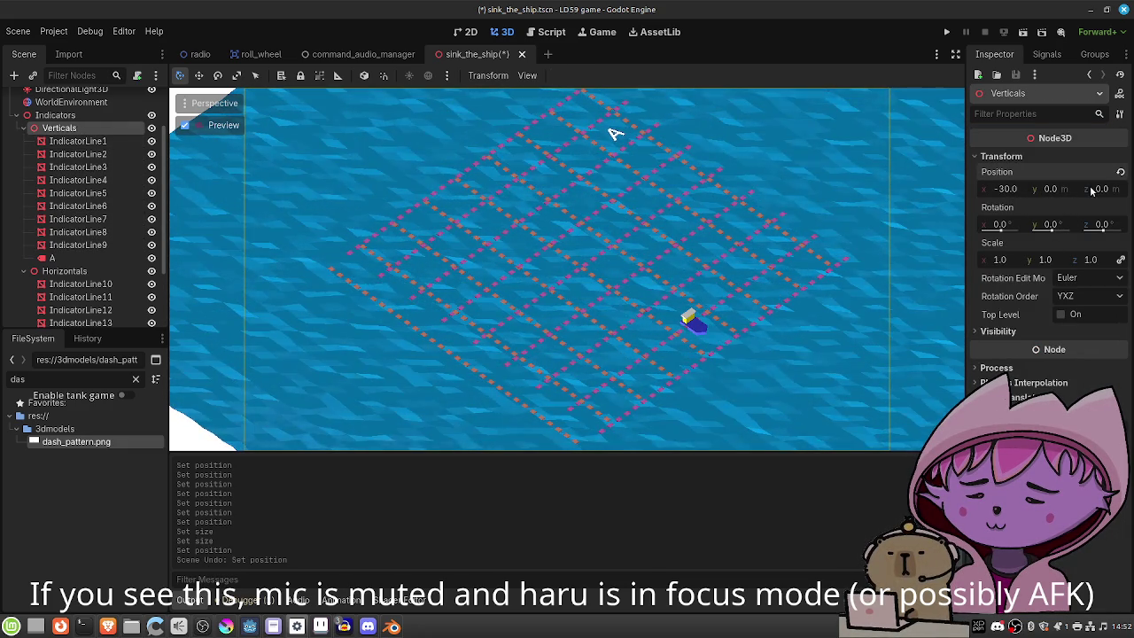
{"action": "left_click_drag", "start_coordinate": [1105, 193], "coordinate": [1115, 193]}
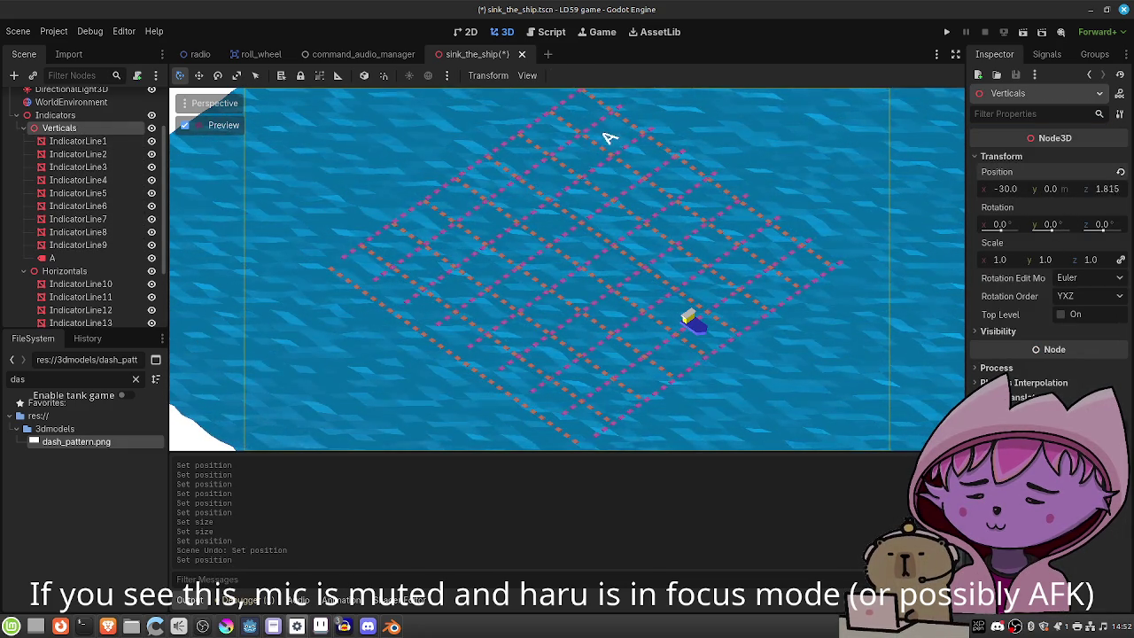
{"action": "left_click_drag", "start_coordinate": [602, 139], "coordinate": [601, 143]}
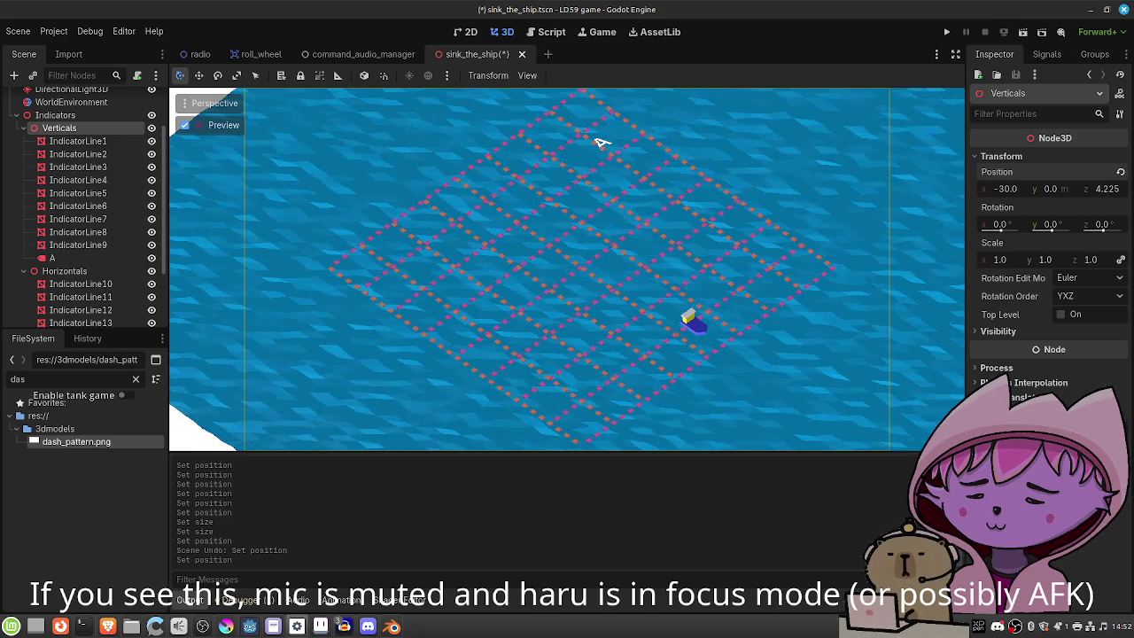
{"action": "left_click_drag", "start_coordinate": [1003, 194], "coordinate": [1007, 193]}
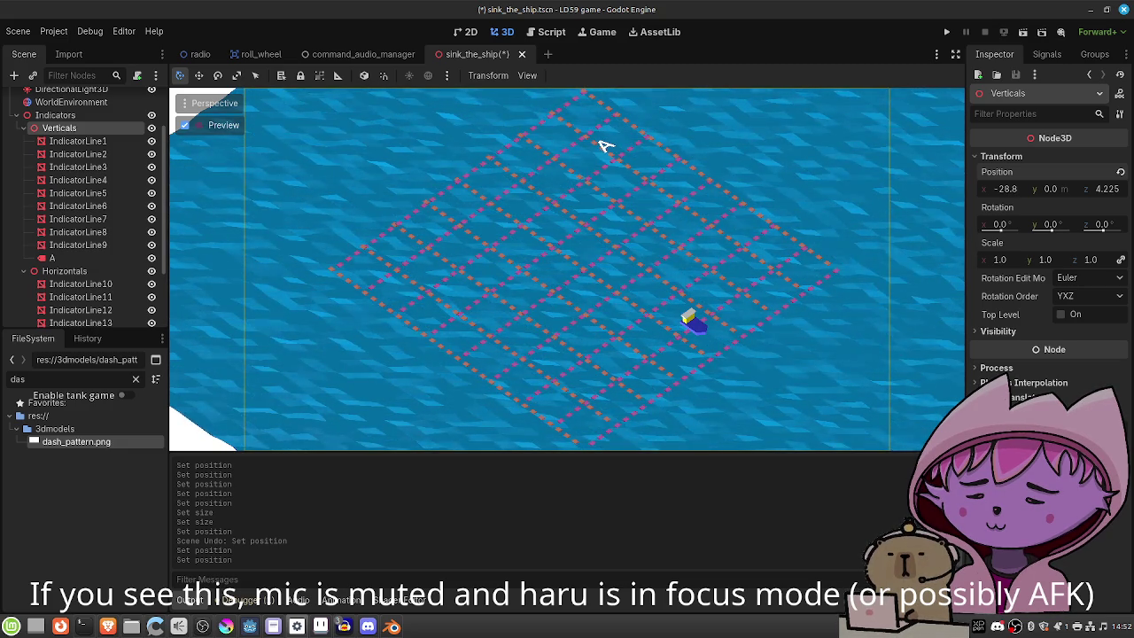
{"action": "left_click_drag", "start_coordinate": [1005, 189], "coordinate": [1003, 188]}
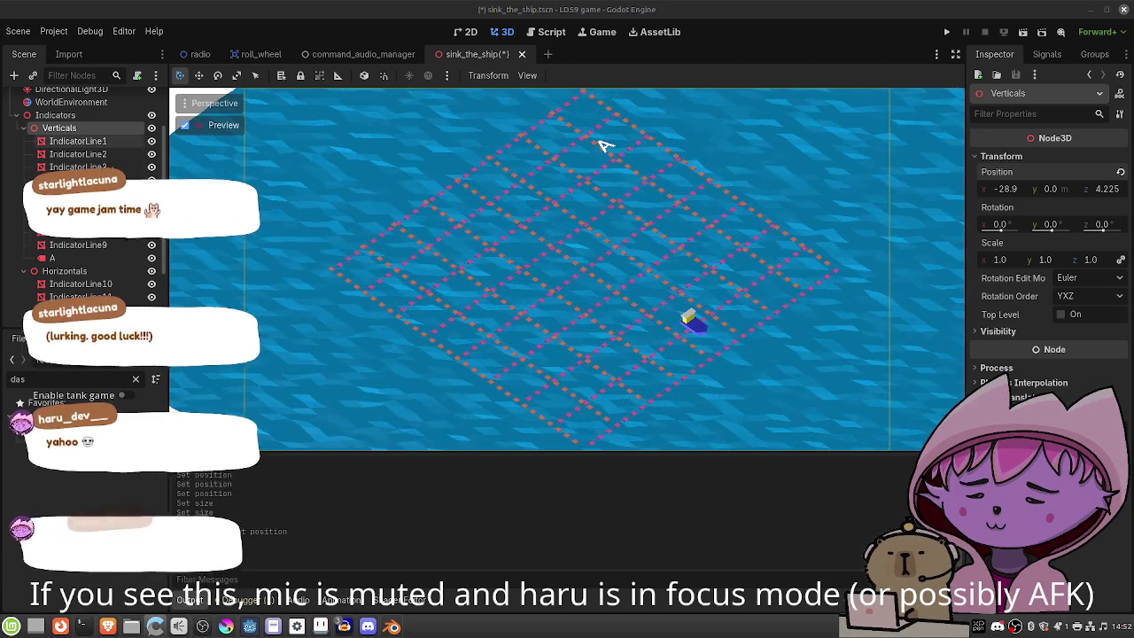
{"action": "left_click", "coordinate": [64, 270]}
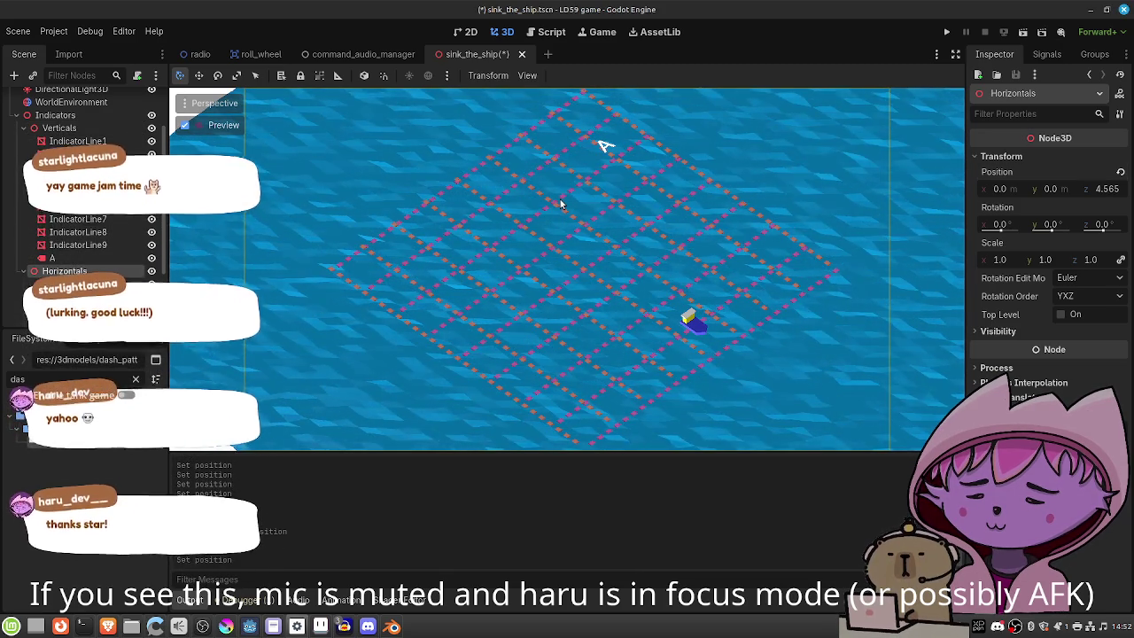
Save the sink_the_ship scene and select the A letter label.
{"action": "key", "text": "ctrl+s"}
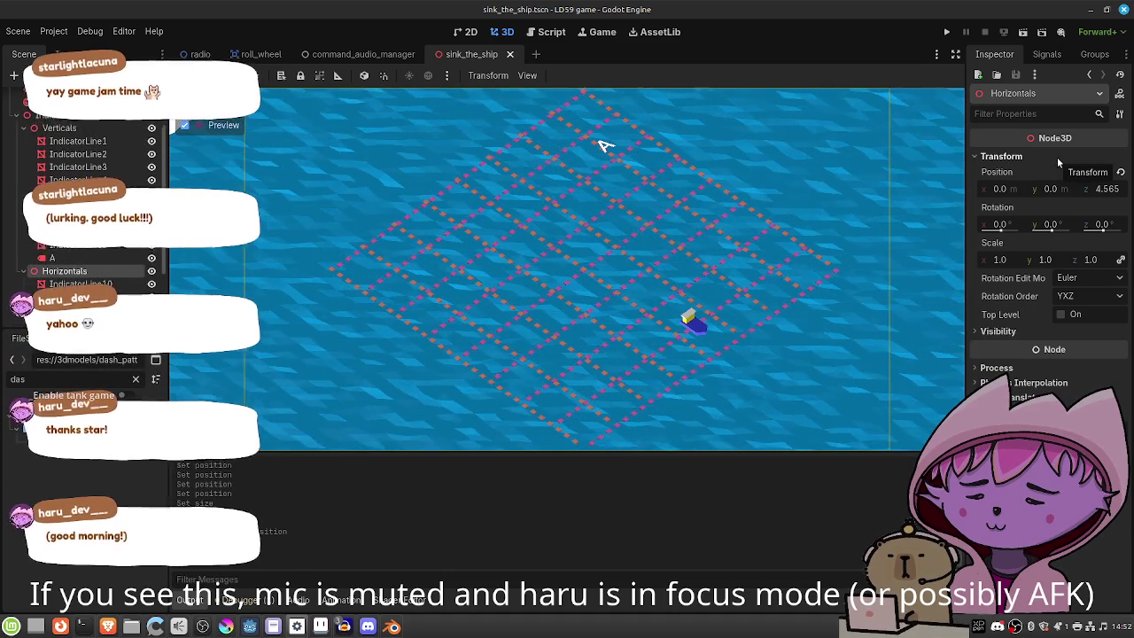
{"action": "left_click", "coordinate": [53, 258]}
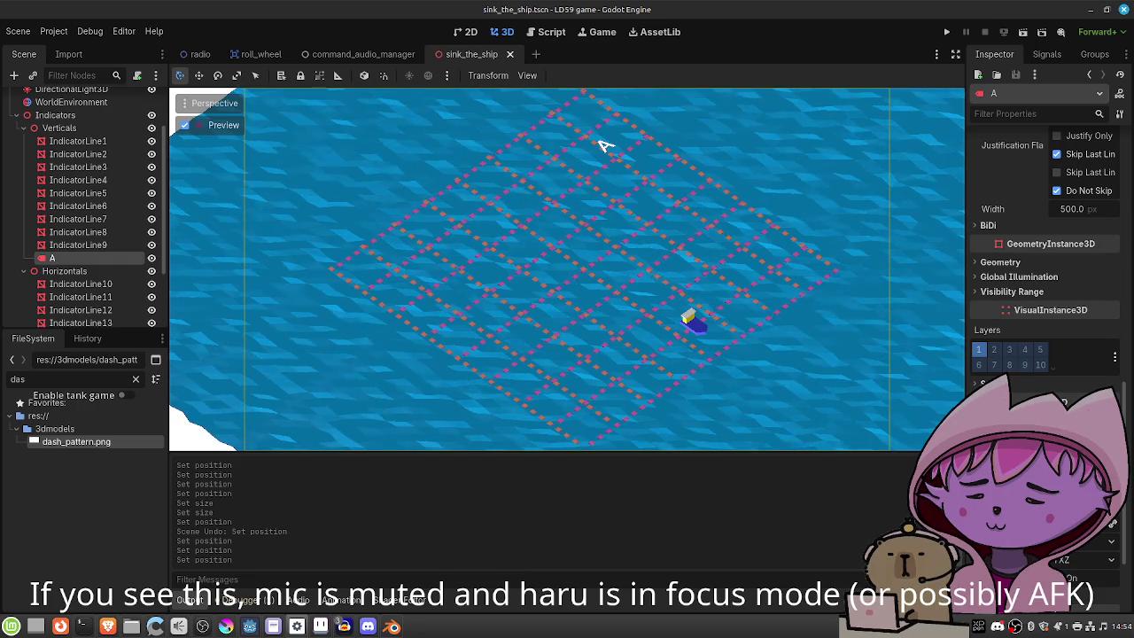
Move the A label from the grid's top corner to just outside its left corner.
{"action": "left_click", "coordinate": [602, 145]}
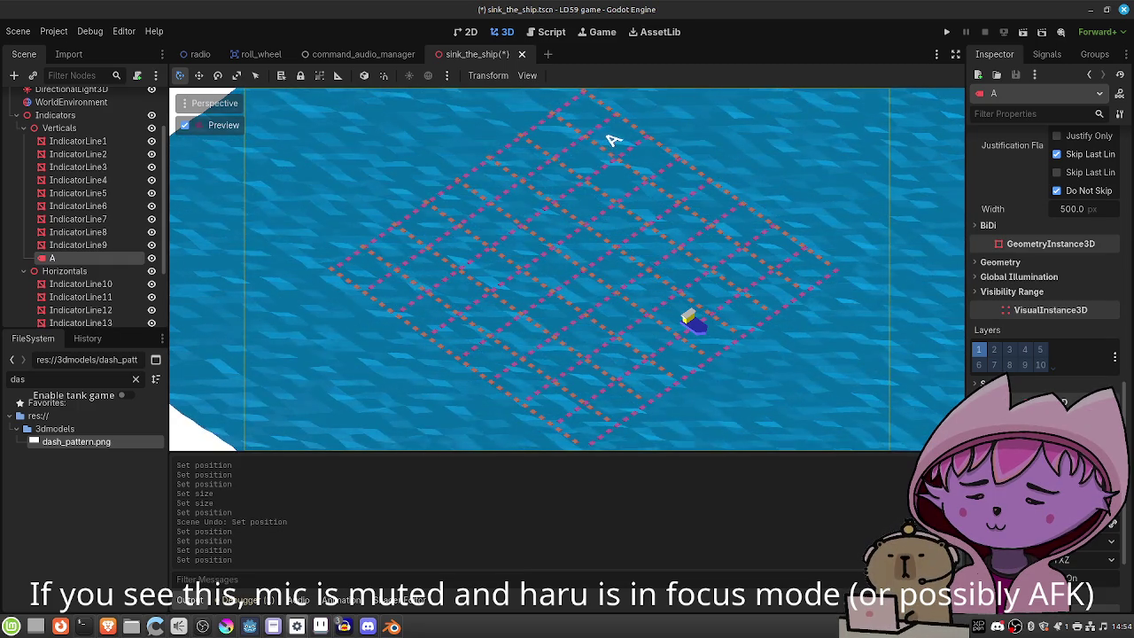
{"action": "left_click_drag", "start_coordinate": [617, 137], "coordinate": [611, 139]}
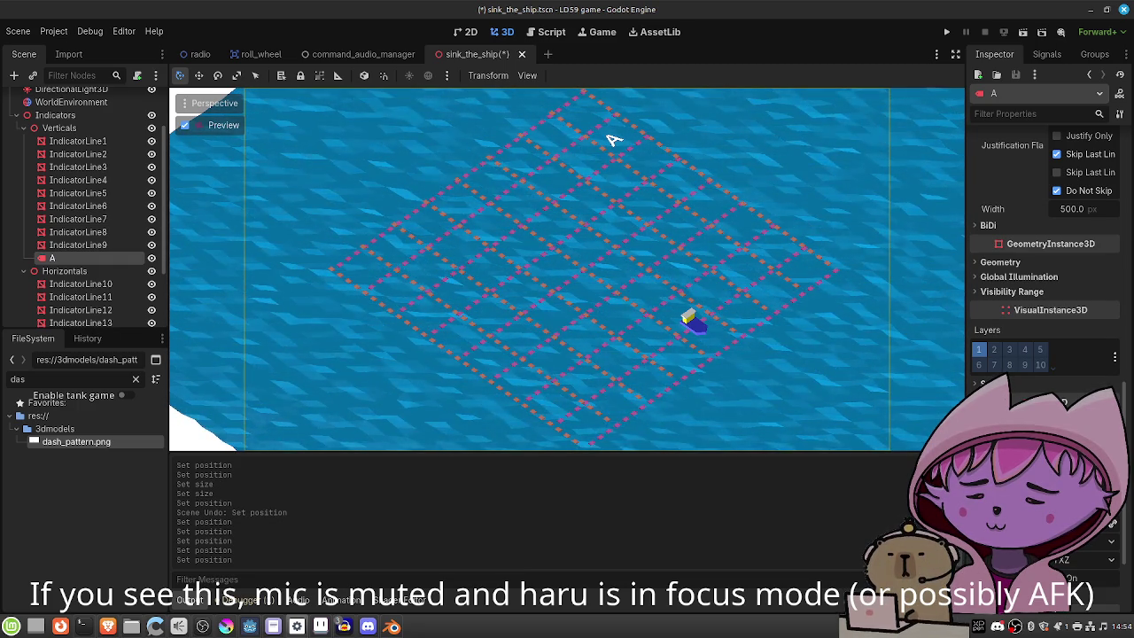
{"action": "left_click", "coordinate": [412, 280]}
{"action": "left_click_drag", "start_coordinate": [409, 276], "coordinate": [406, 278]}
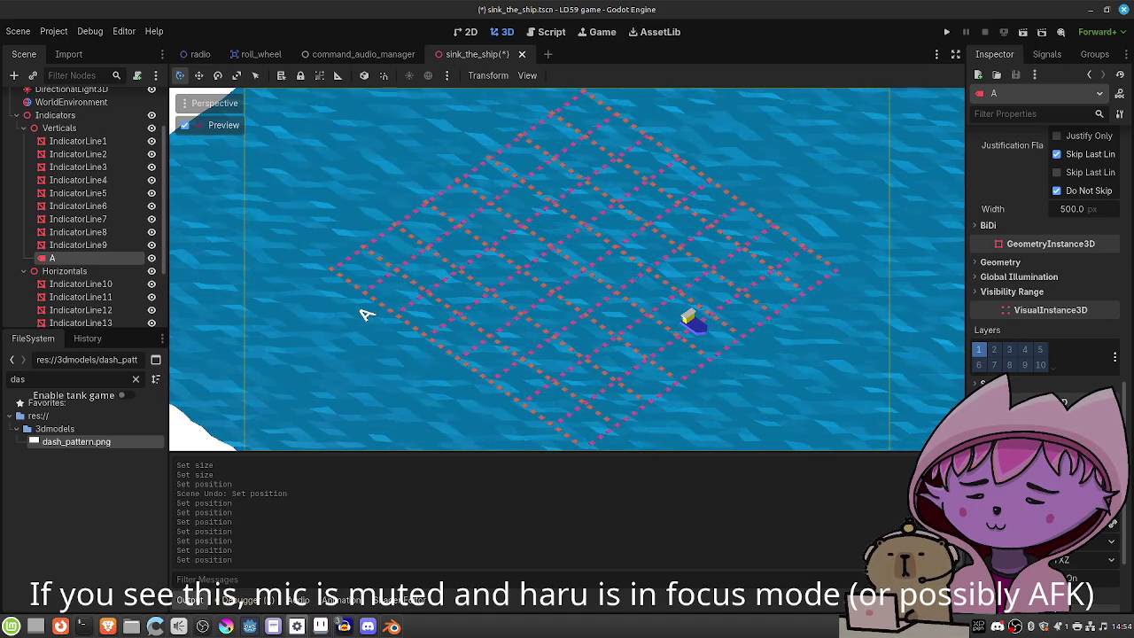
{"action": "left_click", "coordinate": [366, 314]}
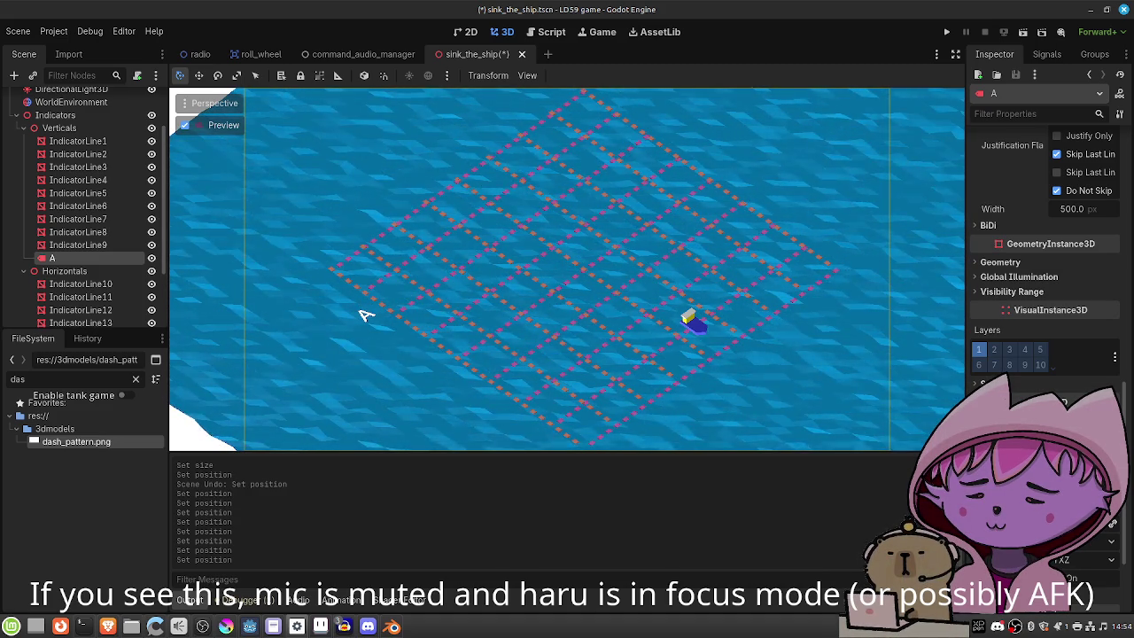
{"action": "left_click", "coordinate": [351, 303]}
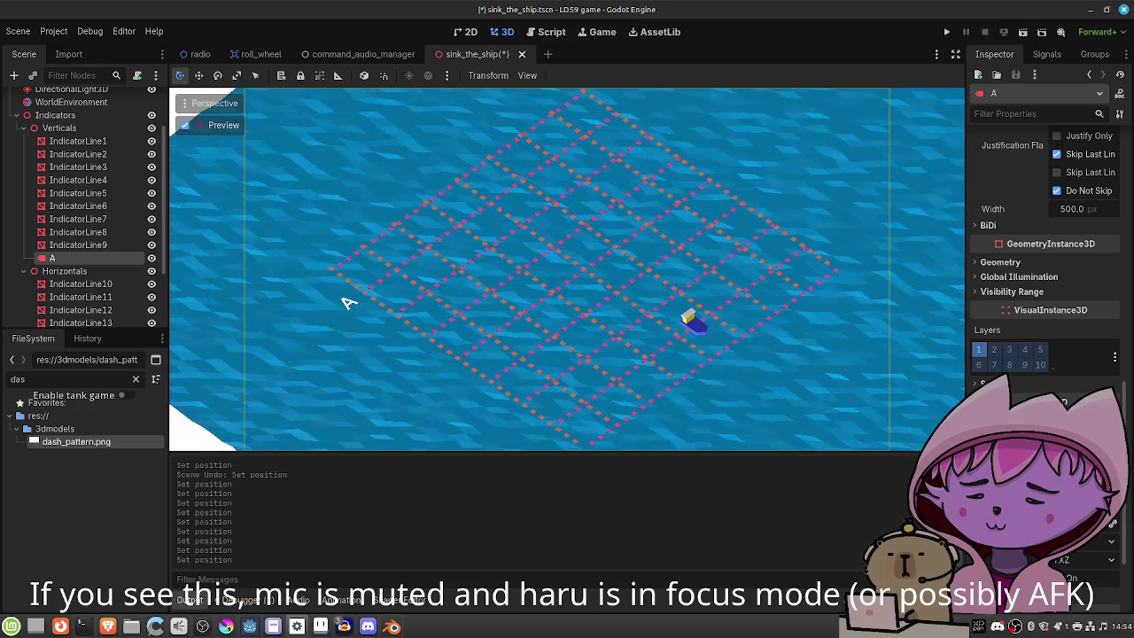
{"action": "left_click", "coordinate": [335, 293]}
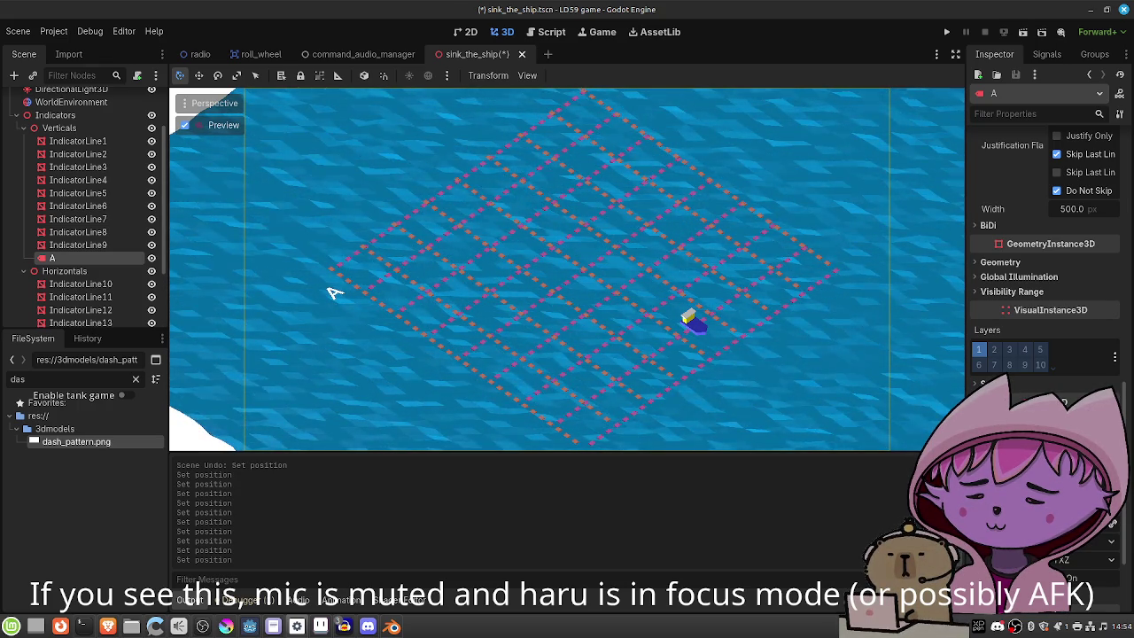
{"action": "left_click", "coordinate": [470, 267]}
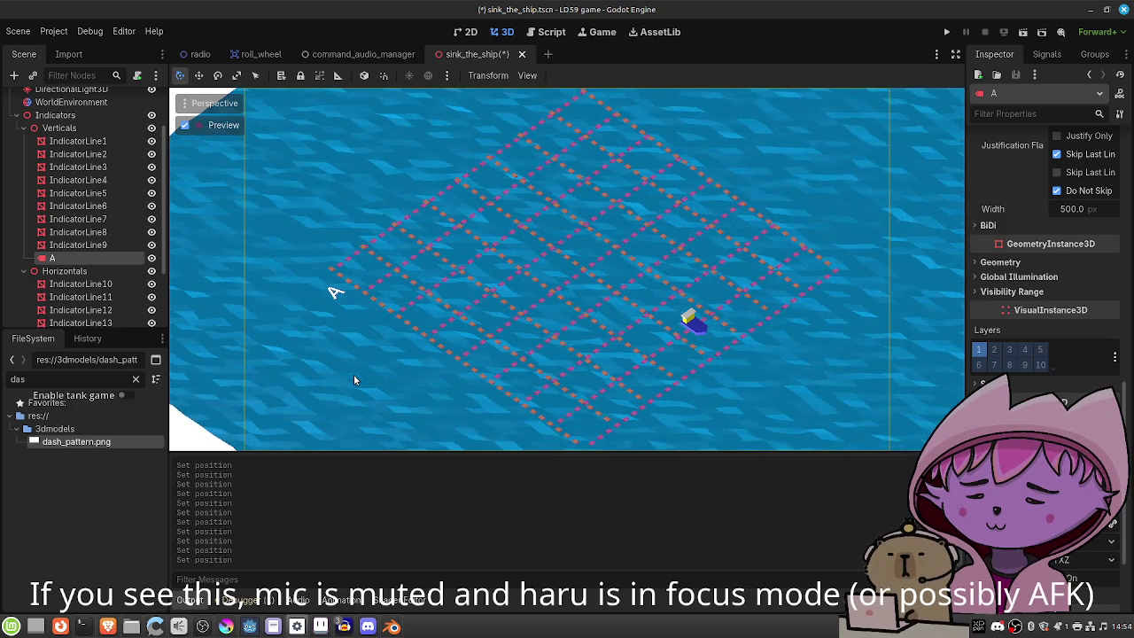
Save, then duplicate the A label as a new node named B.
{"action": "key", "text": "ctrl+s"}
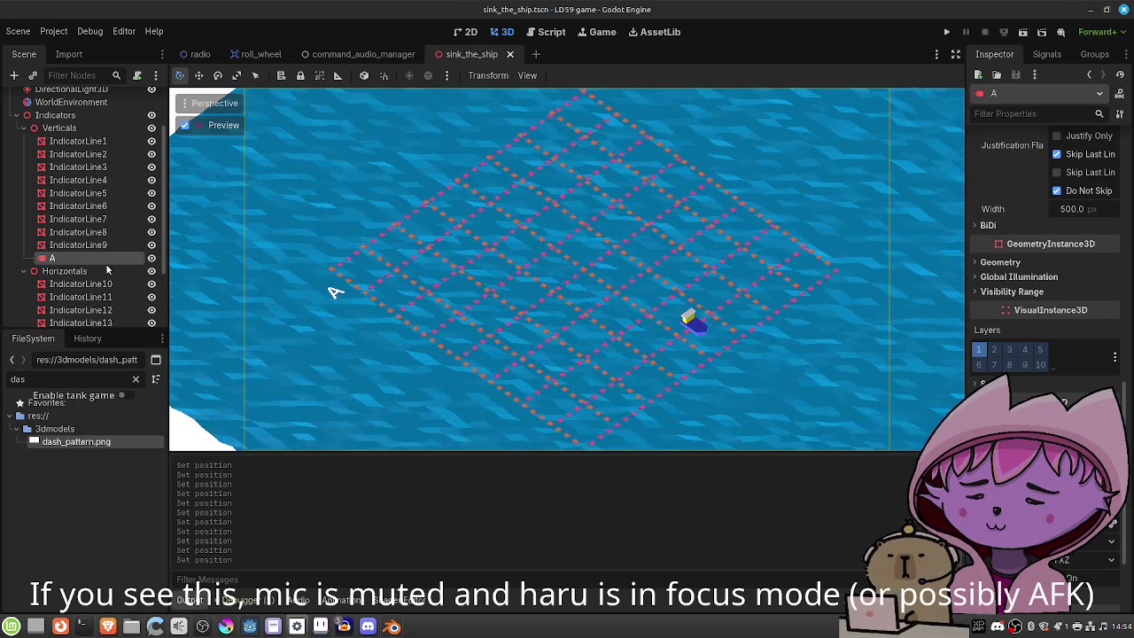
{"action": "key", "text": "ctrl+d"}
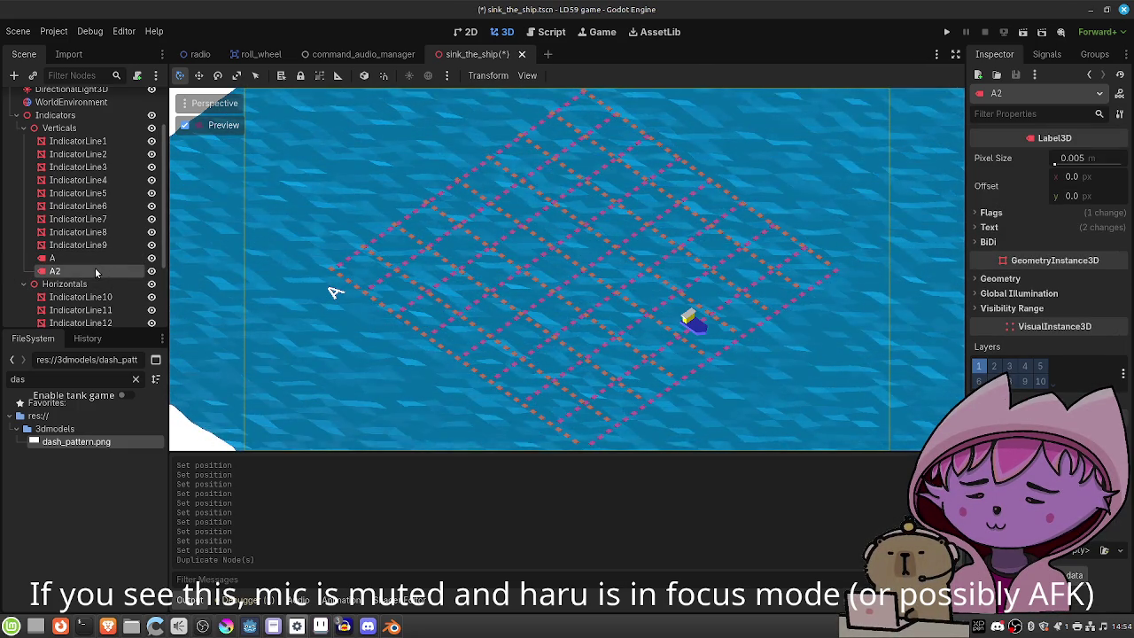
{"action": "double_click", "coordinate": [89, 267]}
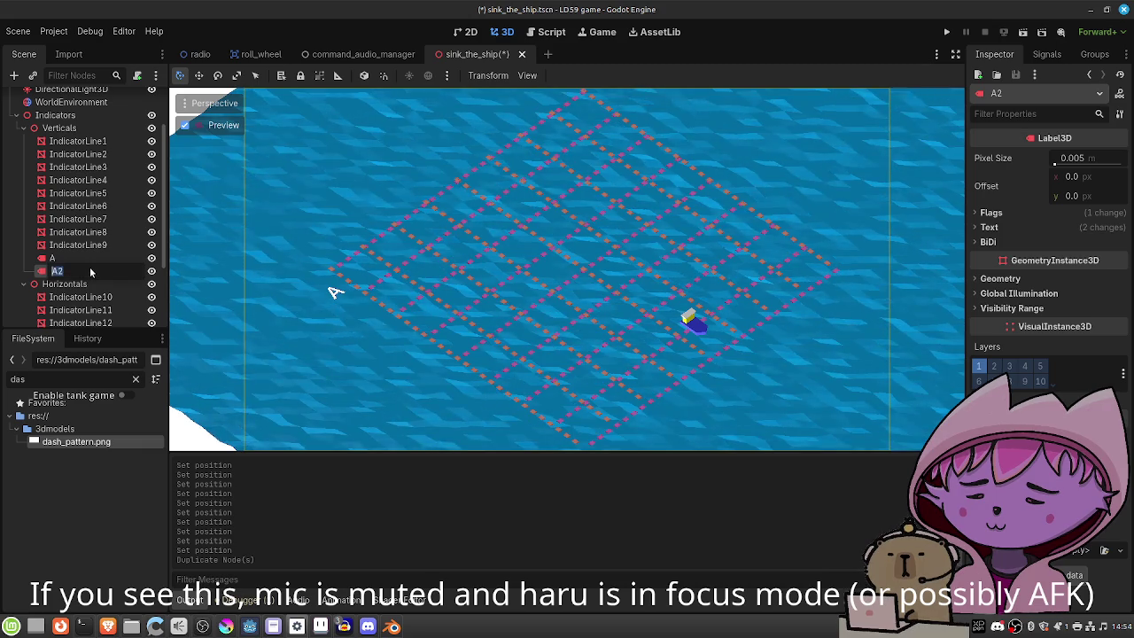
{"action": "type", "text": "B"}
{"action": "key", "text": "Return"}
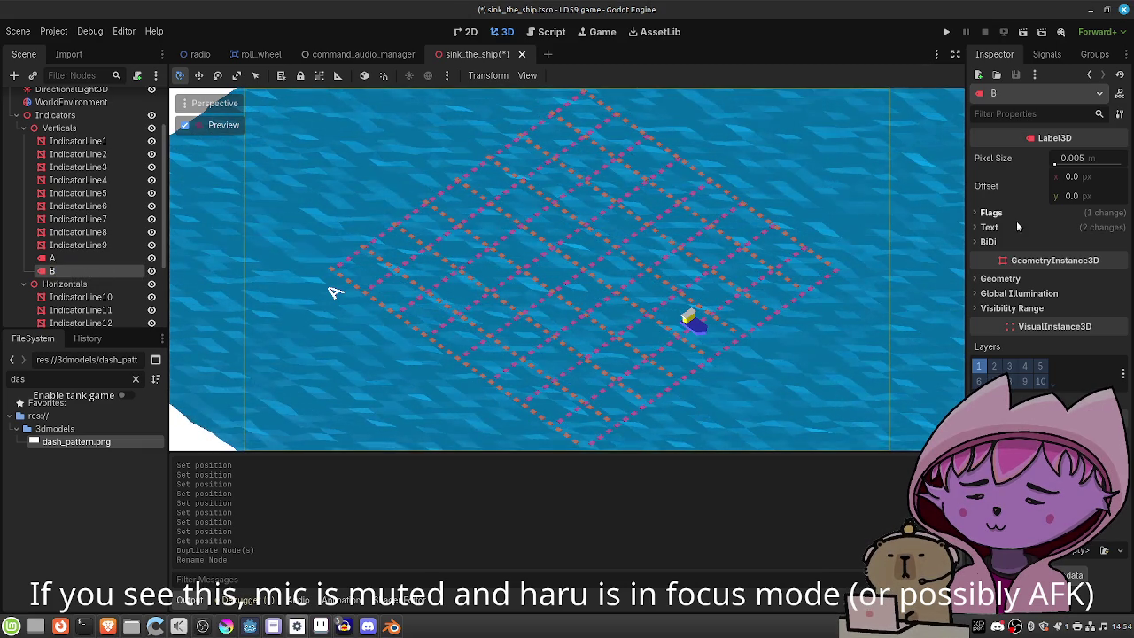
{"action": "left_click", "coordinate": [83, 258]}
{"action": "left_click", "coordinate": [84, 270]}
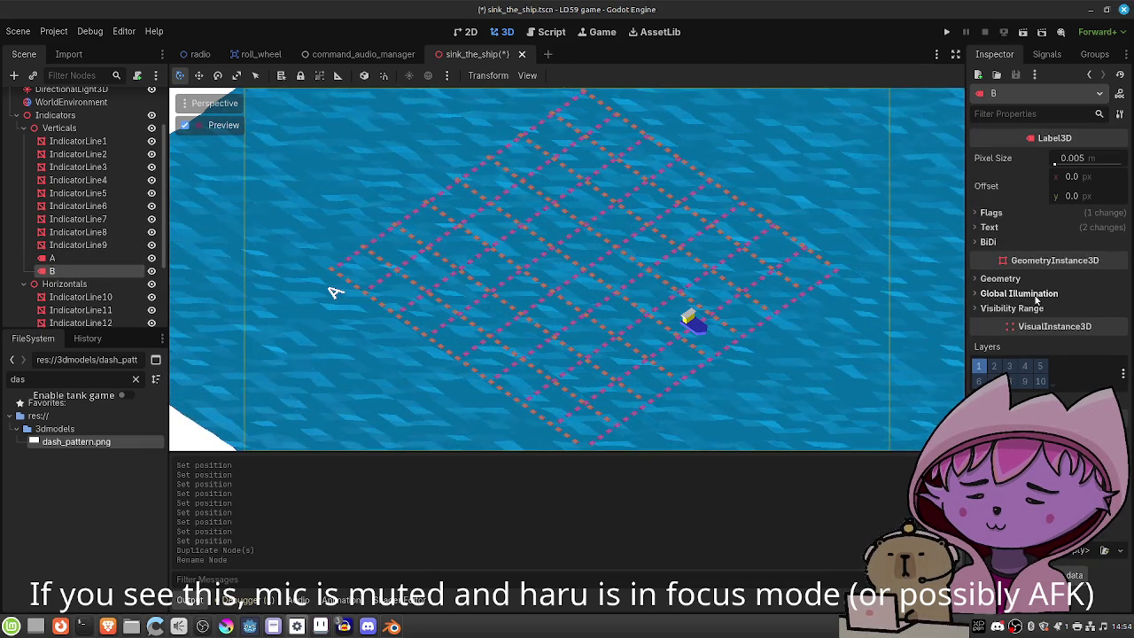
Set the B label's text to B, place it next to A along the edge, and save.
{"action": "left_click", "coordinate": [989, 227]}
{"action": "type", "text": "B"}
{"action": "key", "text": "Return"}
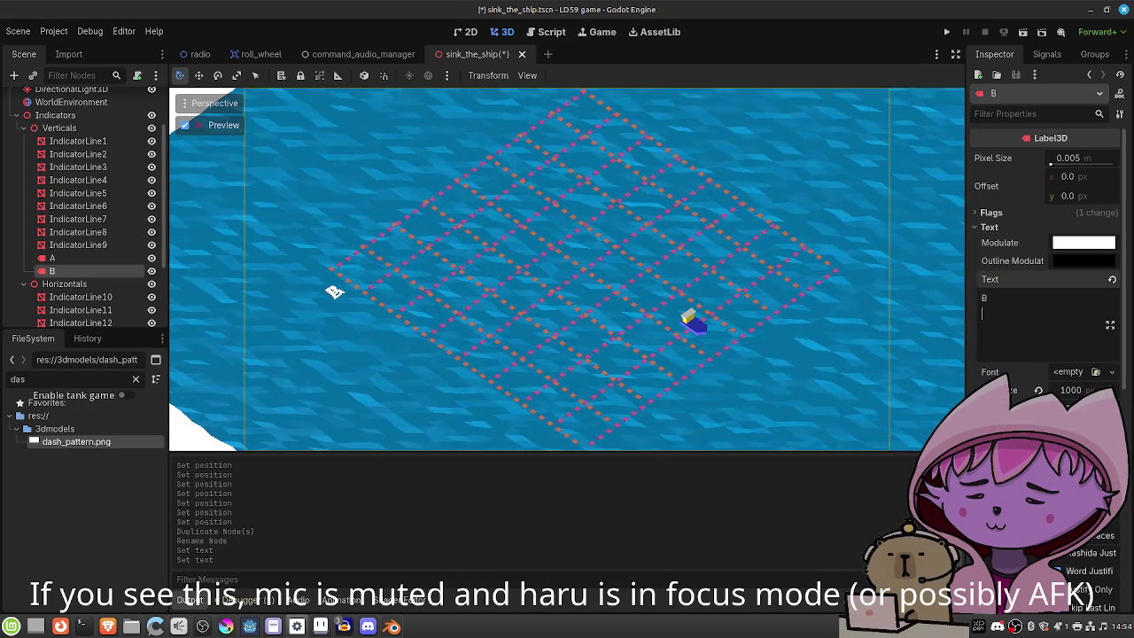
{"action": "scroll", "coordinate": [1045, 266], "scroll_direction": "down", "scroll_amount": 10}
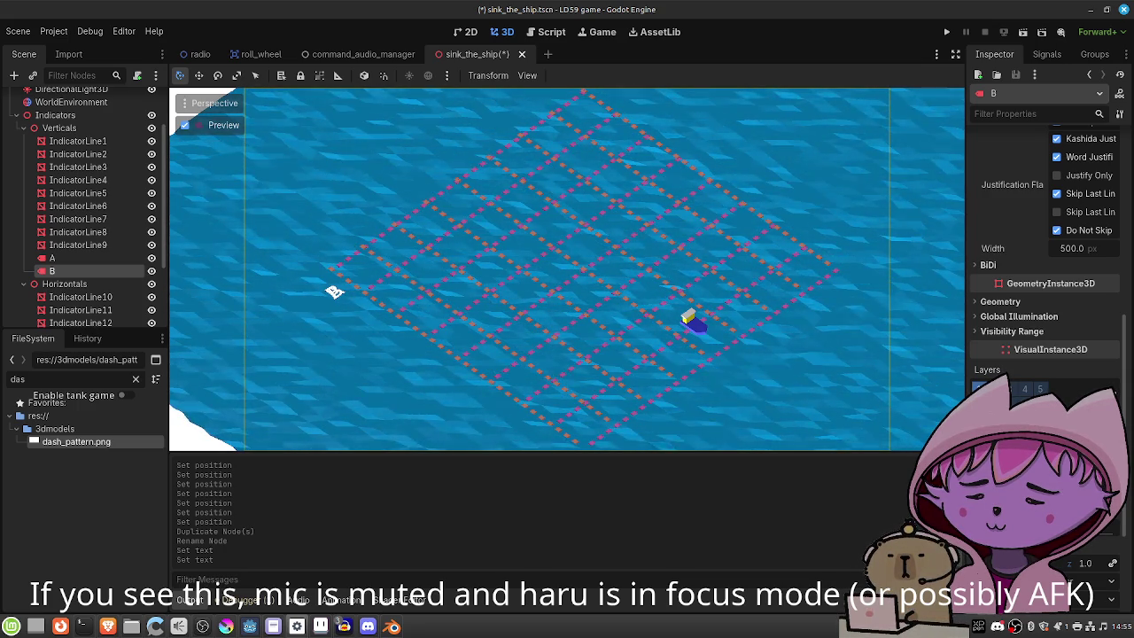
{"action": "left_click_drag", "start_coordinate": [334, 293], "coordinate": [365, 314]}
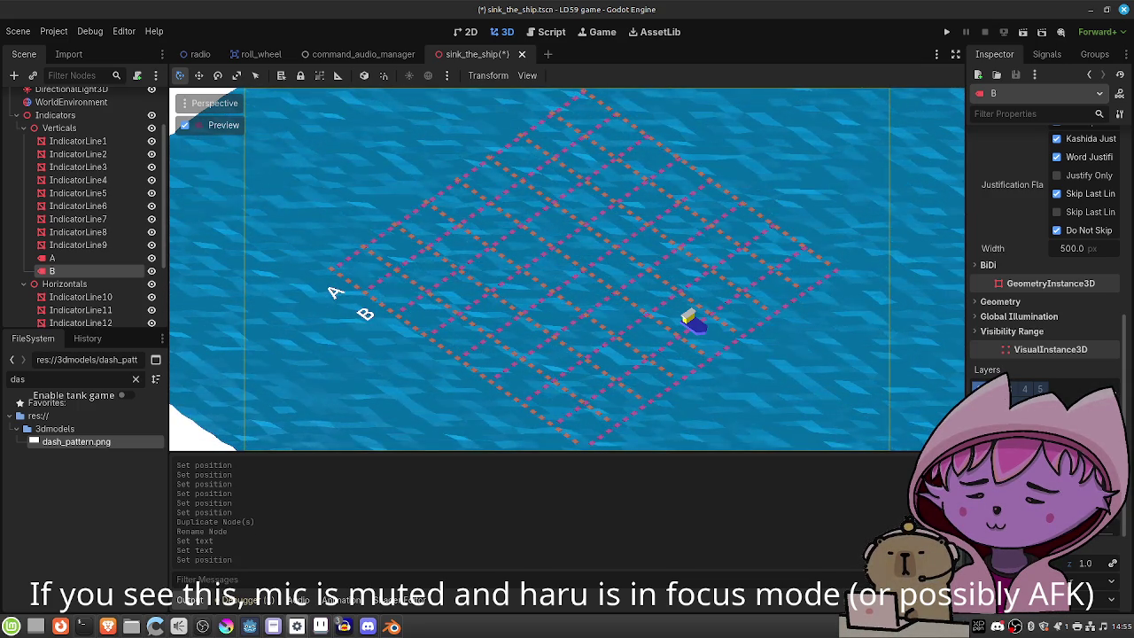
{"action": "key", "text": "ctrl+s"}
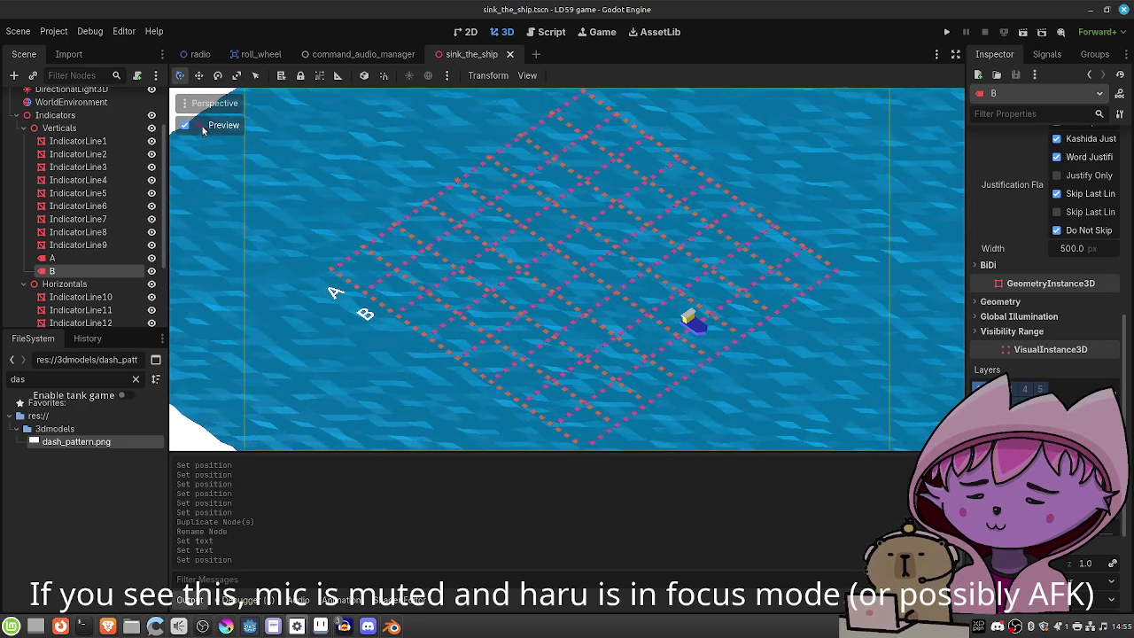
Briefly hide the Indicators grid to check labels, then duplicate B as node C.
{"action": "left_click", "coordinate": [151, 115]}
{"action": "left_click", "coordinate": [152, 115]}
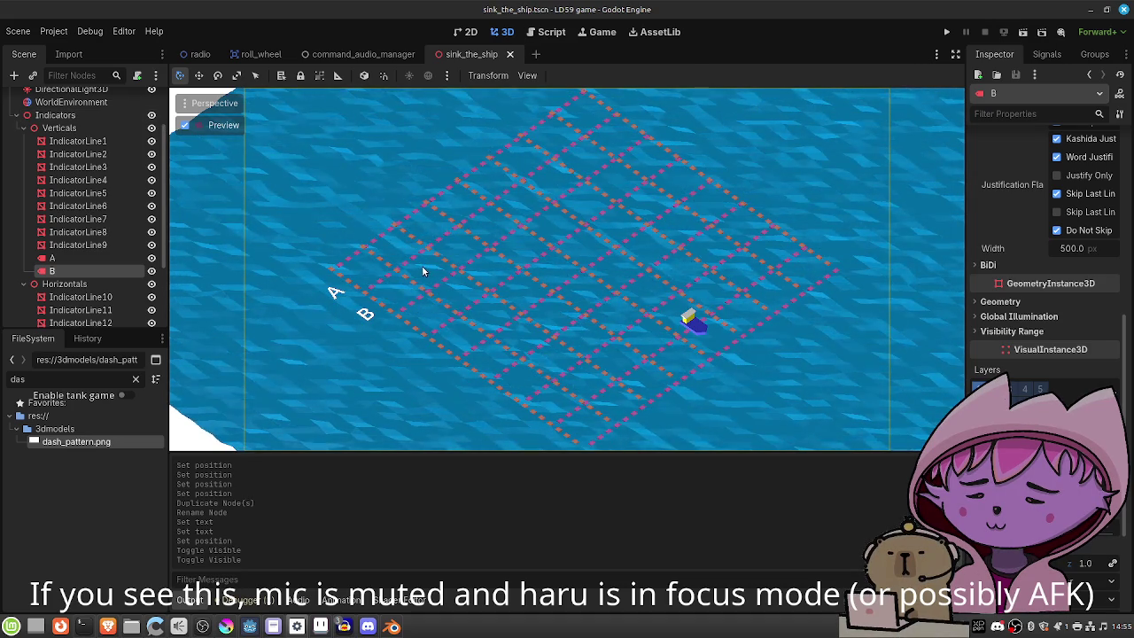
{"action": "key", "text": "ctrl+d"}
{"action": "key", "text": "F2"}
{"action": "type", "text": "C"}
{"action": "key", "text": "Return"}
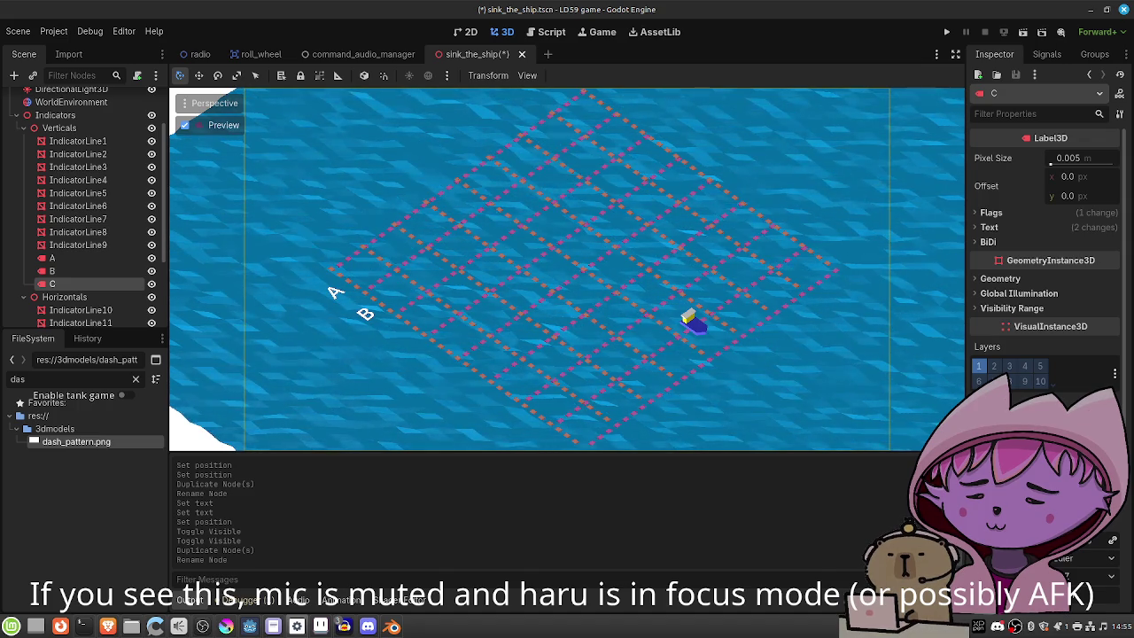
Move the C label along the edge, set its text to C, and save.
{"action": "left_click_drag", "start_coordinate": [365, 313], "coordinate": [396, 336]}
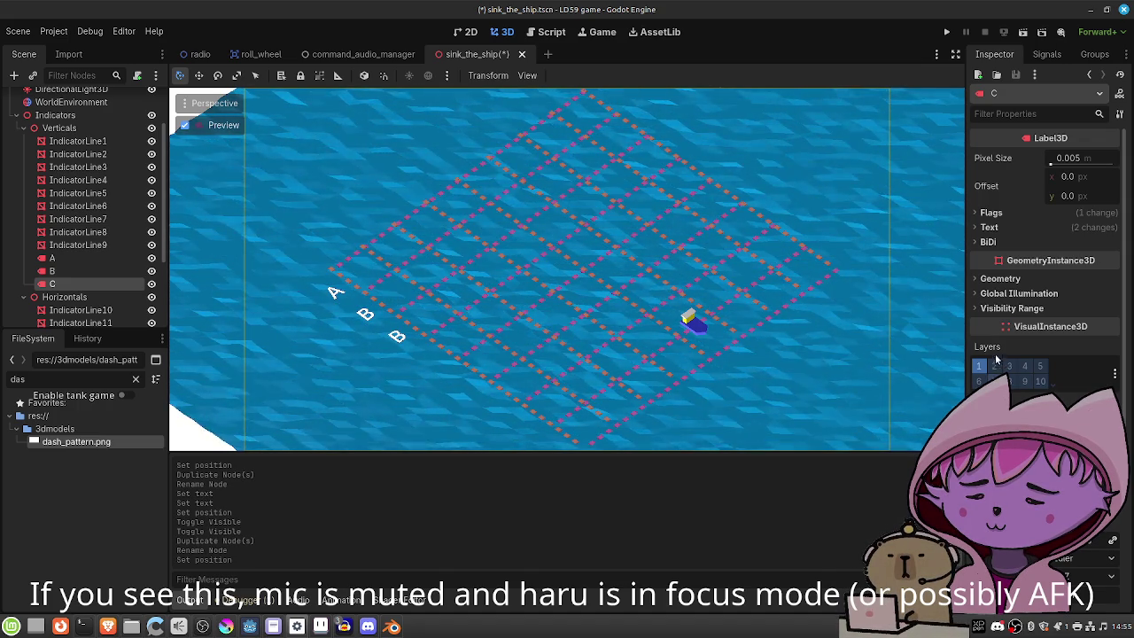
{"action": "left_click", "coordinate": [989, 227]}
{"action": "left_click", "coordinate": [1018, 303]}
{"action": "key", "text": "BackSpace"}
{"action": "type", "text": "C"}
{"action": "key", "text": "Return"}
{"action": "key", "text": "ctrl+s"}
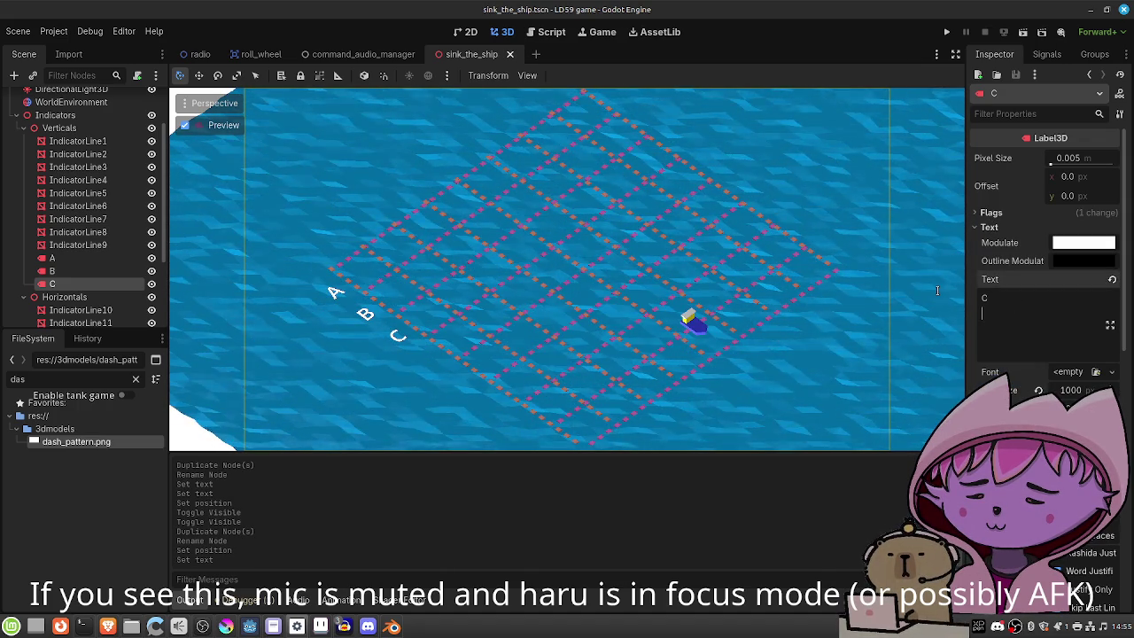
Duplicate C as node D, move it along the edge, set its text to D, and save.
{"action": "key", "text": "ctrl+d"}
{"action": "double_click", "coordinate": [82, 298]}
{"action": "type", "text": "D"}
{"action": "key", "text": "Return"}
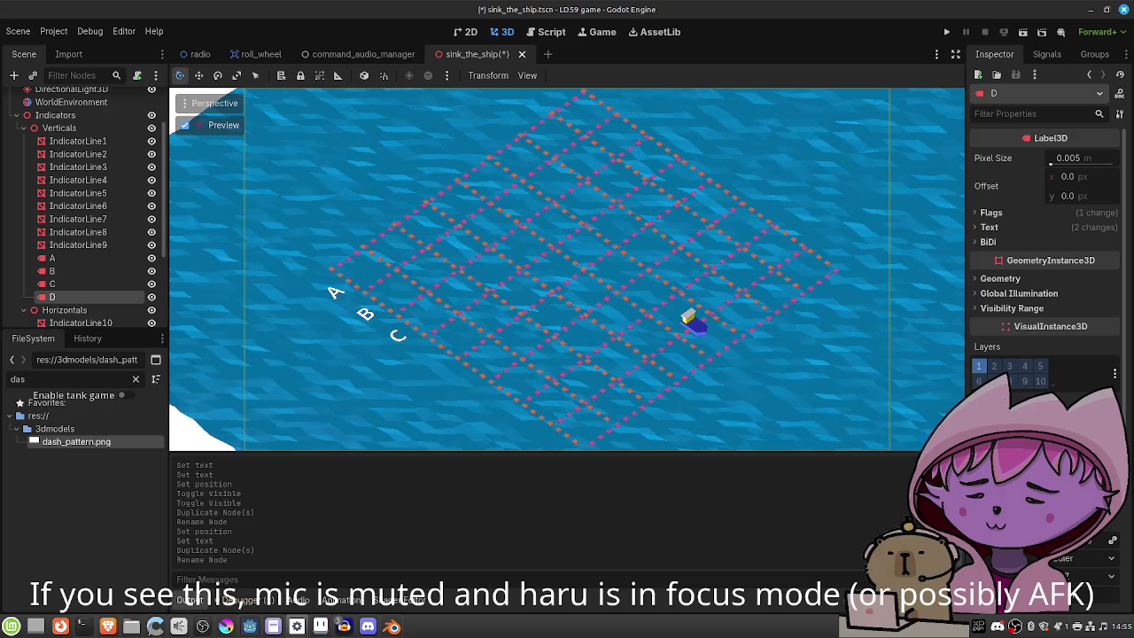
{"action": "key", "text": "Return"}
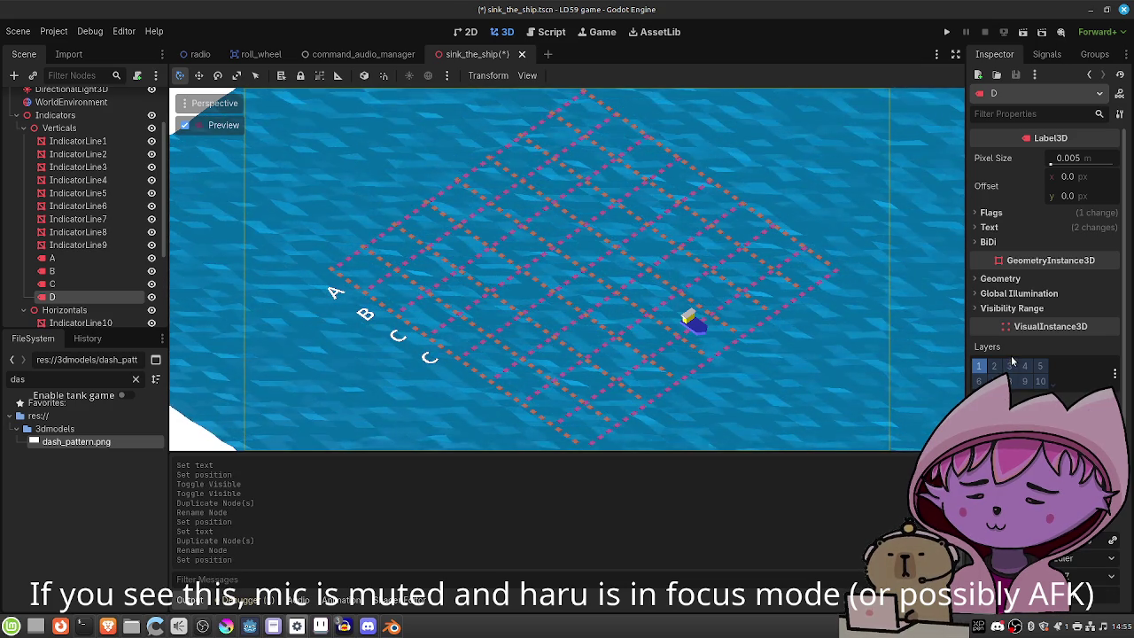
{"action": "left_click", "coordinate": [989, 227]}
{"action": "double_click", "coordinate": [984, 297]}
{"action": "type", "text": "D"}
{"action": "key", "text": "Return"}
{"action": "key", "text": "ctrl+s"}
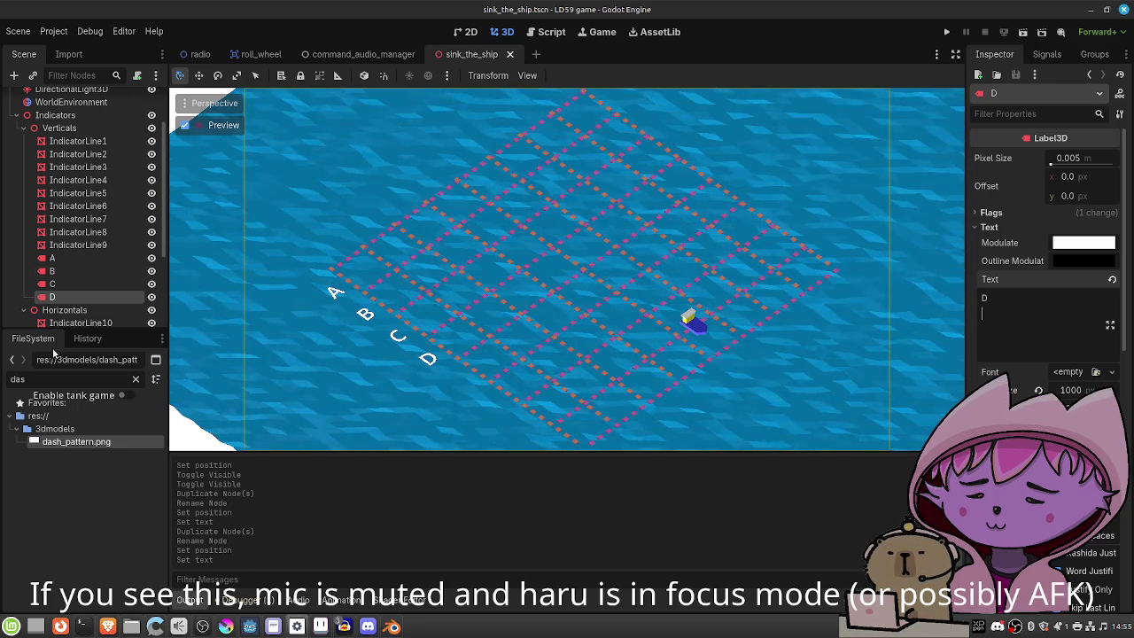
Duplicate the D label as a new node named E.
{"action": "left_click", "coordinate": [74, 299]}
{"action": "key", "text": "ctrl+d"}
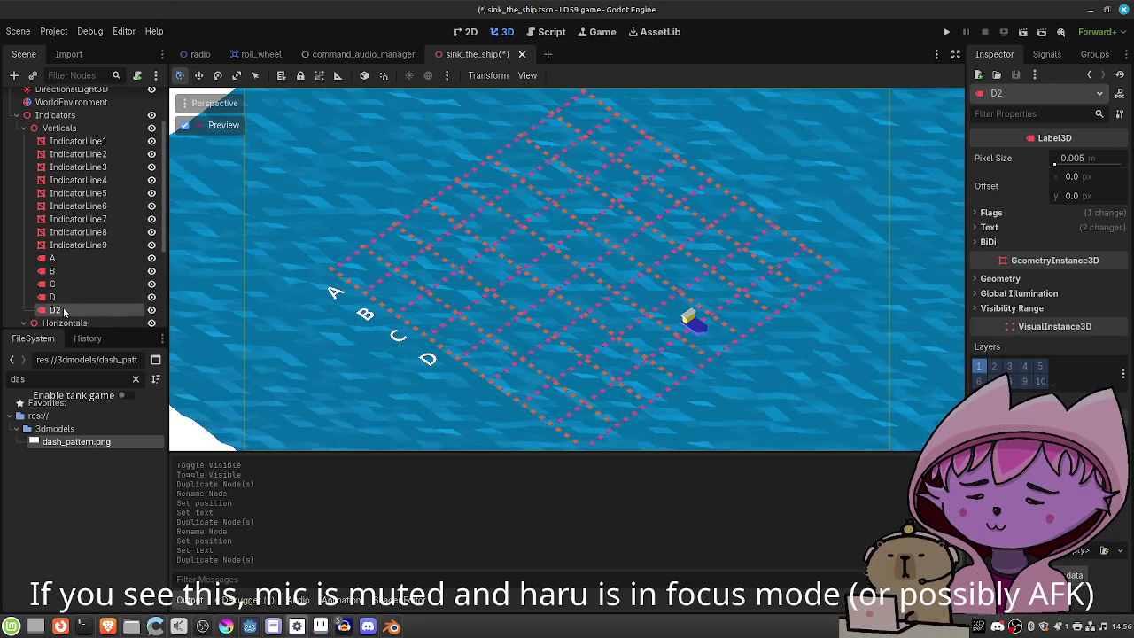
{"action": "double_click", "coordinate": [55, 310]}
{"action": "type", "text": "E"}
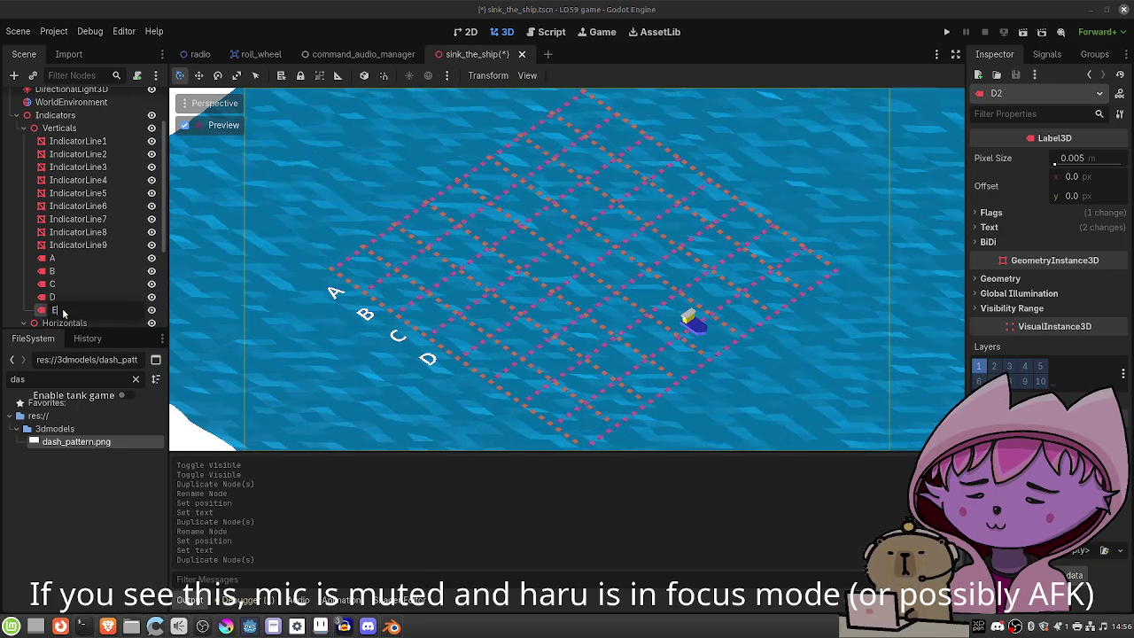
{"action": "key", "text": "Return"}
Set E's text to E, move it out from behind D, and save.
{"action": "left_click", "coordinate": [989, 227]}
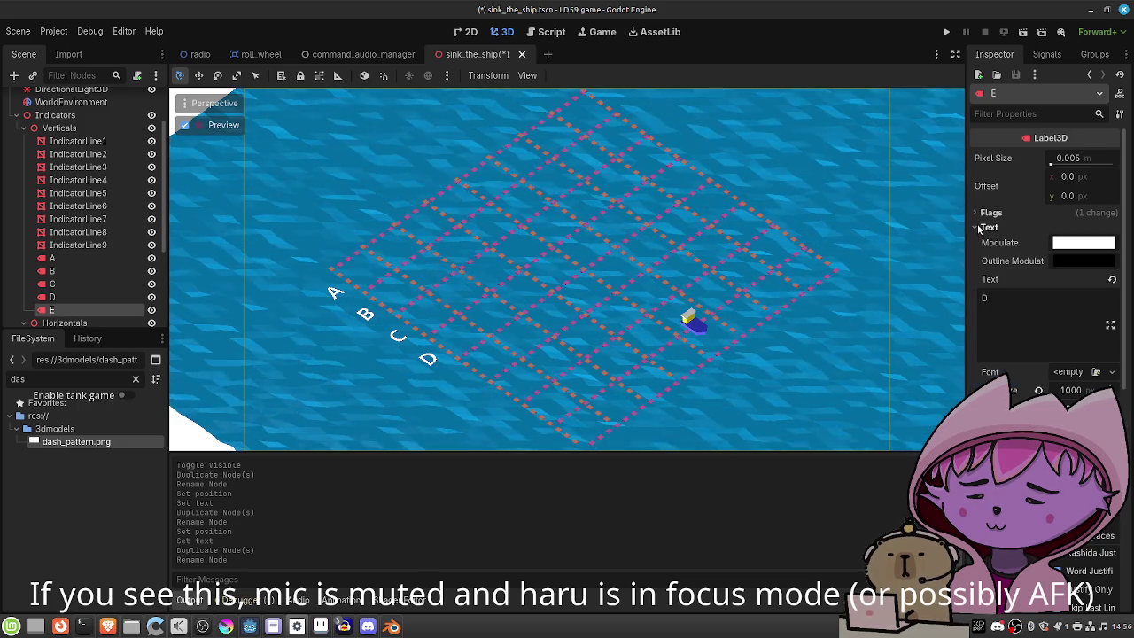
{"action": "left_click", "coordinate": [1012, 304]}
{"action": "key", "text": "BackSpace"}
{"action": "type", "text": "E"}
{"action": "key", "text": "Return"}
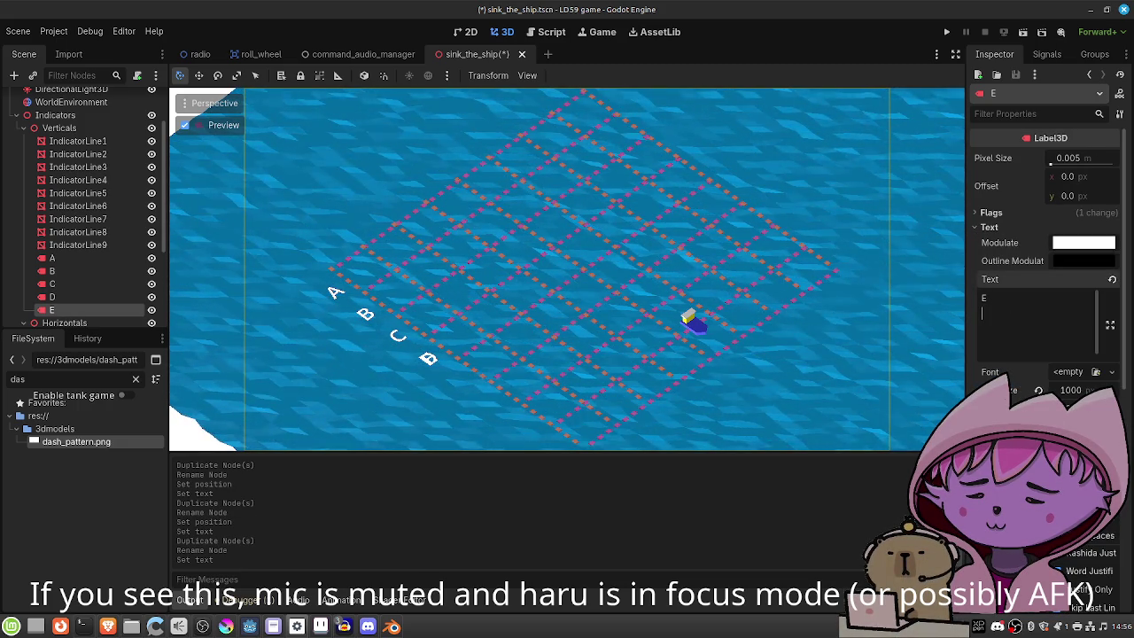
{"action": "scroll", "coordinate": [1045, 266], "scroll_direction": "down", "scroll_amount": 5}
{"action": "scroll", "coordinate": [1046, 266], "scroll_direction": "down", "scroll_amount": 4}
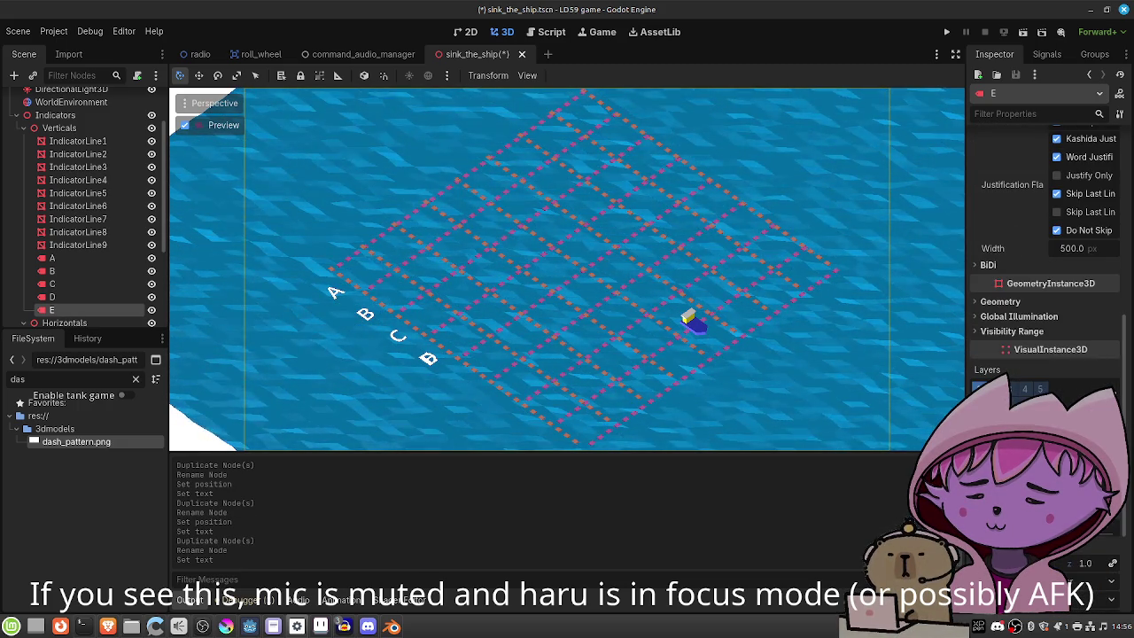
{"action": "left_click_drag", "start_coordinate": [428, 358], "coordinate": [459, 380]}
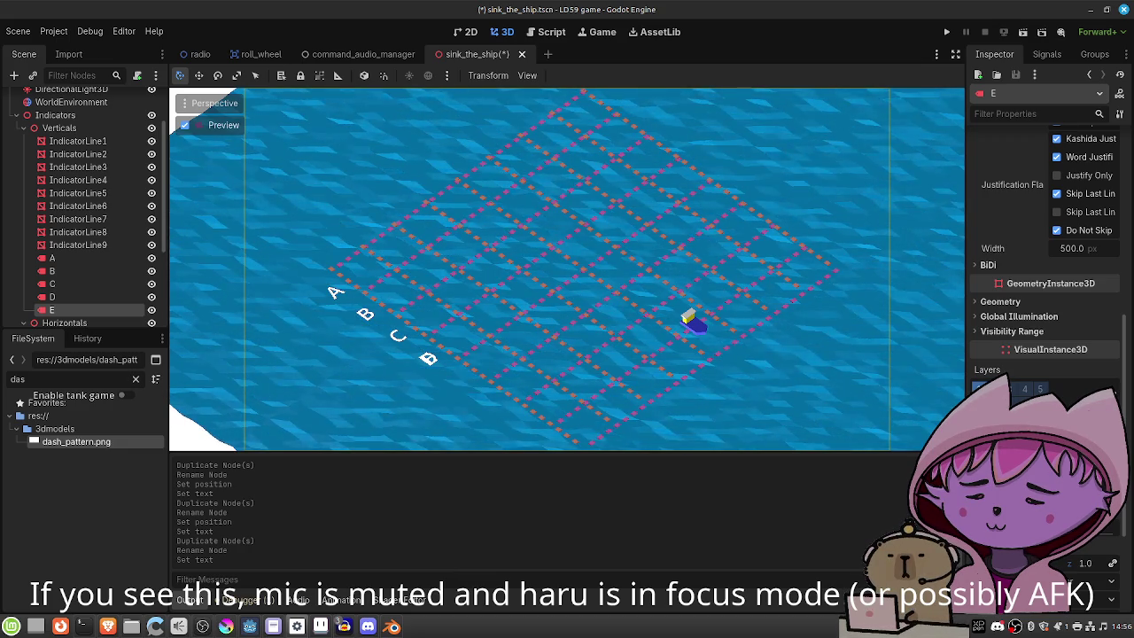
{"action": "key", "text": "ctrl+s"}
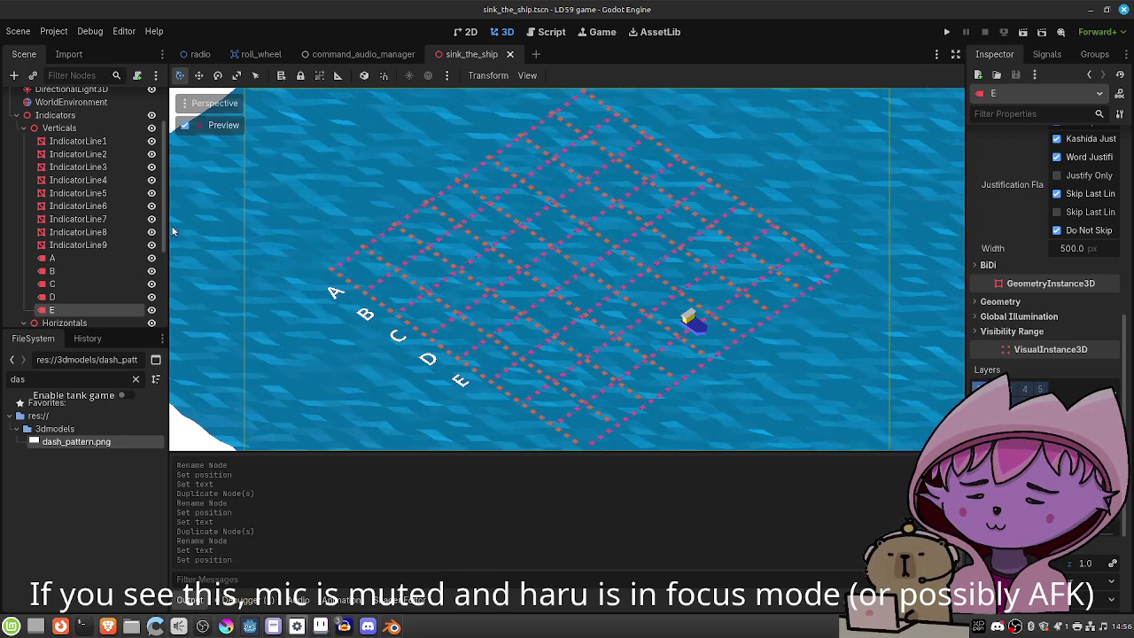
Duplicate E as node F and change its label text to F.
{"action": "key", "text": "ctrl+d"}
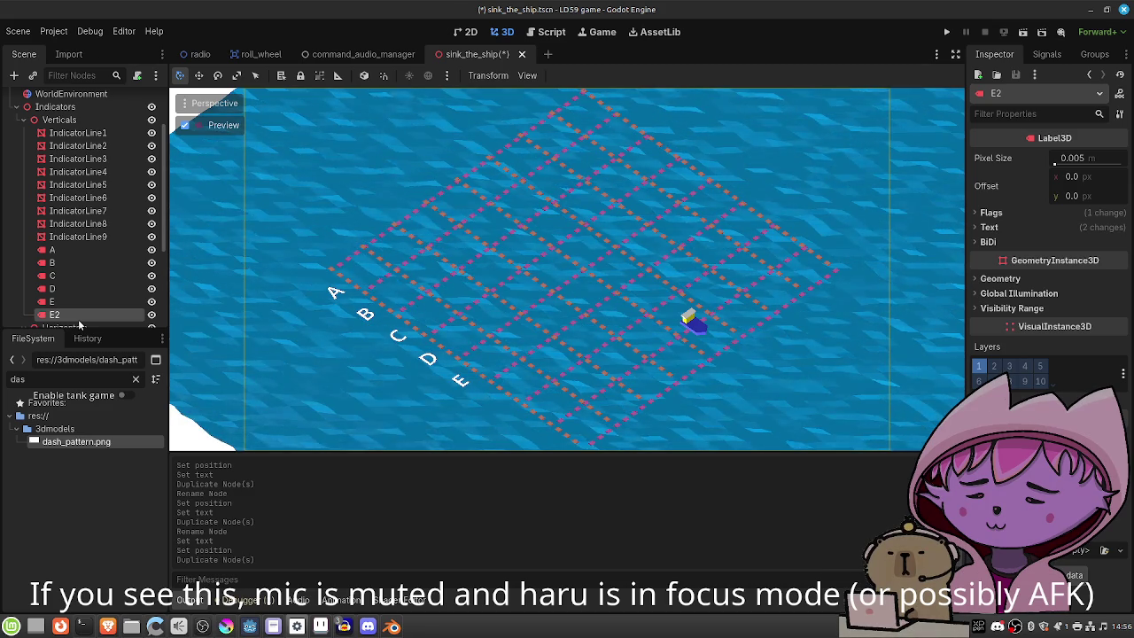
{"action": "double_click", "coordinate": [73, 310]}
{"action": "type", "text": "F"}
{"action": "key", "text": "Return"}
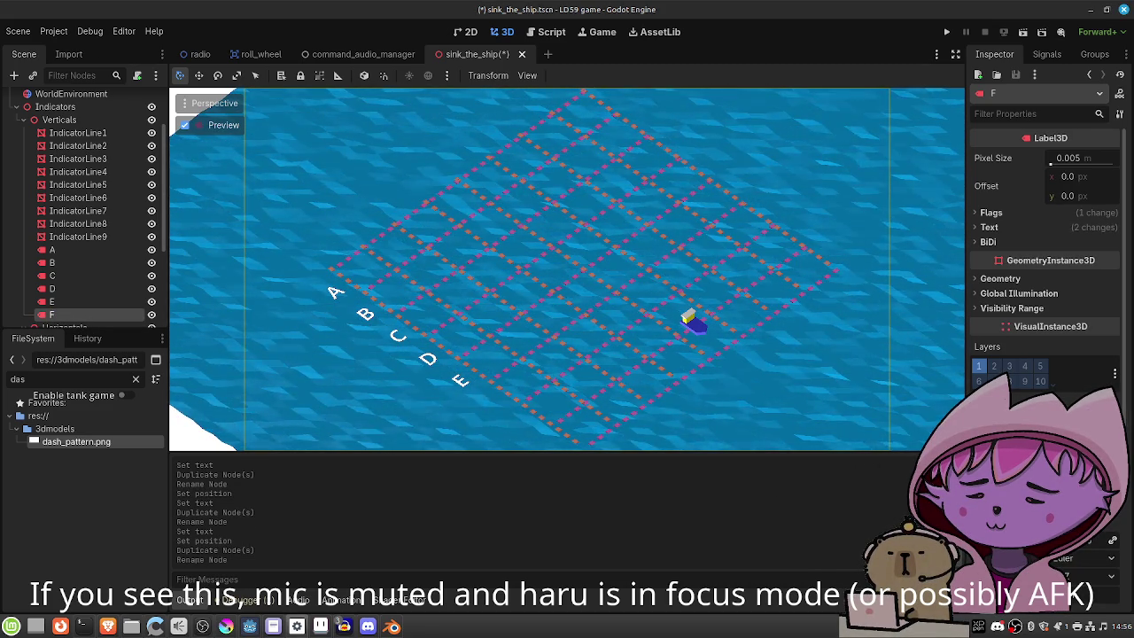
{"action": "left_click", "coordinate": [989, 227]}
{"action": "left_click", "coordinate": [1007, 299]}
{"action": "key", "text": "BackSpace"}
{"action": "type", "text": "F"}
{"action": "key", "text": "Return"}
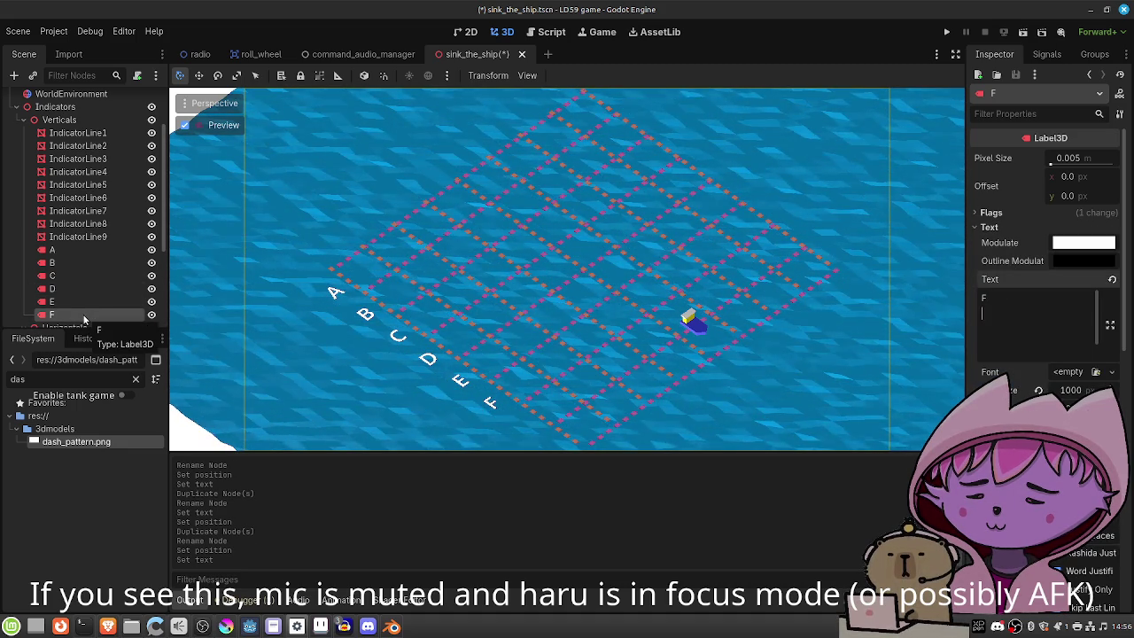
Duplicate F as node G and change its label text to G.
{"action": "key", "text": "ctrl+d"}
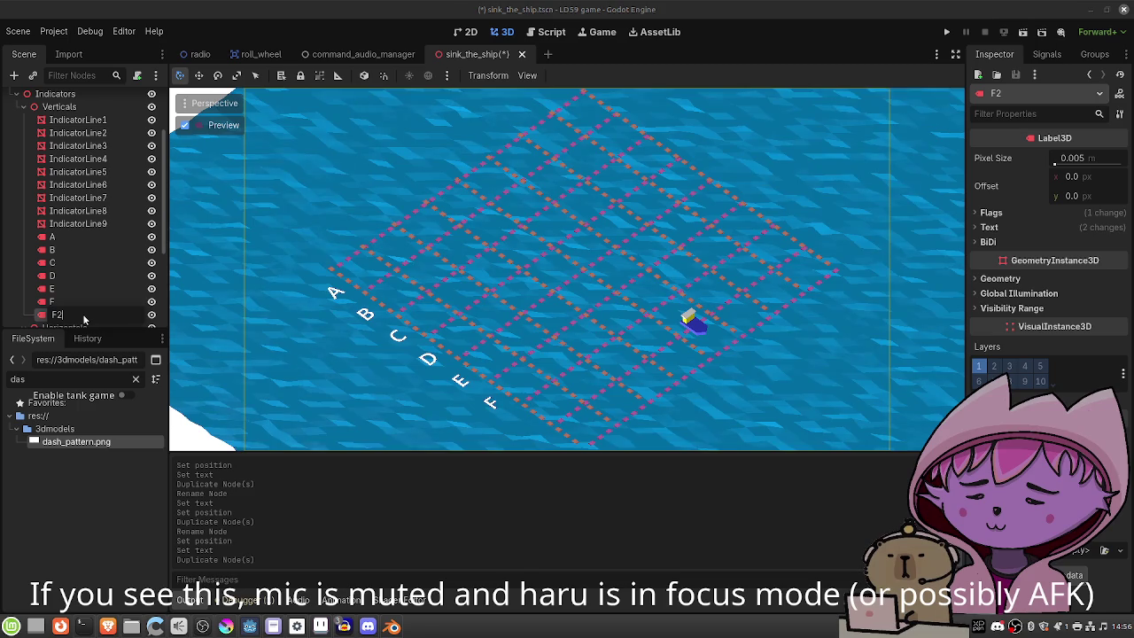
{"action": "key", "text": "F2"}
{"action": "type", "text": "G"}
{"action": "key", "text": "Return"}
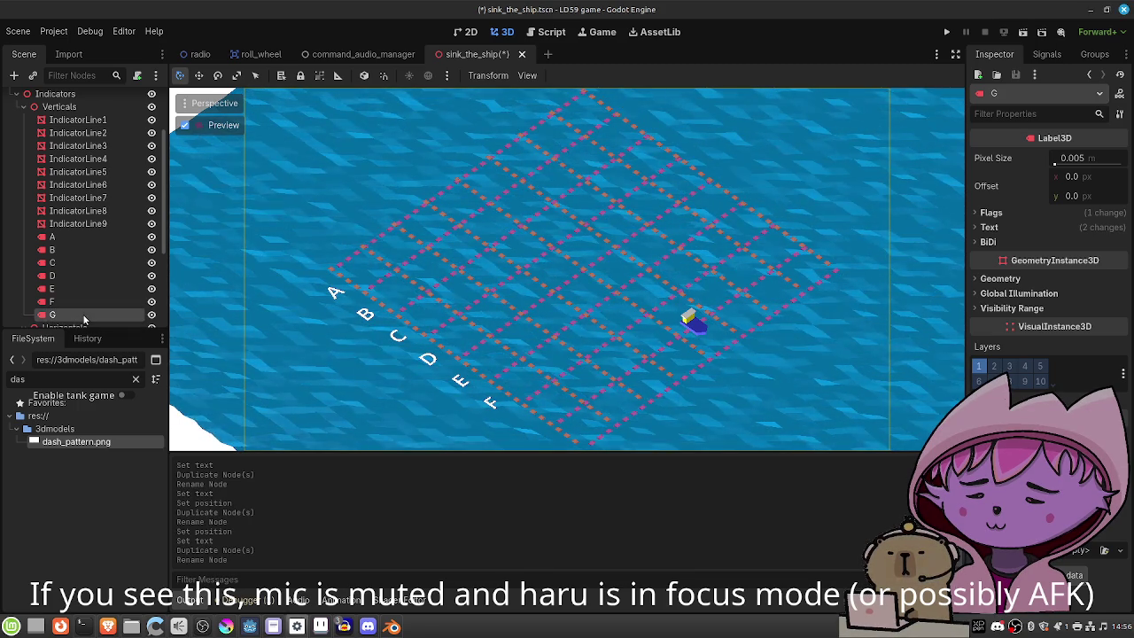
{"action": "left_click", "coordinate": [988, 227]}
{"action": "left_click_drag", "start_coordinate": [990, 299], "coordinate": [941, 298]}
{"action": "type", "text": "G"}
{"action": "key", "text": "Return"}
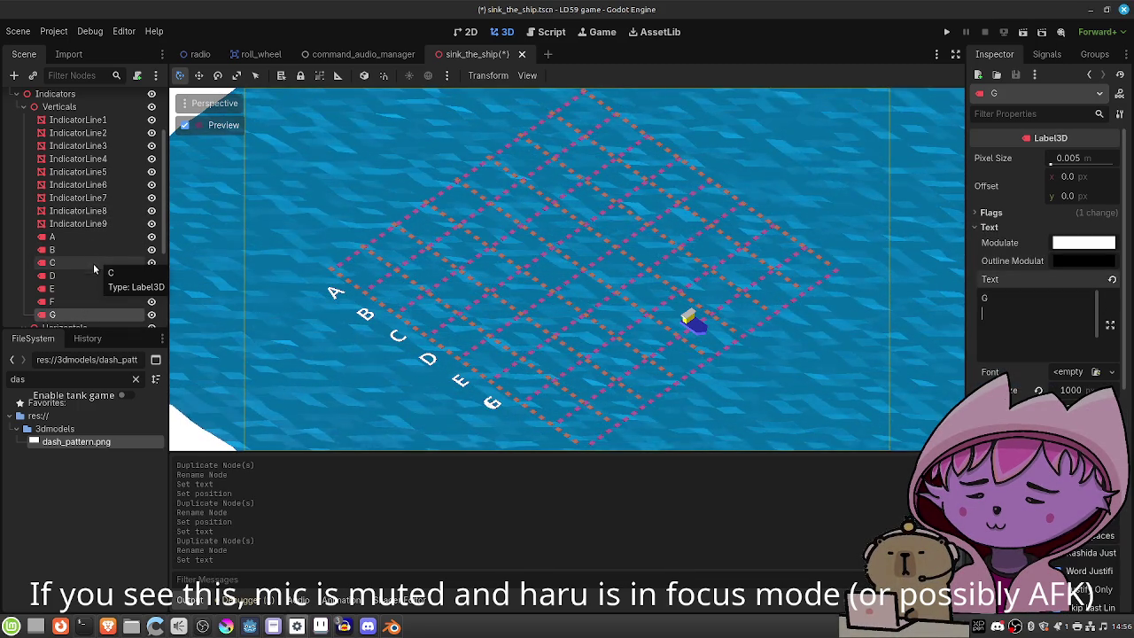
Duplicate G as node H and change its label text to H.
{"action": "key", "text": "ctrl+d"}
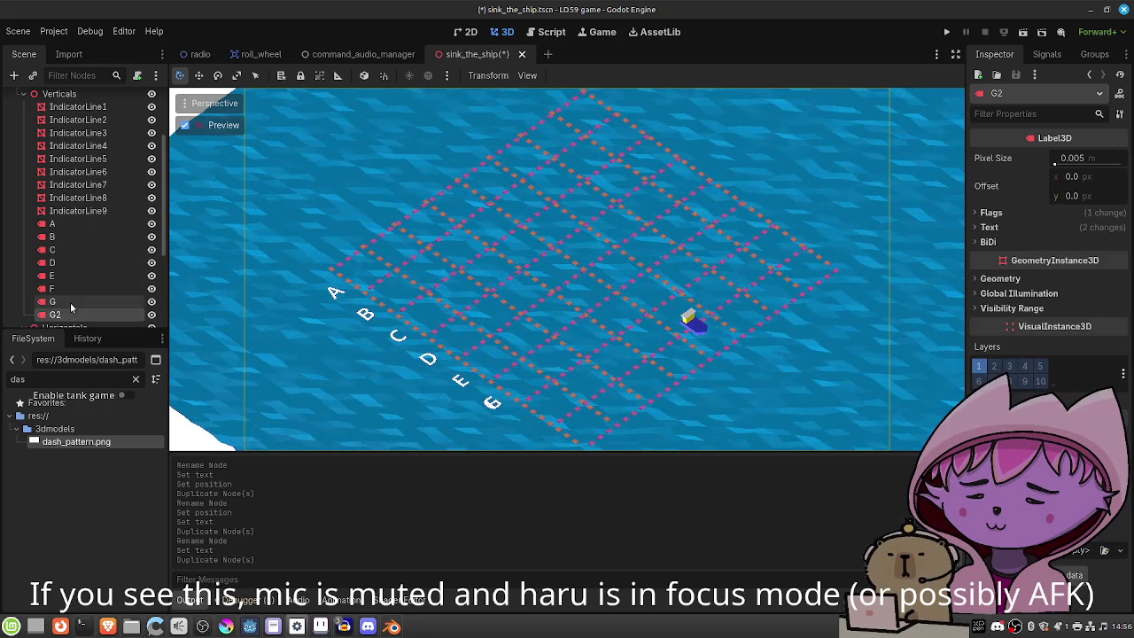
{"action": "double_click", "coordinate": [69, 315]}
{"action": "type", "text": "H"}
{"action": "key", "text": "Return"}
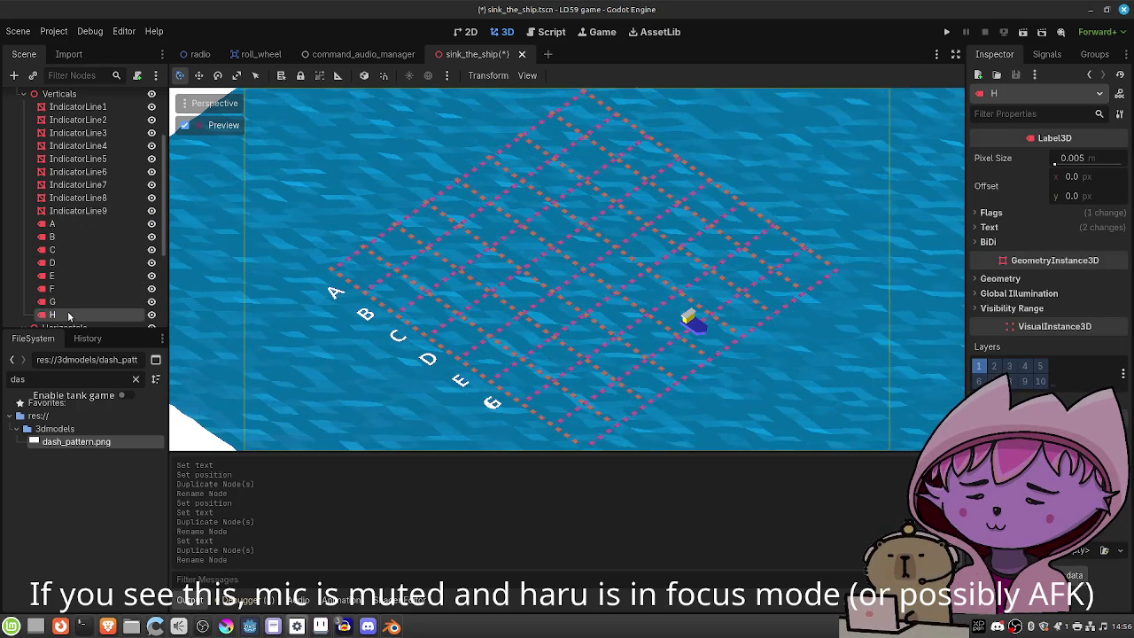
{"action": "left_click", "coordinate": [988, 228]}
{"action": "left_click", "coordinate": [1006, 305]}
{"action": "key", "text": "ctrl+a"}
{"action": "type", "text": "H"}
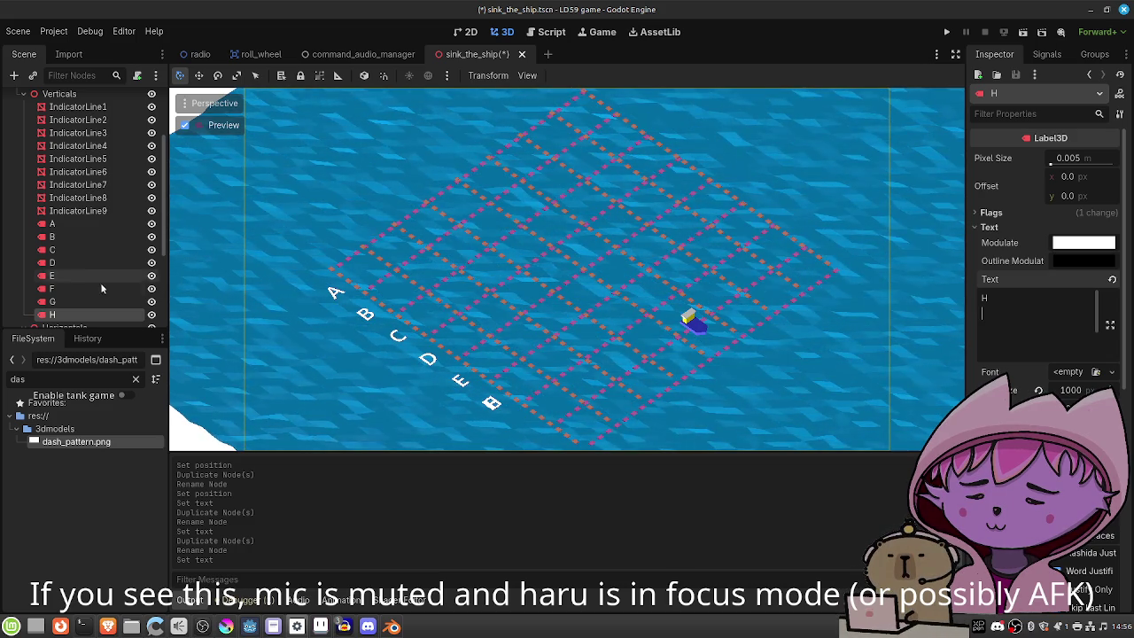
Move G and H into their own spots after F and save the scene.
{"action": "left_click", "coordinate": [81, 301]}
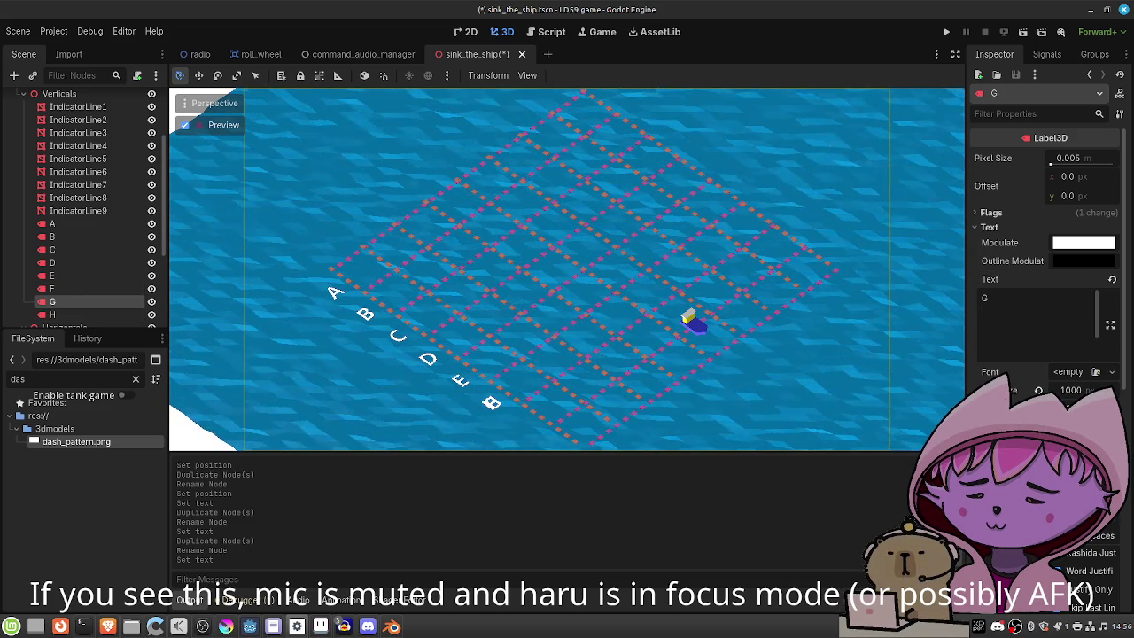
{"action": "scroll", "coordinate": [1045, 266], "scroll_direction": "down", "scroll_amount": 10}
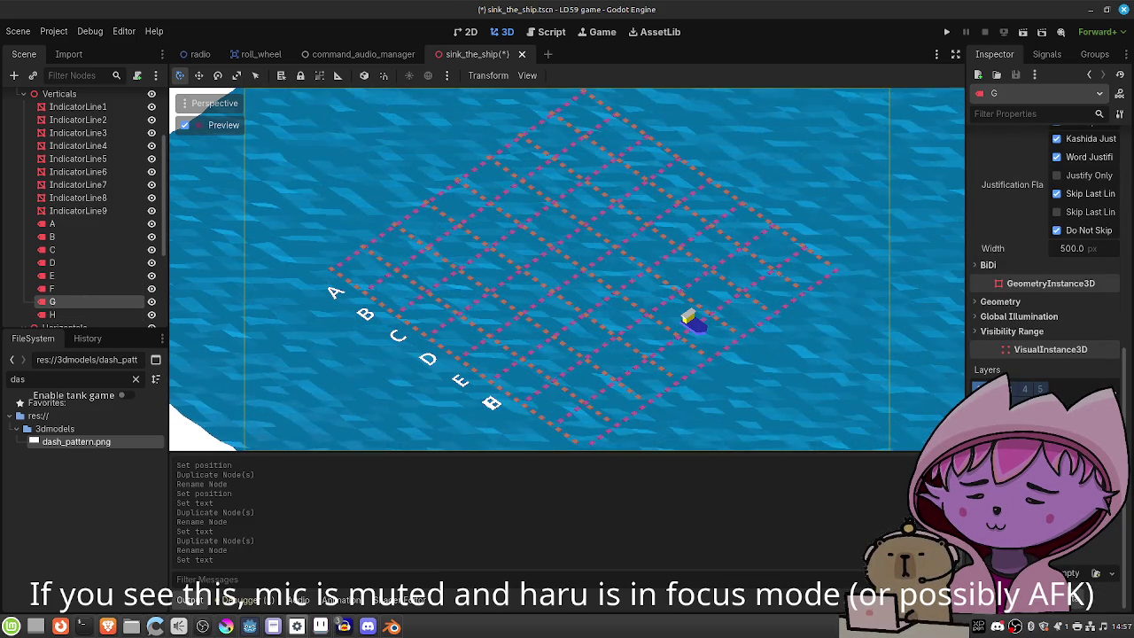
{"action": "key", "text": "Return"}
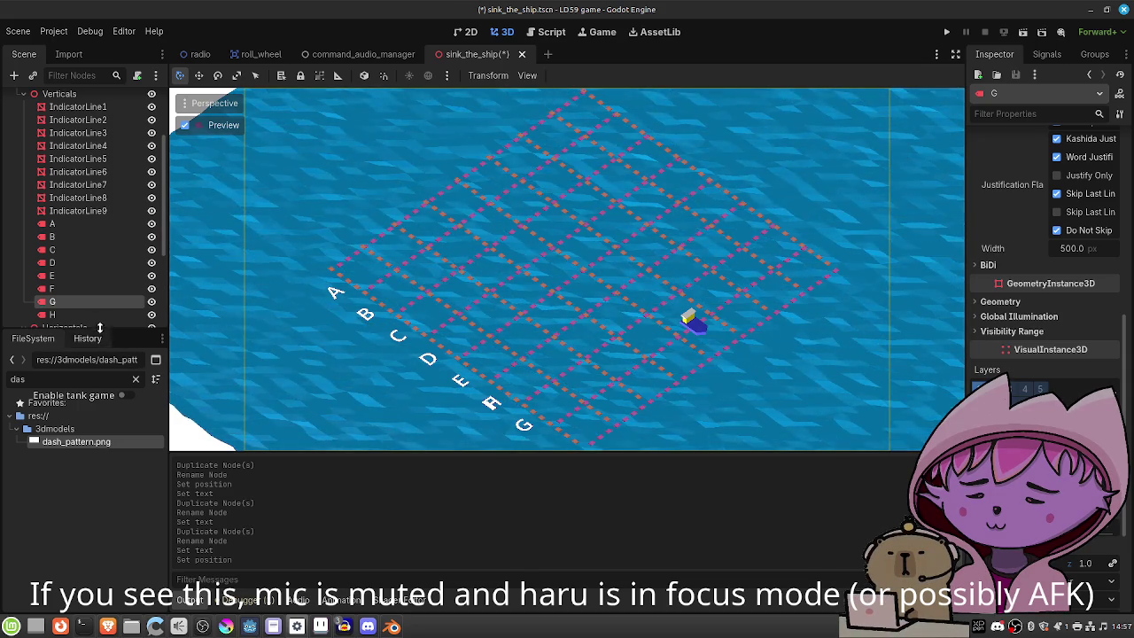
{"action": "left_click", "coordinate": [96, 315]}
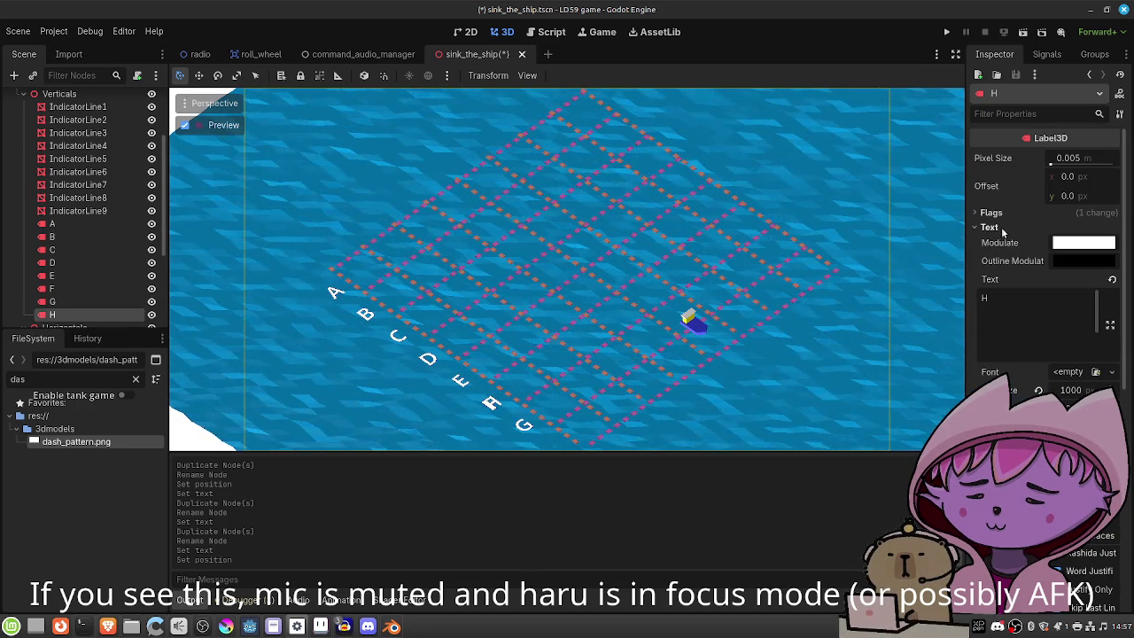
{"action": "scroll", "coordinate": [986, 303], "scroll_direction": "down", "scroll_amount": 5}
{"action": "scroll", "coordinate": [985, 304], "scroll_direction": "down", "scroll_amount": 3}
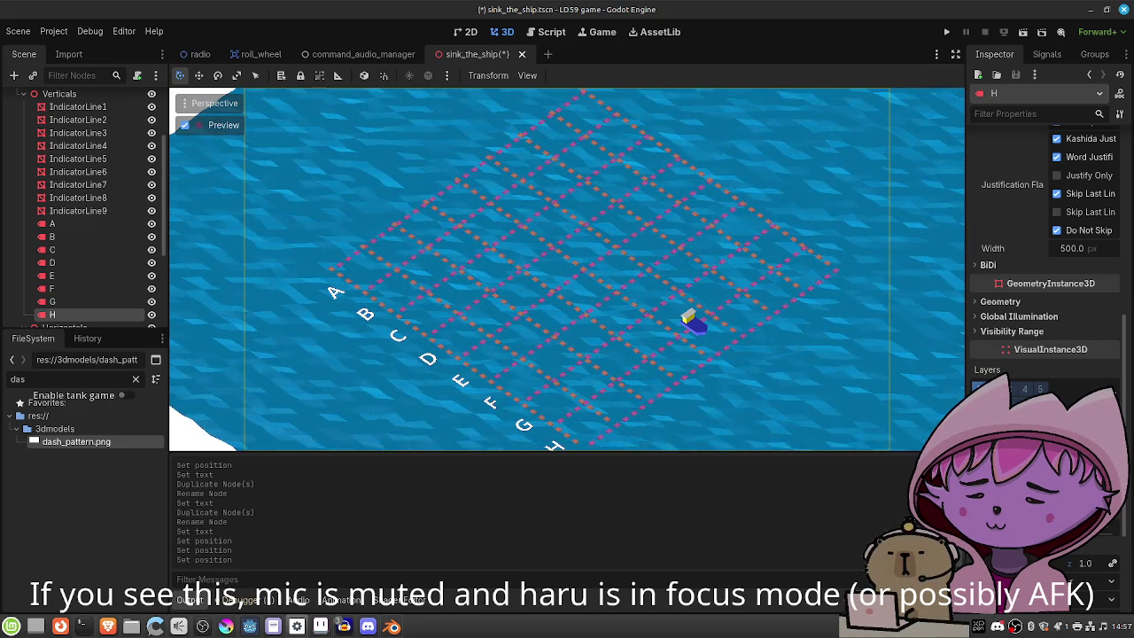
{"action": "key", "text": "ctrl+s"}
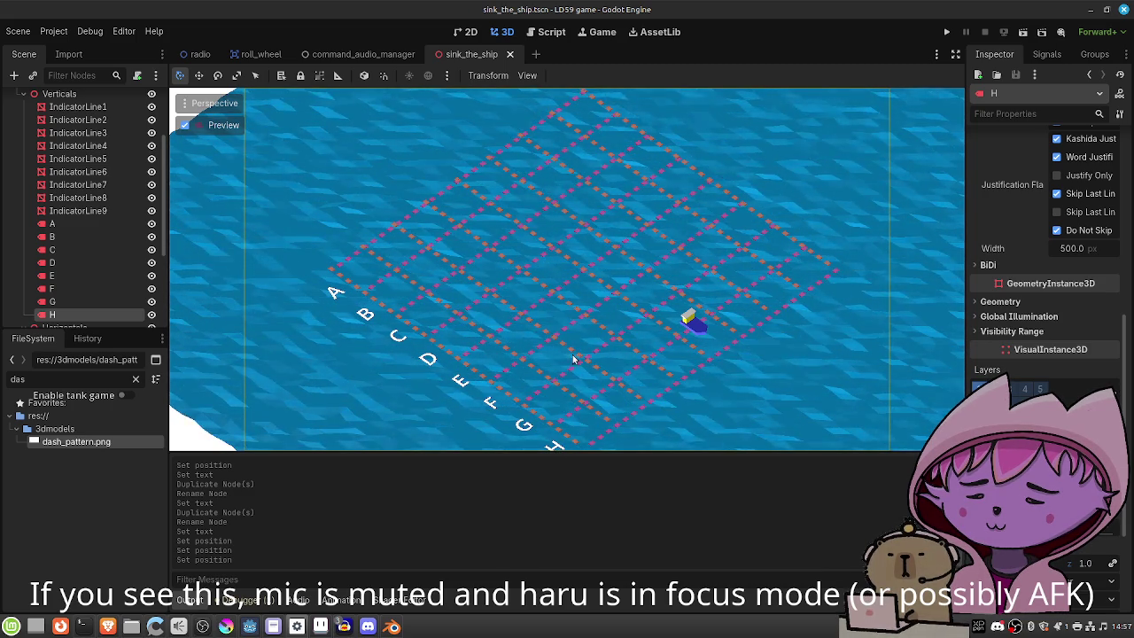
{"action": "left_click", "coordinate": [90, 222]}
Duplicate the eight letter labels A–H and move the copies into the Horizontals group.
{"action": "scroll", "coordinate": [84, 243], "scroll_direction": "down", "scroll_amount": 2}
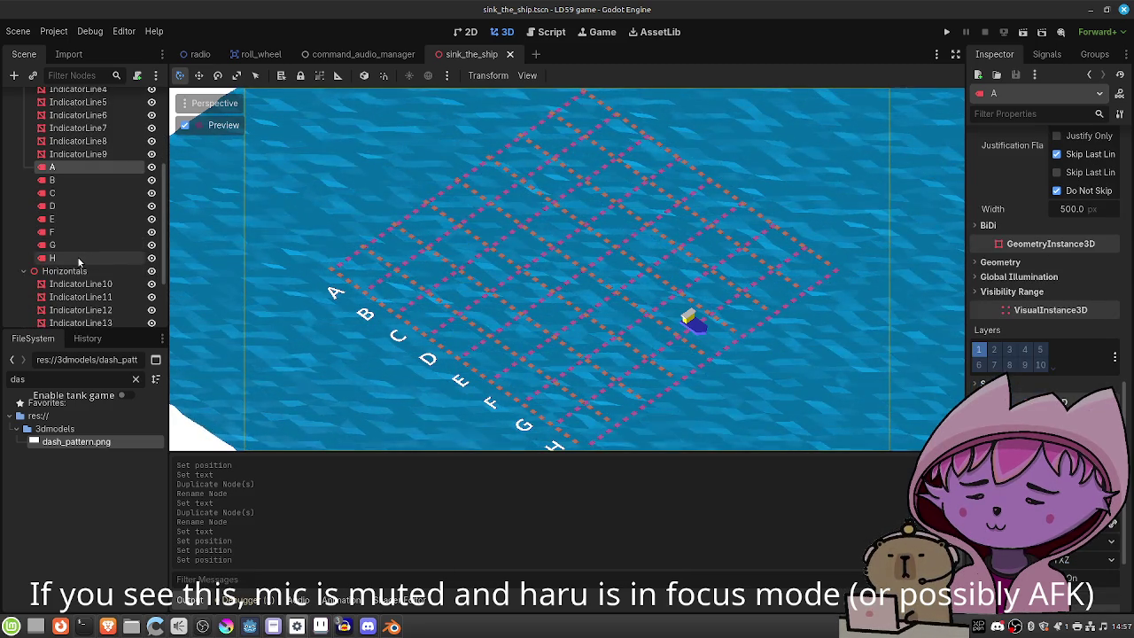
{"action": "left_click", "coordinate": [82, 256], "text": "shift"}
{"action": "key", "text": "ctrl+d"}
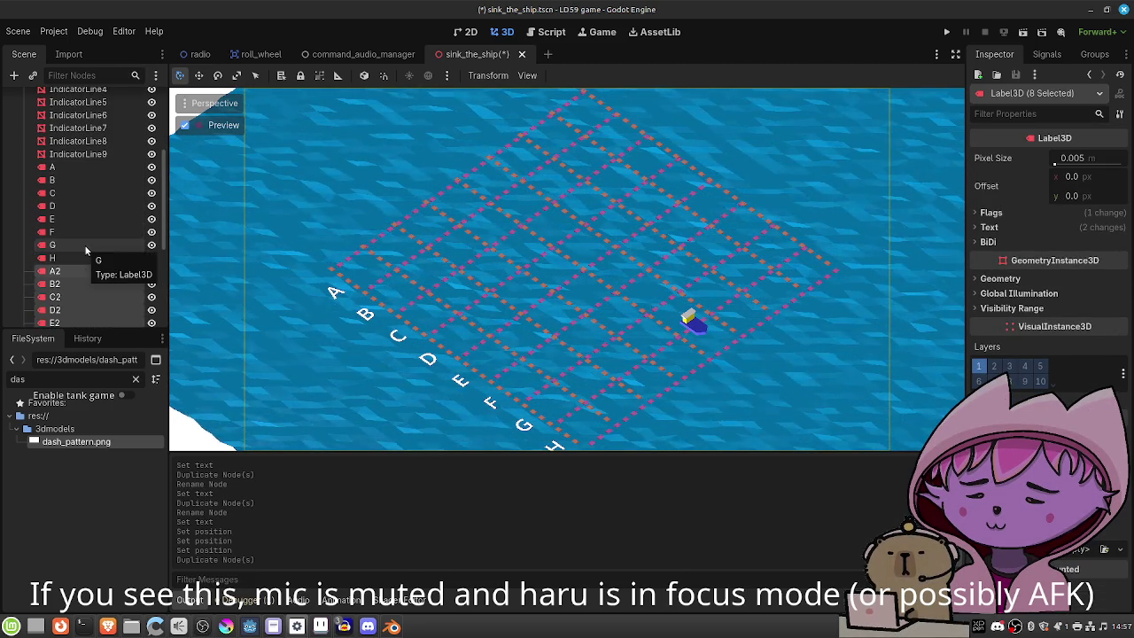
{"action": "scroll", "coordinate": [84, 244], "scroll_direction": "down", "scroll_amount": 5}
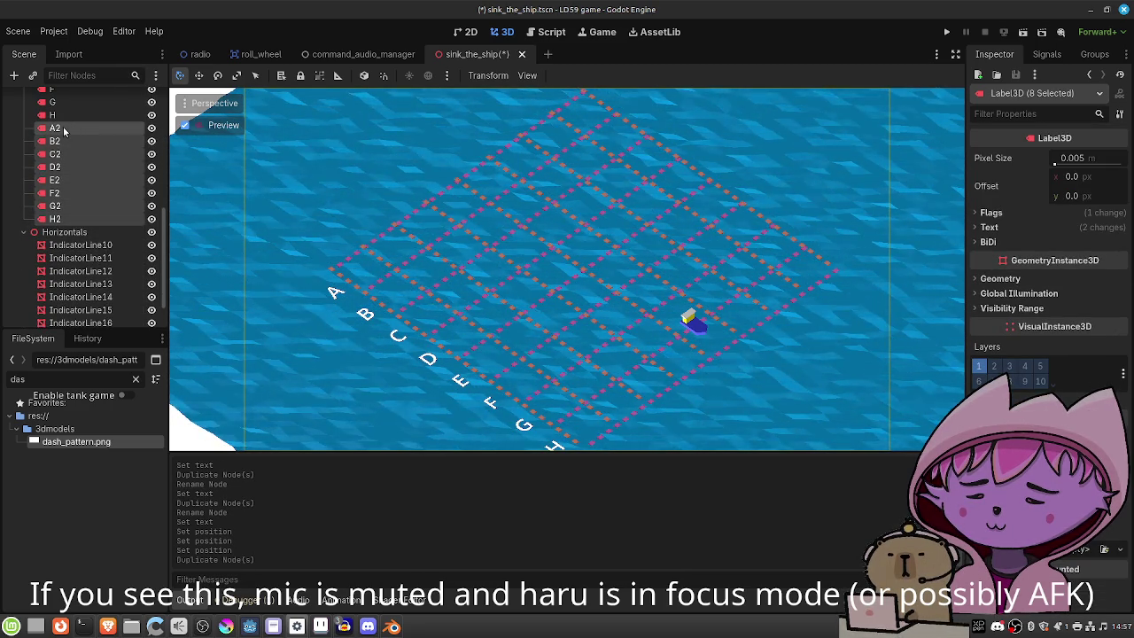
{"action": "left_click_drag", "start_coordinate": [64, 131], "coordinate": [64, 233]}
Rename the copies A2, B2, C2 and D2 to 1, 2, 3 and 4.
{"action": "double_click", "coordinate": [70, 268]}
{"action": "type", "text": "1"}
{"action": "key", "text": "Return"}
{"action": "left_click", "coordinate": [66, 284]}
{"action": "double_click", "coordinate": [65, 285]}
{"action": "type", "text": "2"}
{"action": "key", "text": "Return"}
{"action": "double_click", "coordinate": [64, 297]}
{"action": "type", "text": "3"}
{"action": "key", "text": "Return"}
{"action": "left_click", "coordinate": [66, 312]}
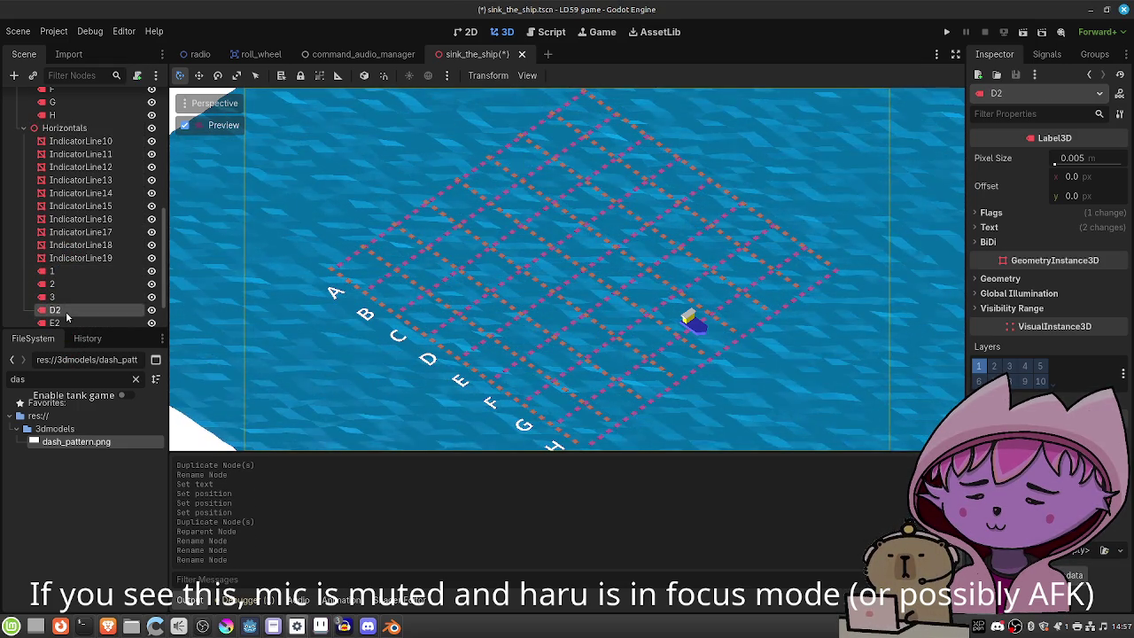
{"action": "double_click", "coordinate": [66, 312]}
{"action": "type", "text": "4"}
{"action": "scroll", "coordinate": [64, 275], "scroll_direction": "down", "scroll_amount": 2}
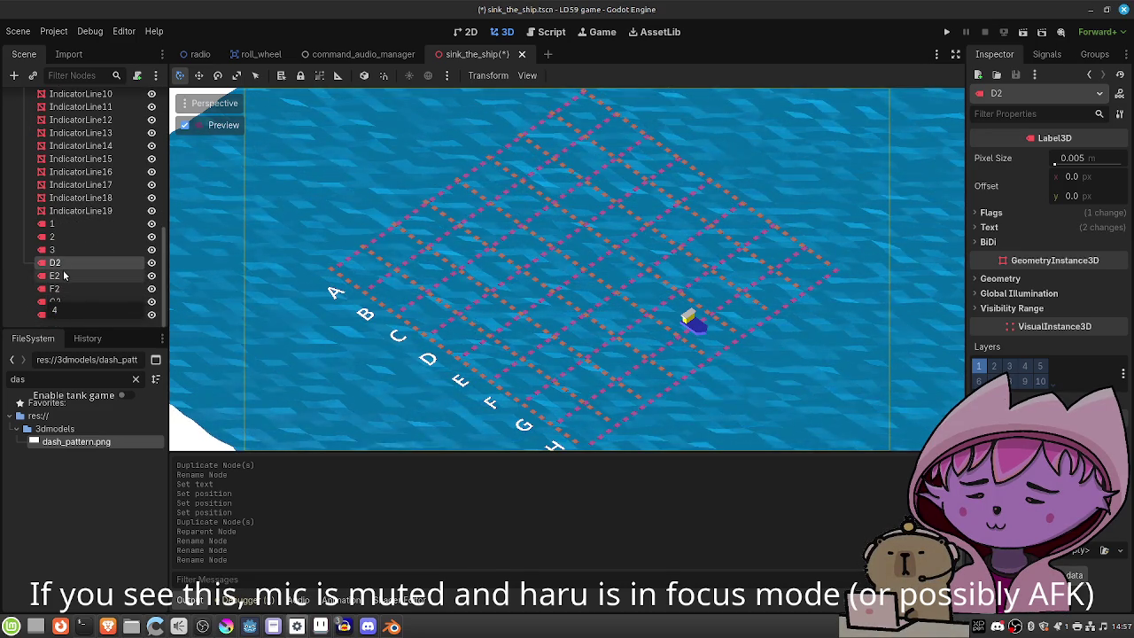
{"action": "type", "text": "4"}
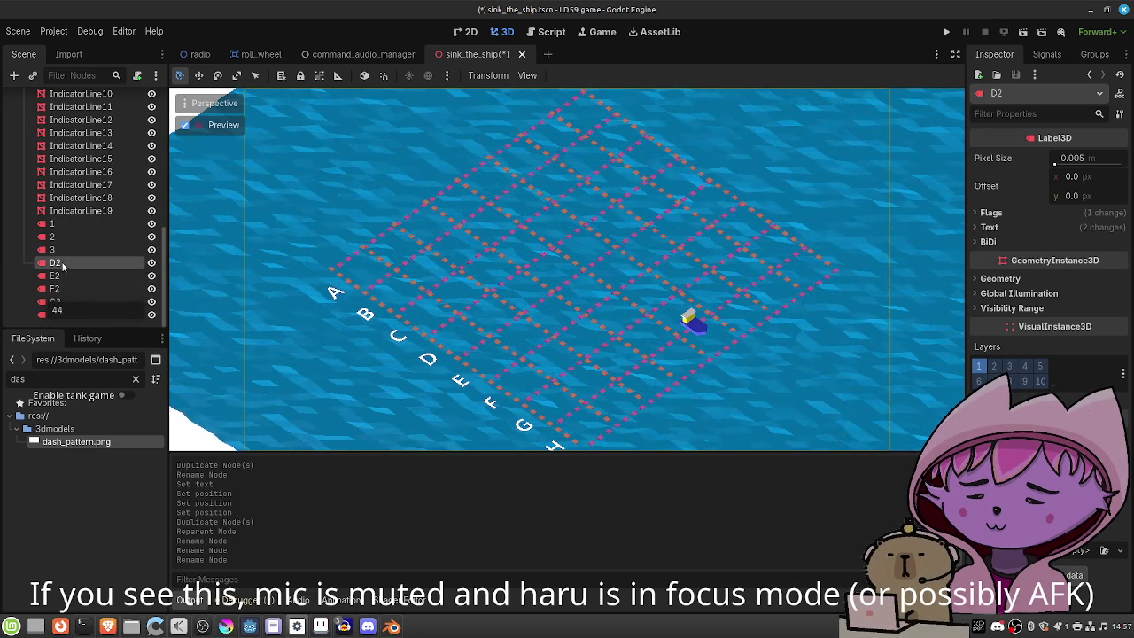
{"action": "key", "text": "Return"}
Rename the copies E2, F2, G2 and H2 to 5, 6, 7 and 8.
{"action": "left_click", "coordinate": [63, 275]}
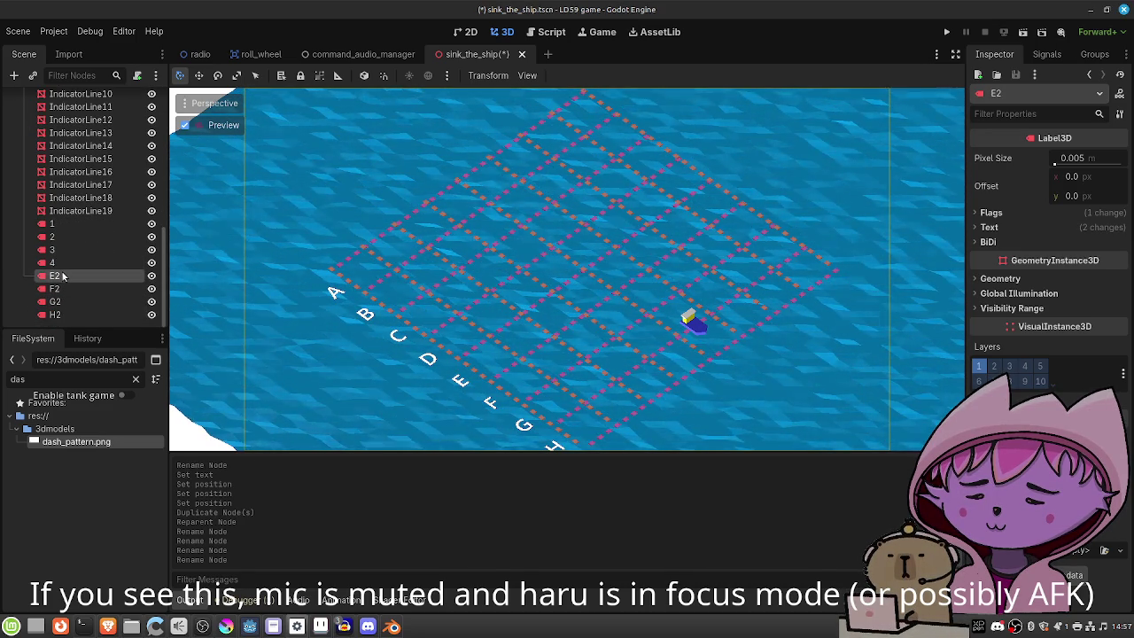
{"action": "double_click", "coordinate": [63, 275]}
{"action": "type", "text": "5"}
{"action": "key", "text": "Return"}
{"action": "double_click", "coordinate": [62, 289]}
{"action": "type", "text": "6"}
{"action": "key", "text": "Return"}
{"action": "double_click", "coordinate": [63, 302]}
{"action": "type", "text": "7"}
{"action": "key", "text": "Return"}
{"action": "left_click", "coordinate": [62, 314]}
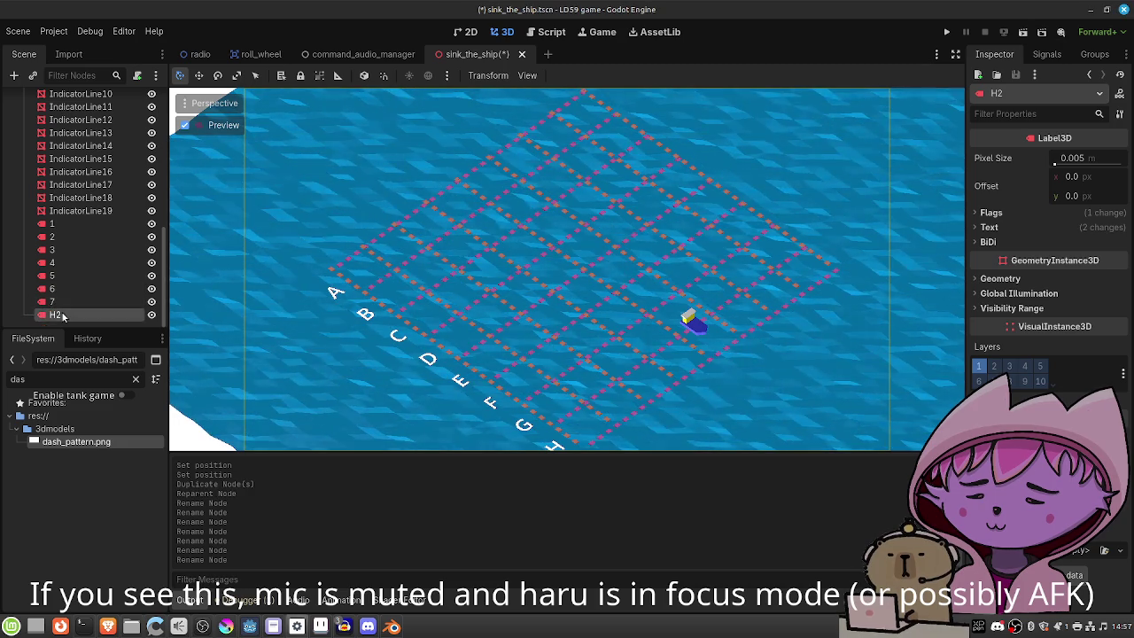
{"action": "double_click", "coordinate": [62, 314]}
{"action": "type", "text": "8"}
{"action": "key", "text": "Return"}
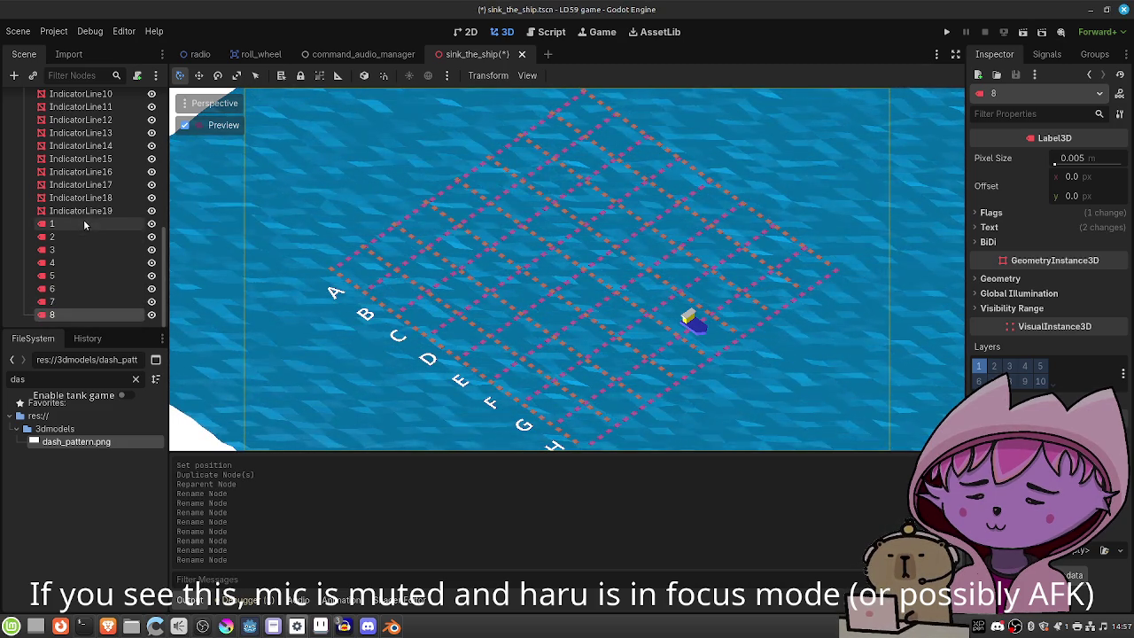
Change label 1's Text from A to 1 in the Inspector.
{"action": "left_click", "coordinate": [83, 225]}
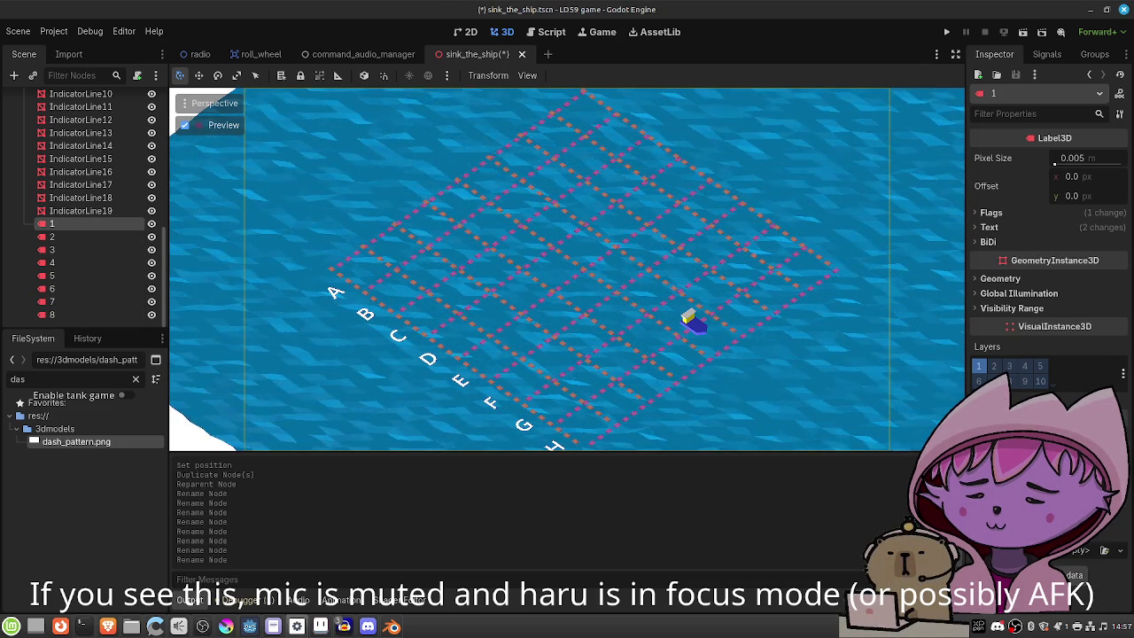
{"action": "left_click", "coordinate": [989, 228]}
{"action": "double_click", "coordinate": [1016, 299]}
{"action": "type", "text": "1"}
{"action": "key", "text": "Return"}
{"action": "scroll", "coordinate": [1045, 266], "scroll_direction": "down", "scroll_amount": 10}
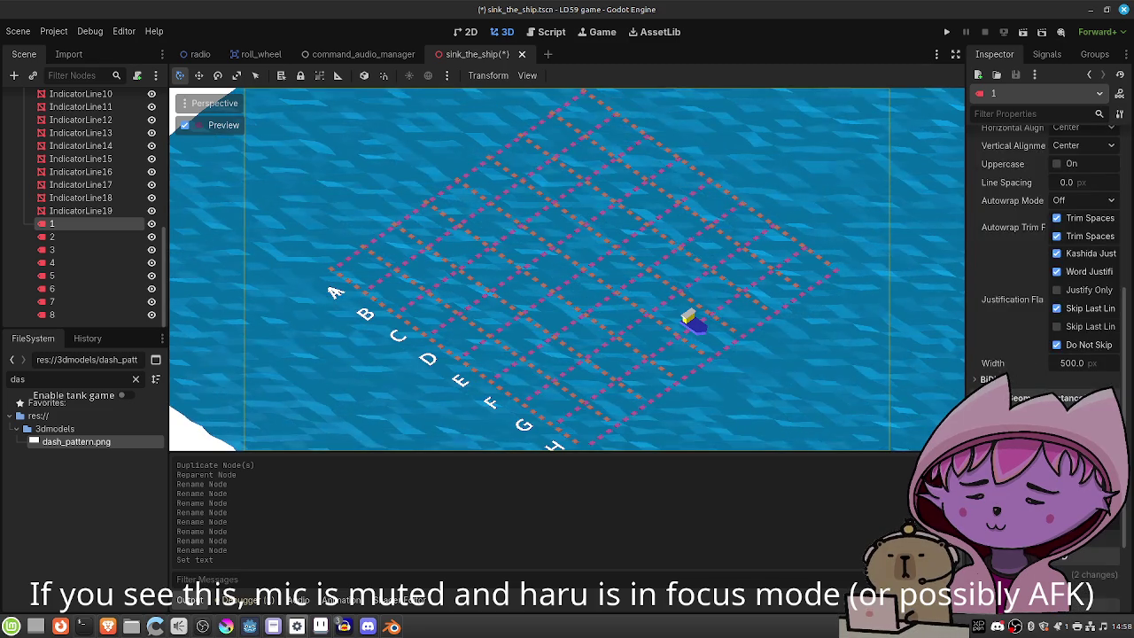
Move label 1 to its spot beside A, then undo a misplaced move of labels 2–8.
{"action": "scroll", "coordinate": [1045, 310], "scroll_direction": "down", "scroll_amount": 2}
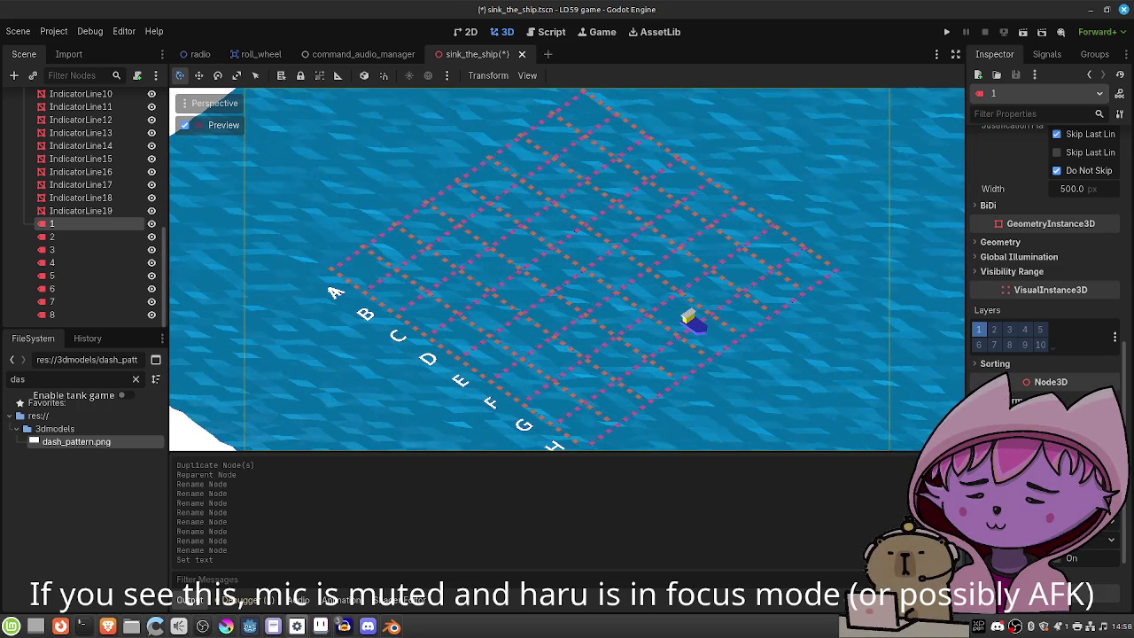
{"action": "key", "text": "Return"}
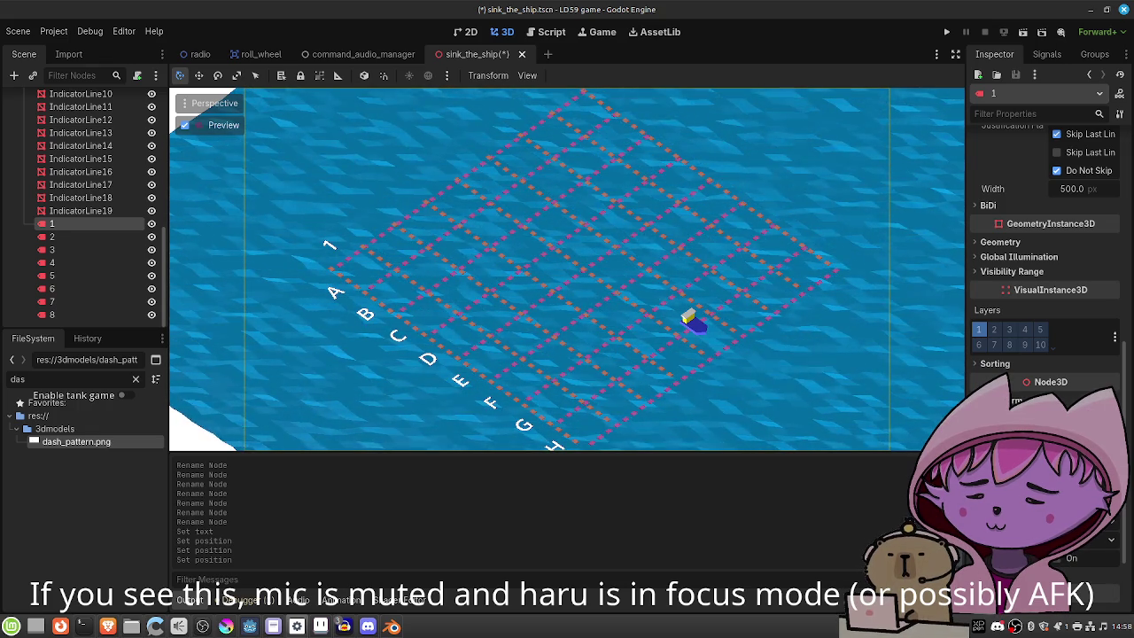
{"action": "left_click", "coordinate": [89, 237]}
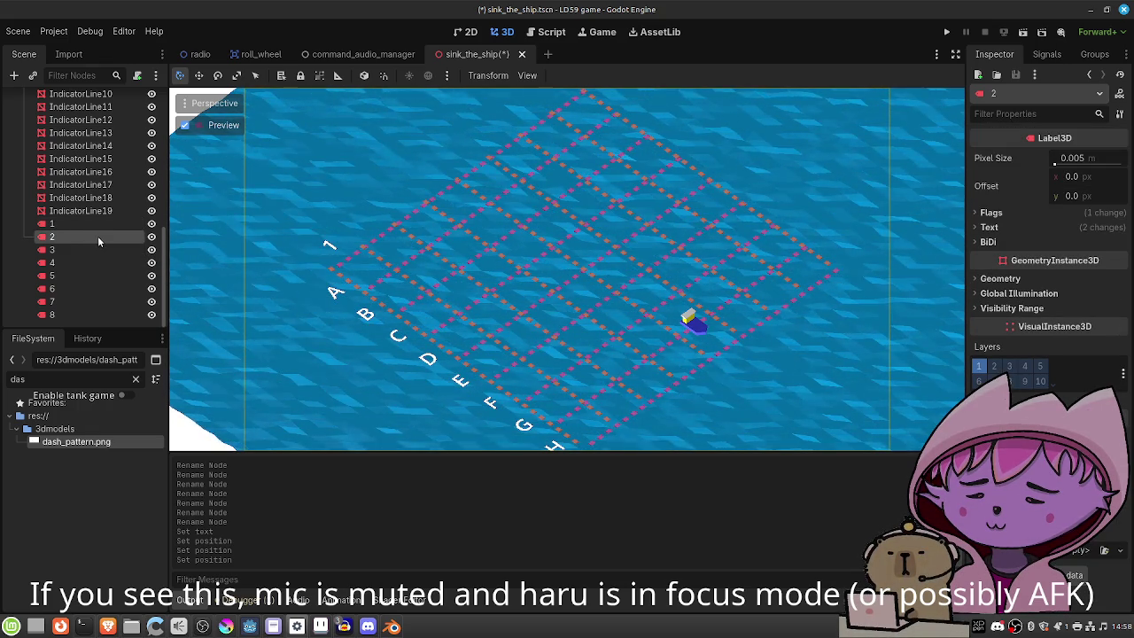
{"action": "left_click", "coordinate": [52, 314], "text": "shift"}
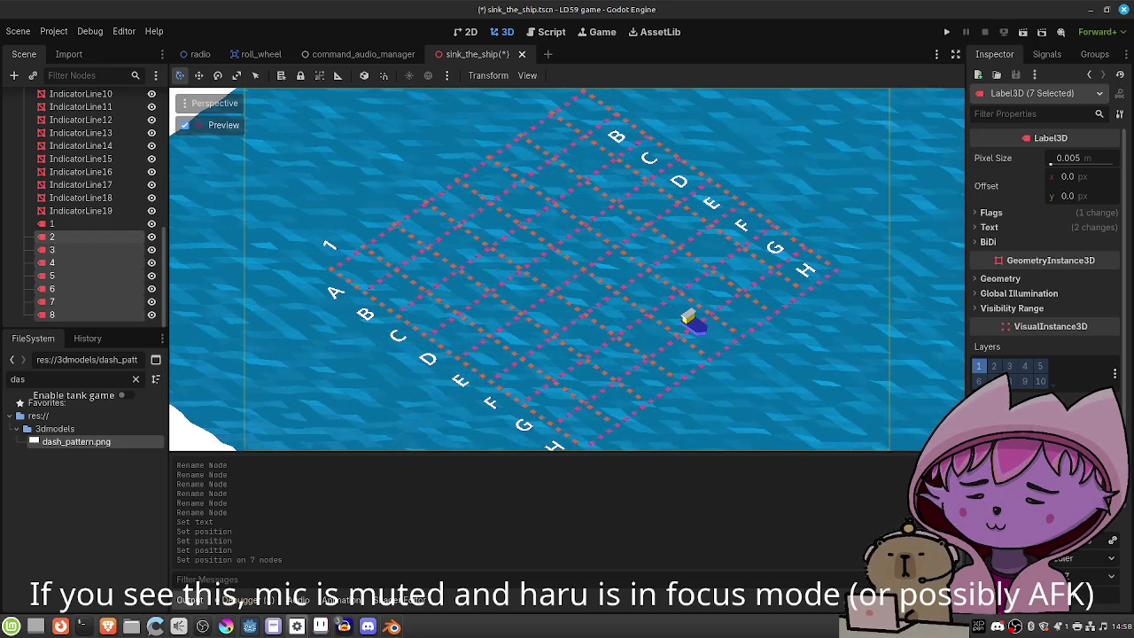
{"action": "key", "text": "ctrl+z"}
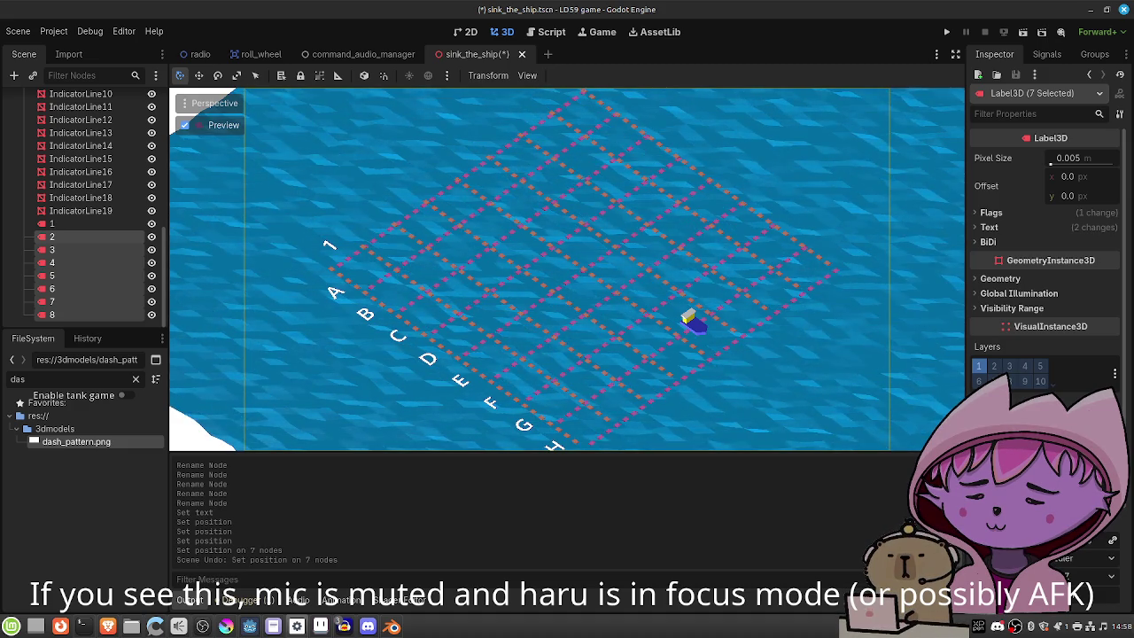
Reselect labels 2 through 8 and move them together beside the 1 label.
{"action": "left_click", "coordinate": [53, 224]}
{"action": "left_click", "coordinate": [55, 237]}
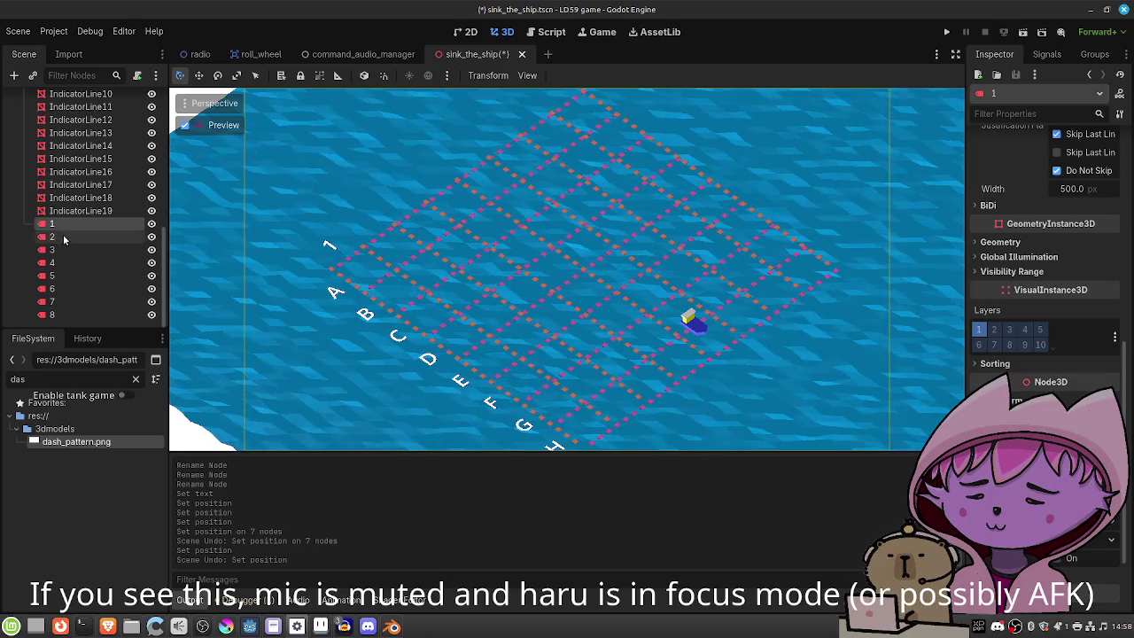
{"action": "left_click", "coordinate": [95, 314], "text": "shift"}
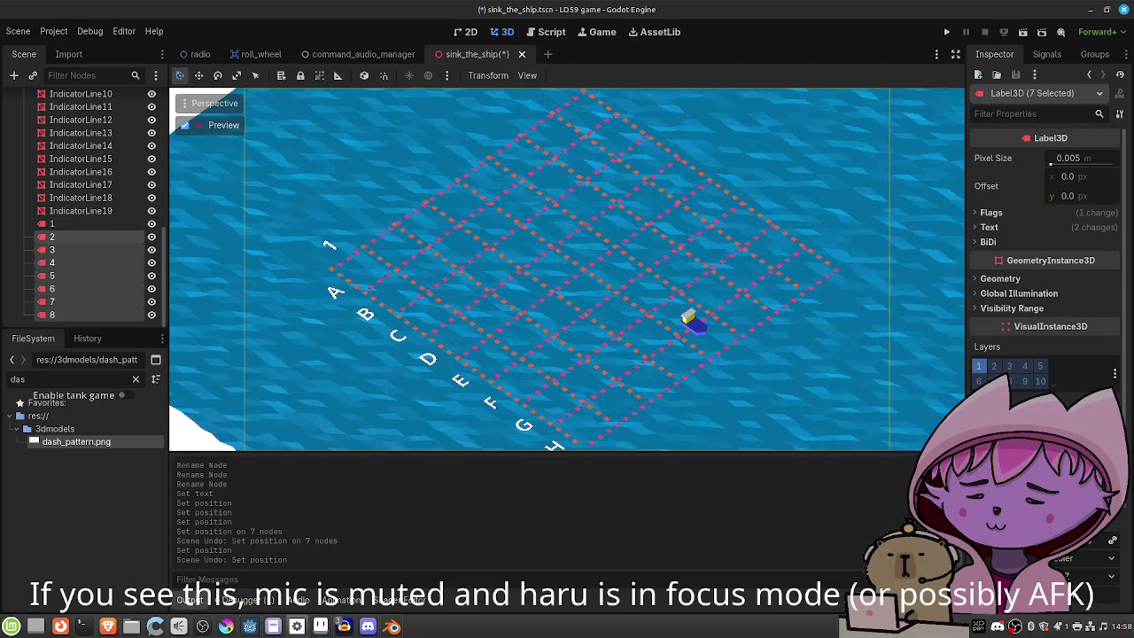
{"action": "key", "text": "Return"}
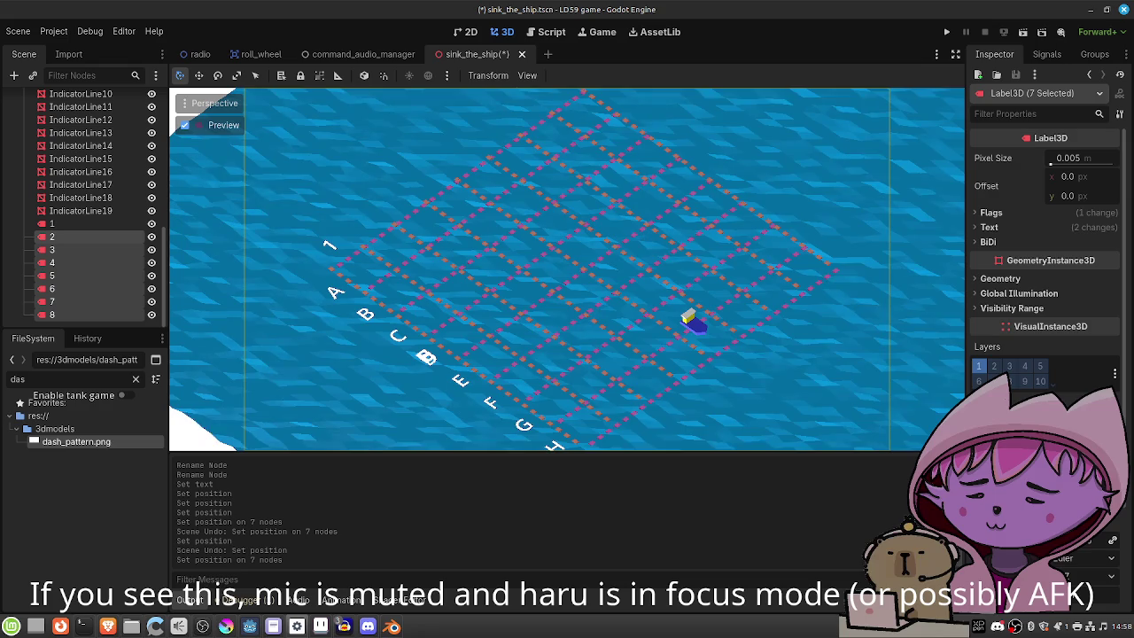
{"action": "left_click", "coordinate": [75, 226]}
{"action": "left_click", "coordinate": [82, 235]}
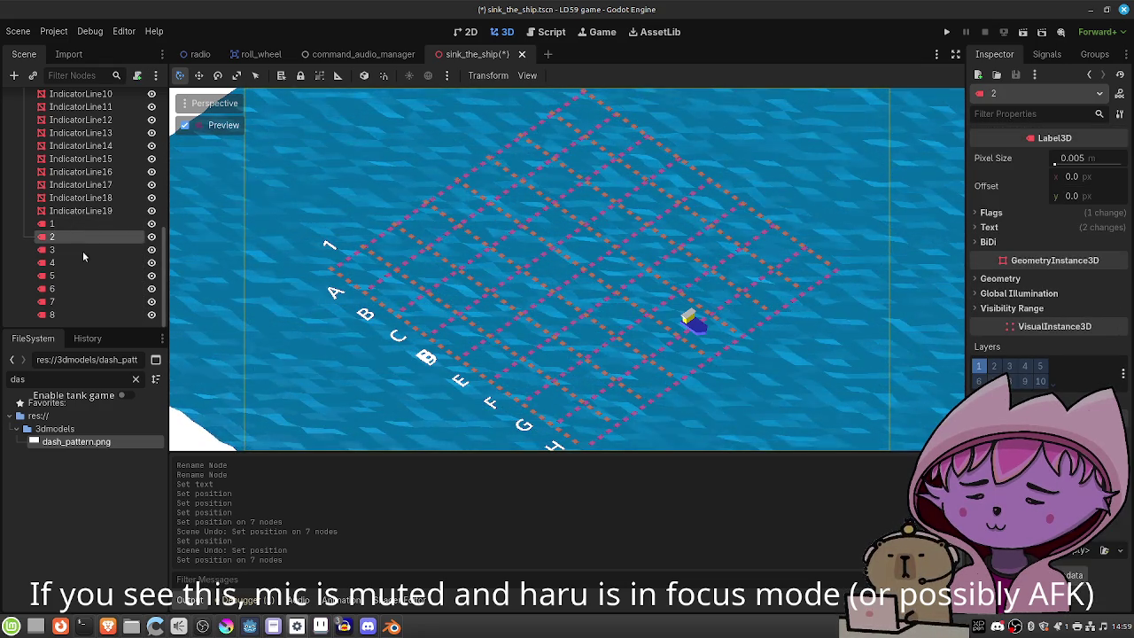
{"action": "left_click", "coordinate": [67, 310], "text": "shift"}
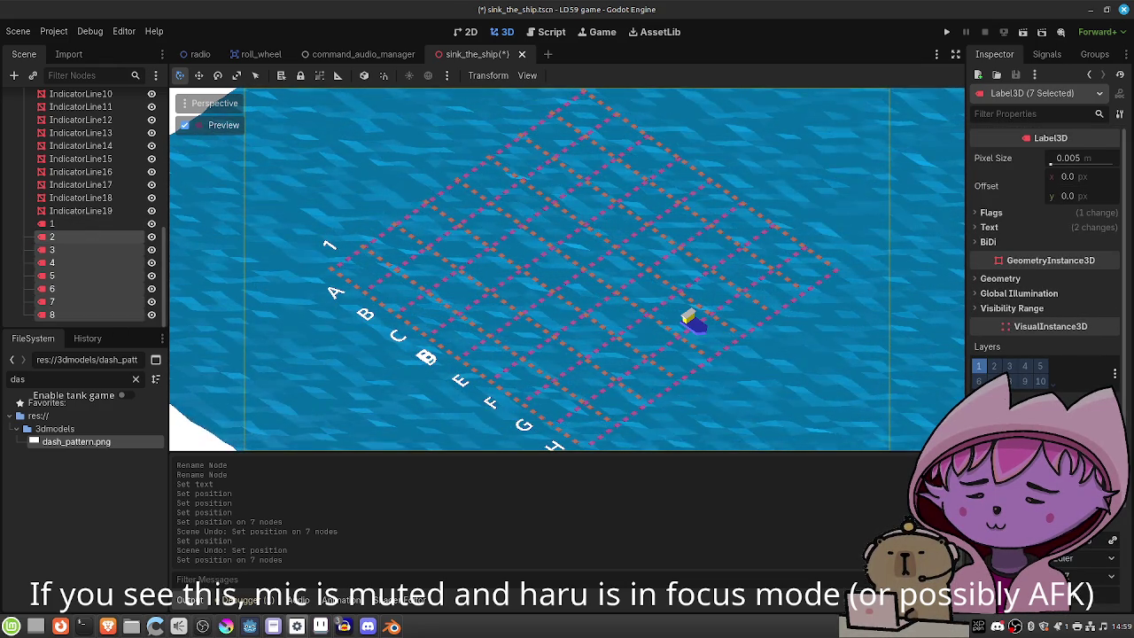
{"action": "key", "text": "Return"}
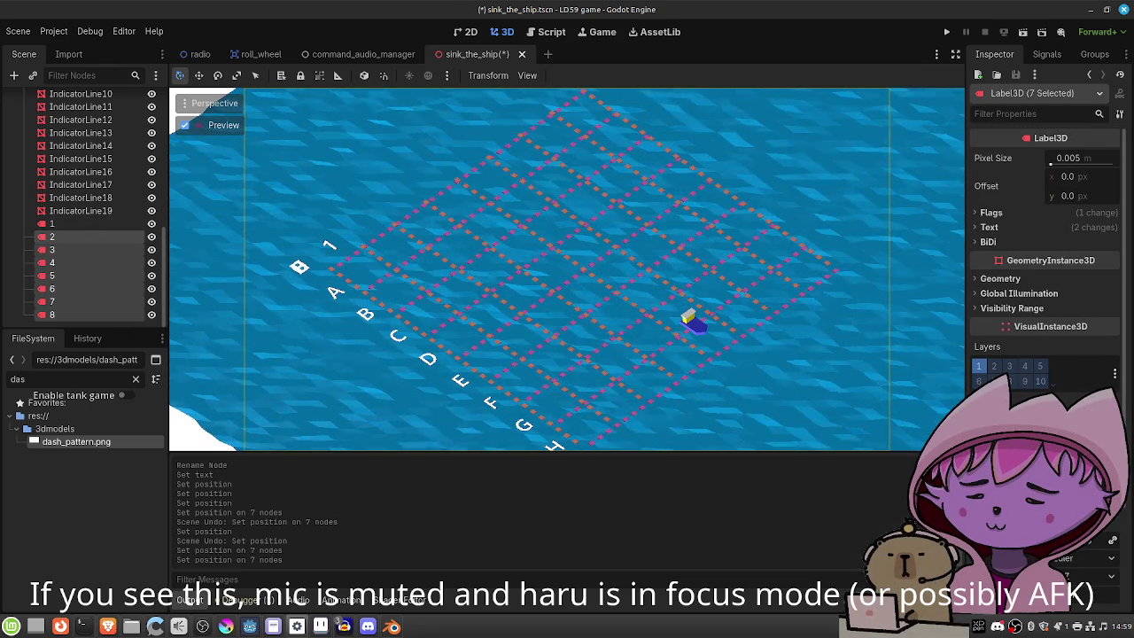
{"action": "left_click", "coordinate": [89, 236]}
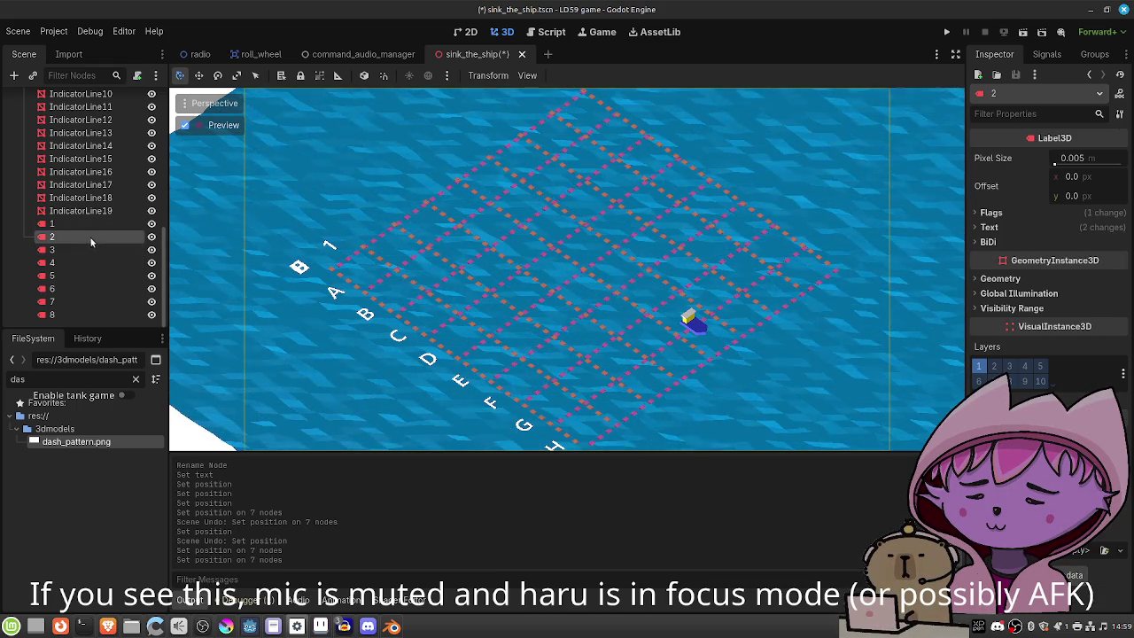
Change label 2's Text from B to 2.
{"action": "left_click", "coordinate": [989, 226]}
{"action": "double_click", "coordinate": [1003, 298]}
{"action": "type", "text": "2"}
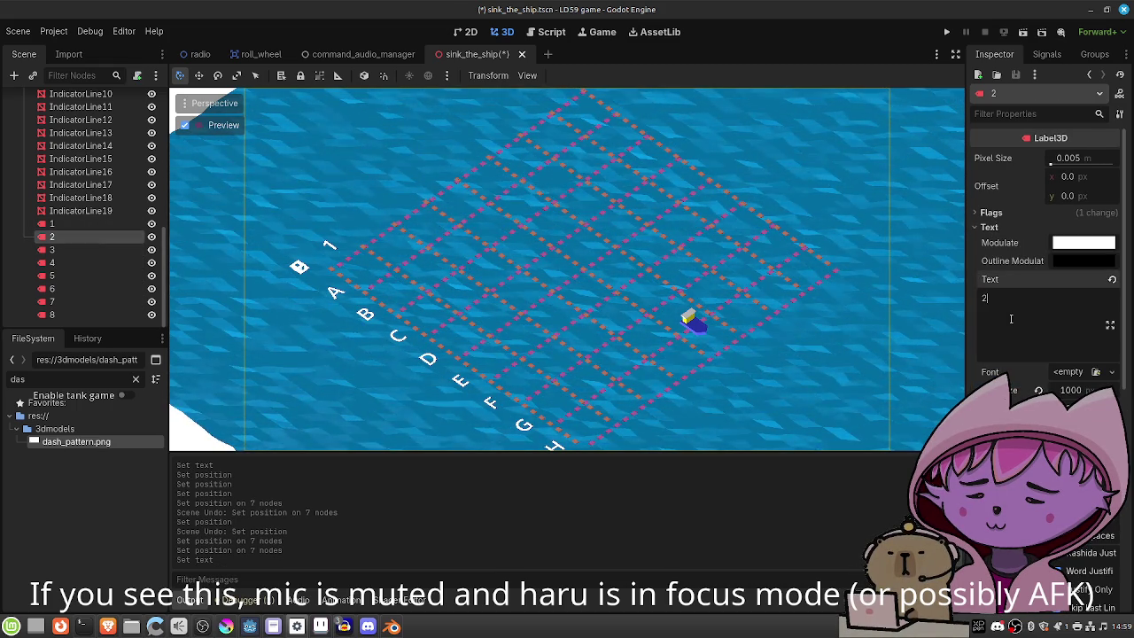
{"action": "key", "text": "Return"}
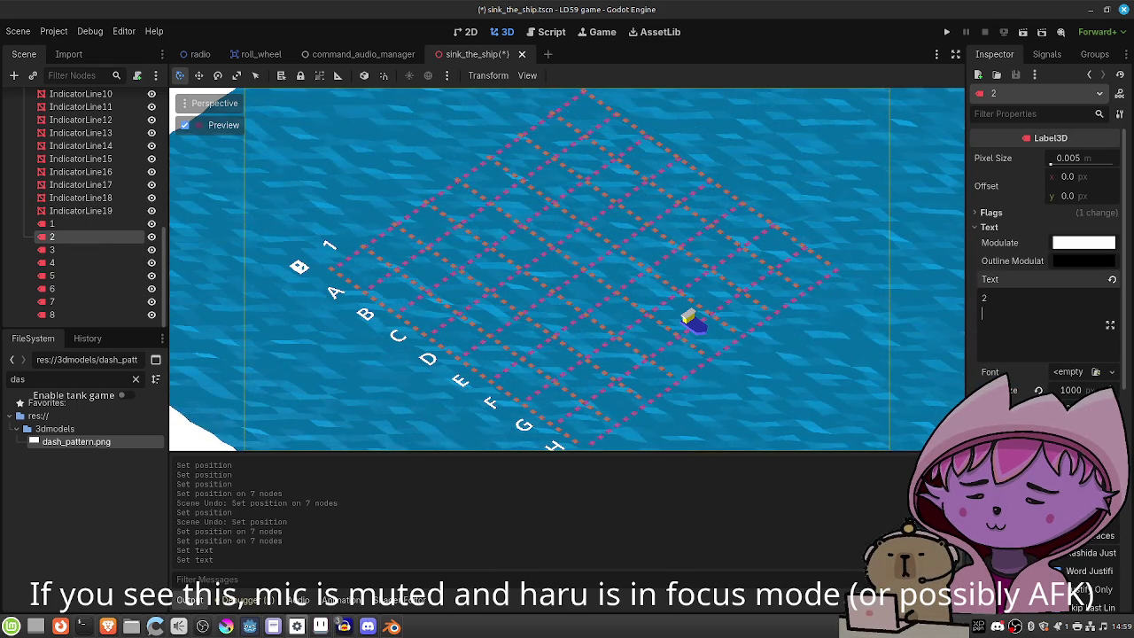
{"action": "scroll", "coordinate": [1045, 266], "scroll_direction": "down", "scroll_amount": 5}
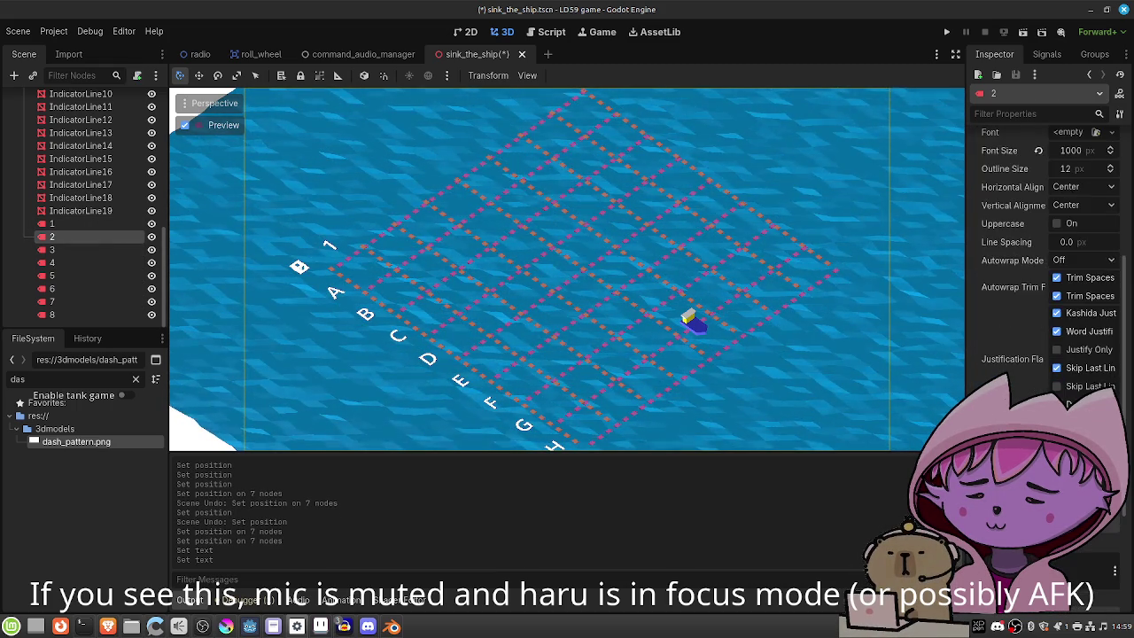
{"action": "left_click", "coordinate": [146, 223]}
{"action": "left_click", "coordinate": [58, 238]}
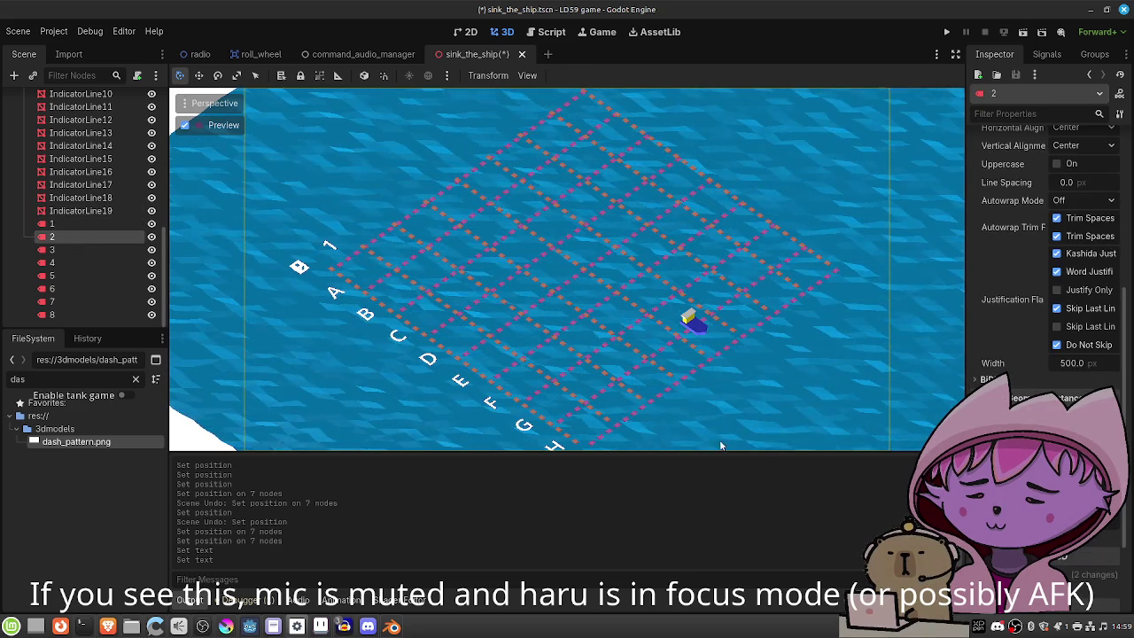
{"action": "scroll", "coordinate": [1045, 266], "scroll_direction": "down", "scroll_amount": 3}
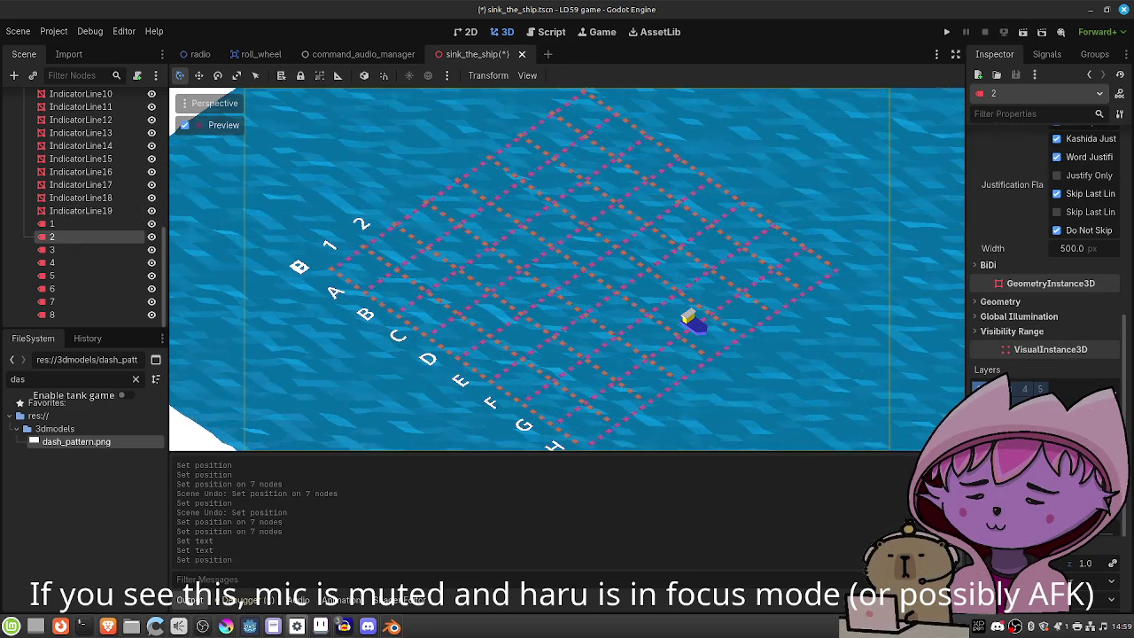
Edit label 3's text and place it along the edge after 2.
{"action": "left_click", "coordinate": [93, 248]}
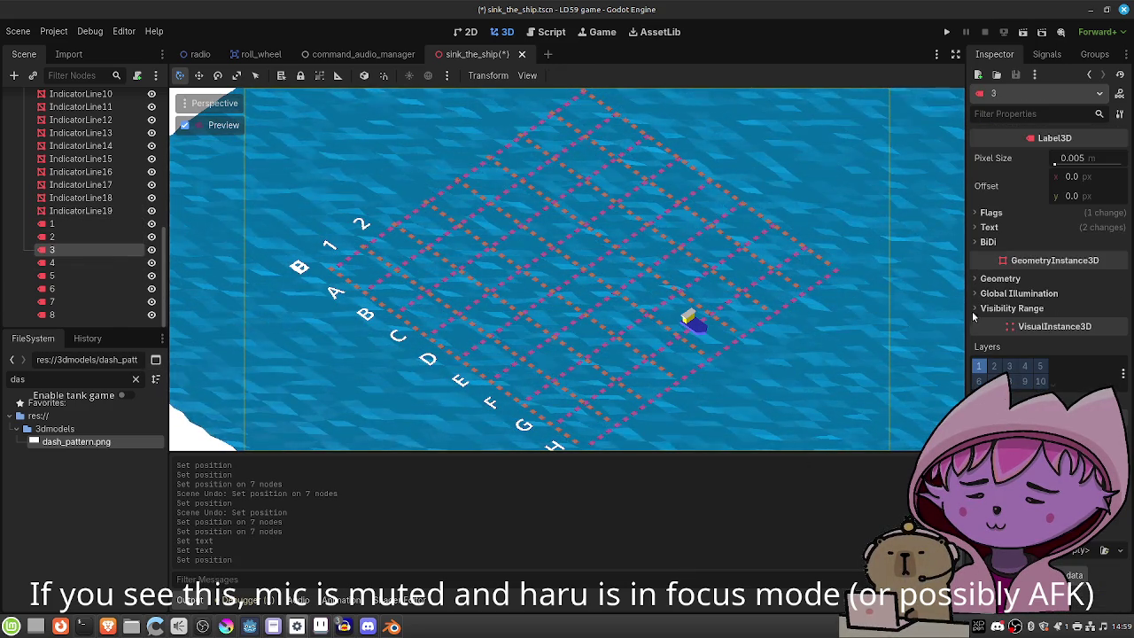
{"action": "left_click", "coordinate": [1000, 230]}
{"action": "left_click", "coordinate": [988, 297]}
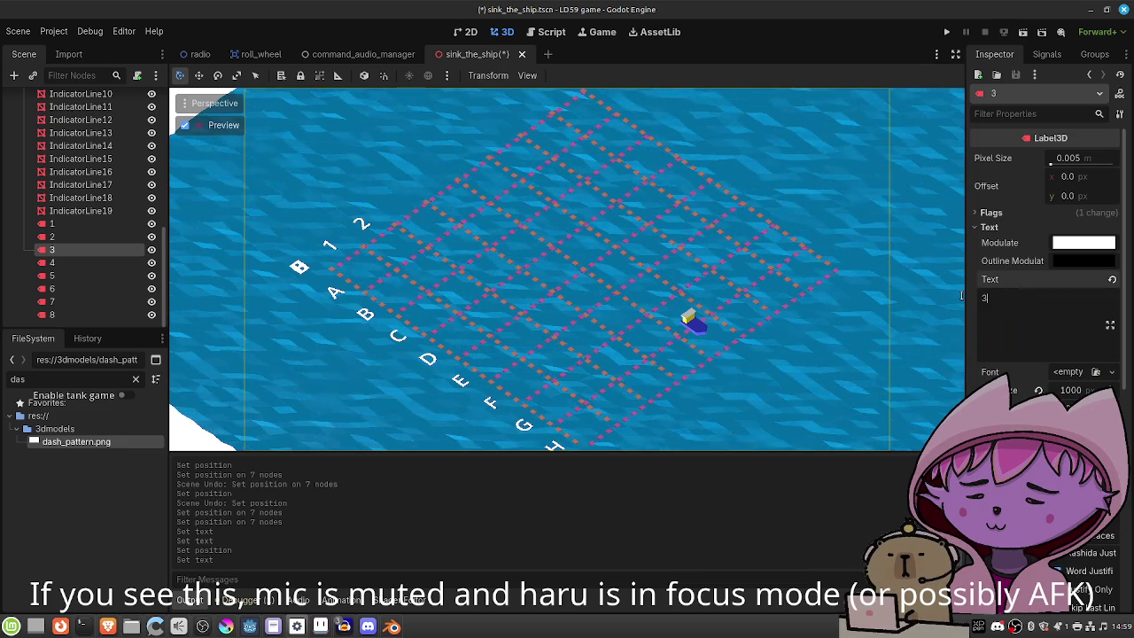
{"action": "scroll", "coordinate": [1046, 266], "scroll_direction": "down", "scroll_amount": 10}
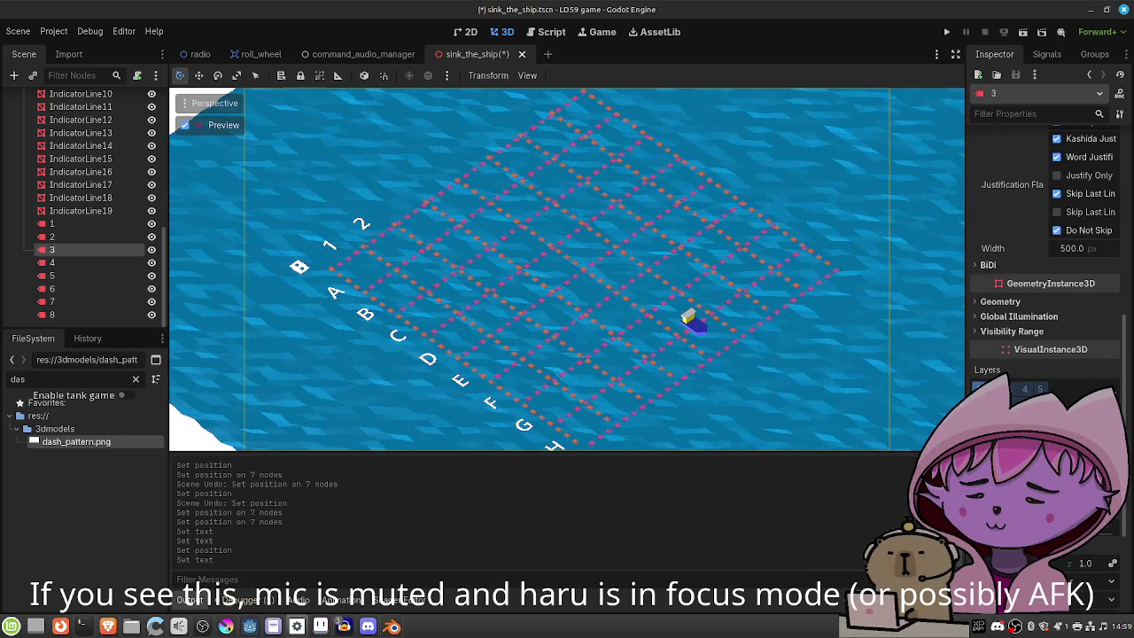
{"action": "key", "text": "Return"}
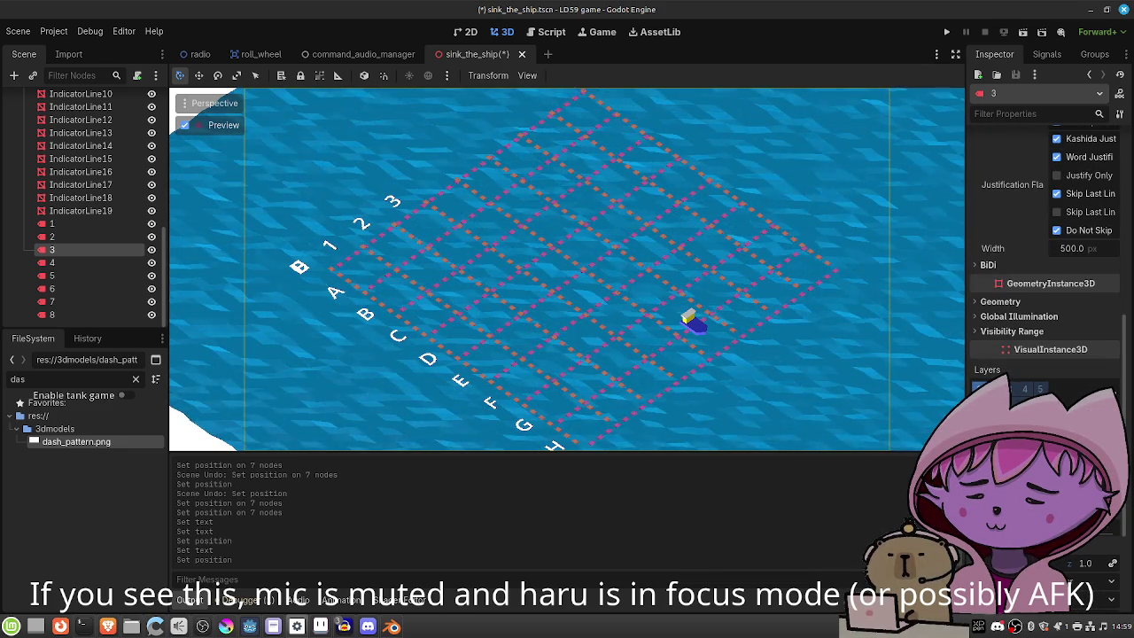
Place label 4 after 3 along the edge and change its text from D to 4.
{"action": "left_click", "coordinate": [71, 263]}
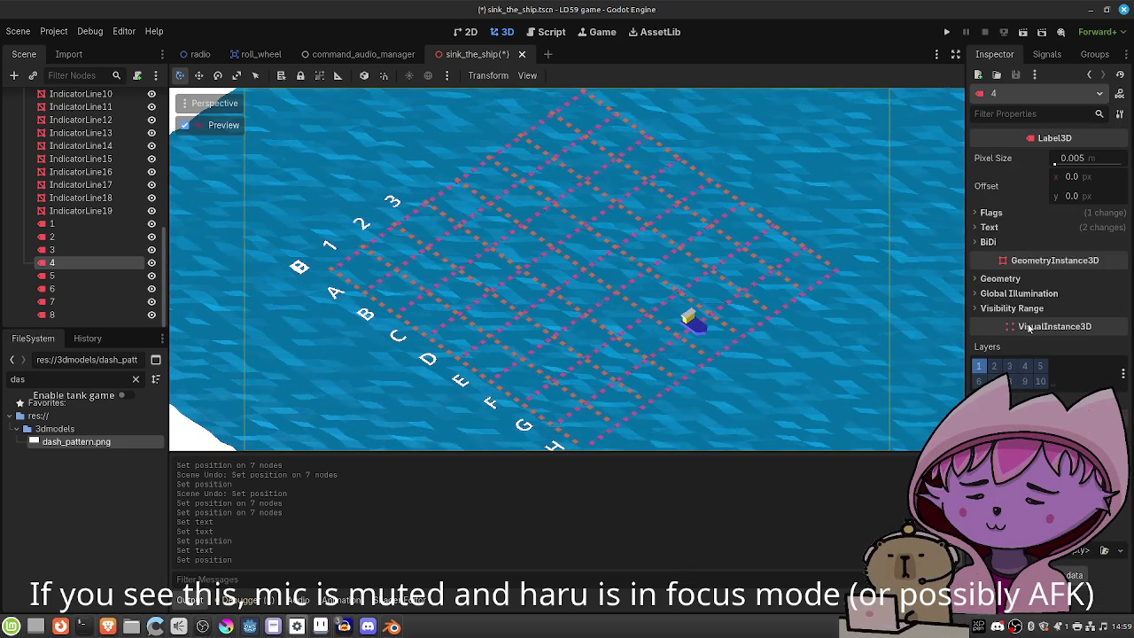
{"action": "left_click", "coordinate": [1016, 227]}
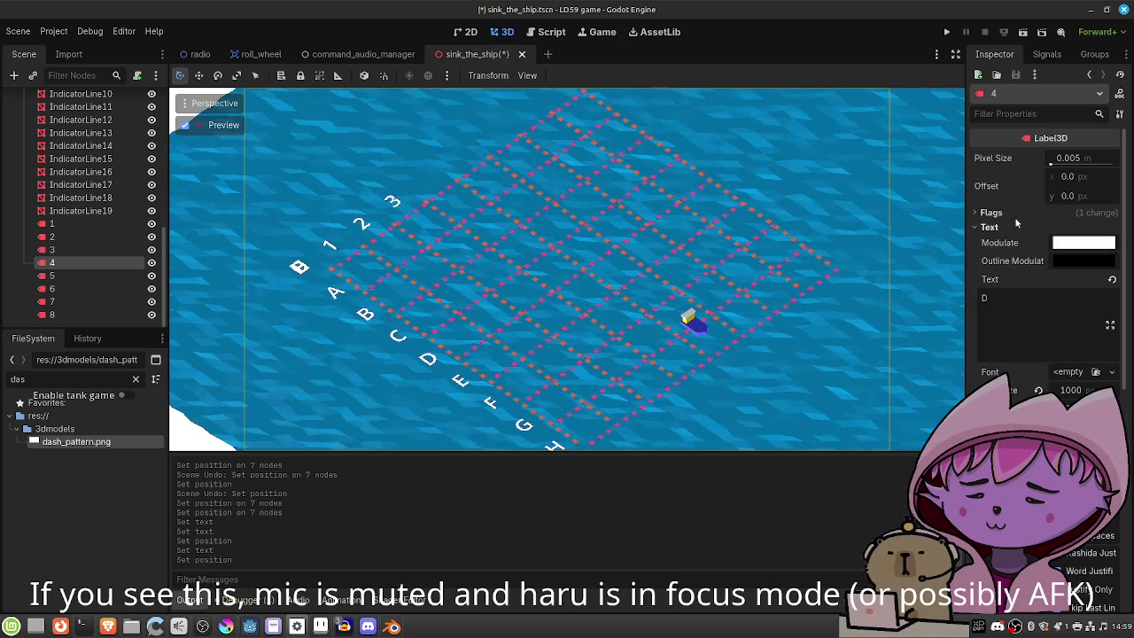
{"action": "left_click", "coordinate": [990, 227]}
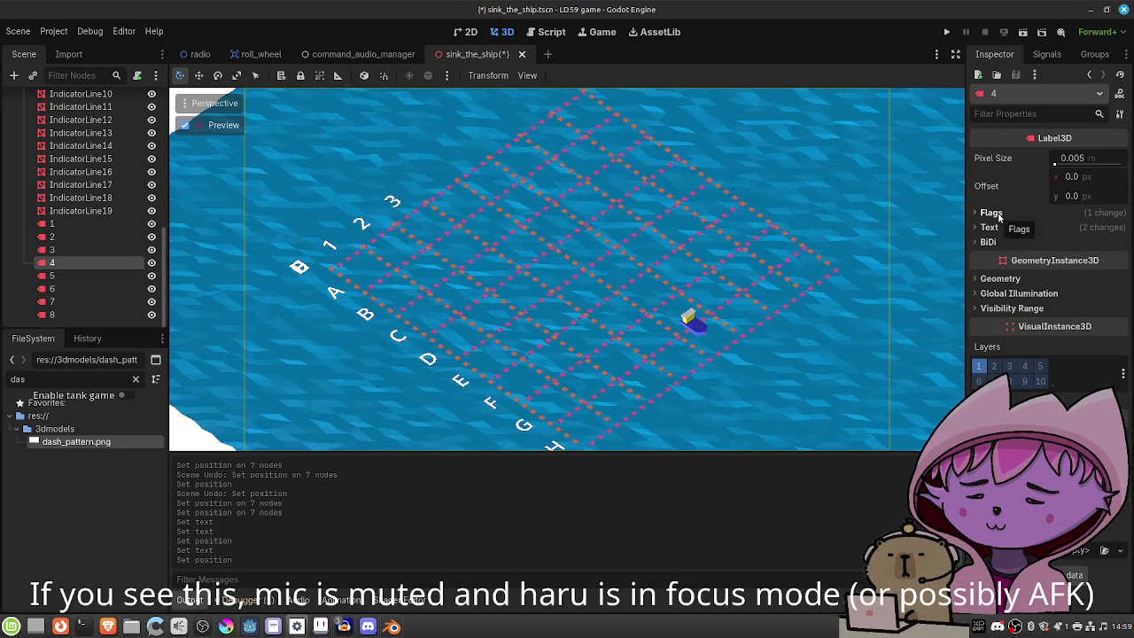
{"action": "left_click", "coordinate": [992, 212]}
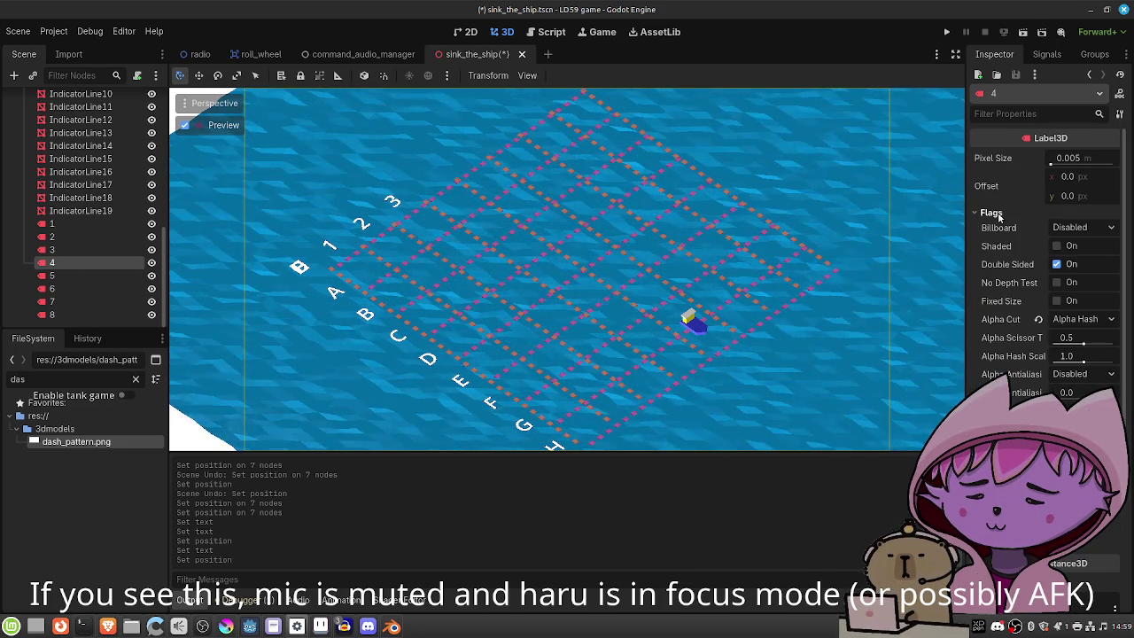
{"action": "left_click", "coordinate": [992, 213]}
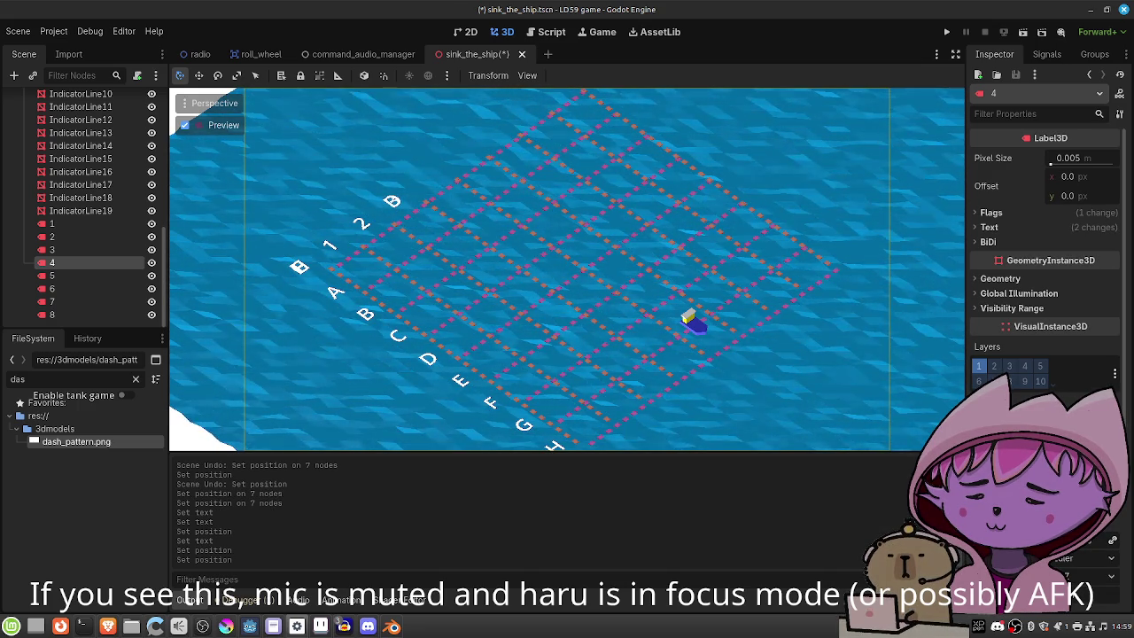
{"action": "key", "text": "ctrl+shift+z"}
{"action": "left_click", "coordinate": [989, 227]}
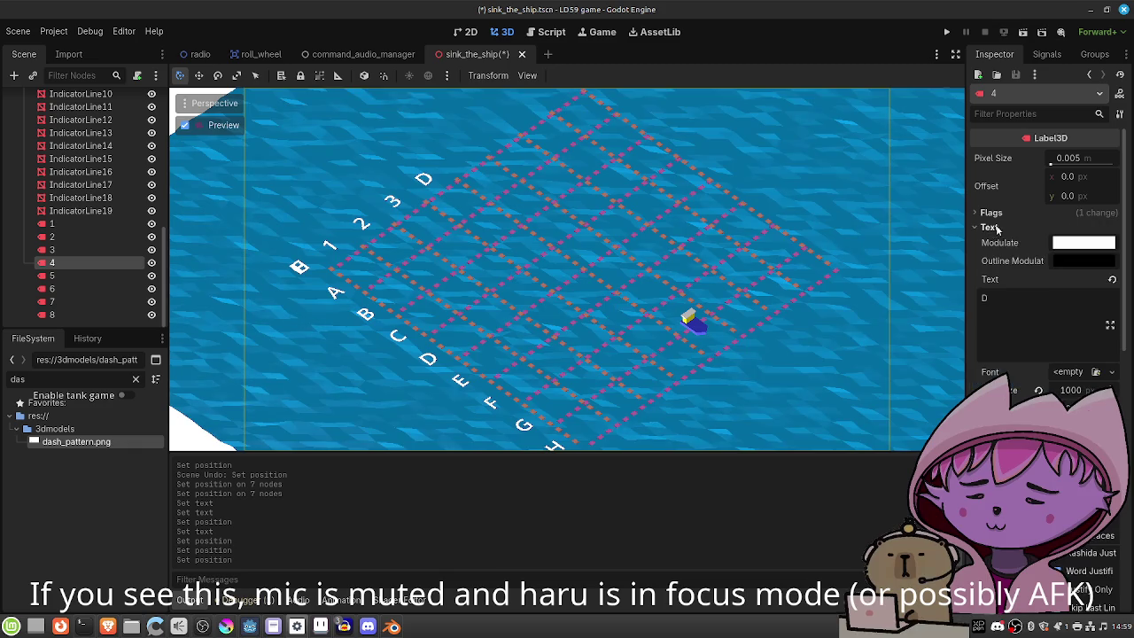
{"action": "left_click", "coordinate": [1016, 292]}
{"action": "key", "text": "BackSpace"}
{"action": "type", "text": "4"}
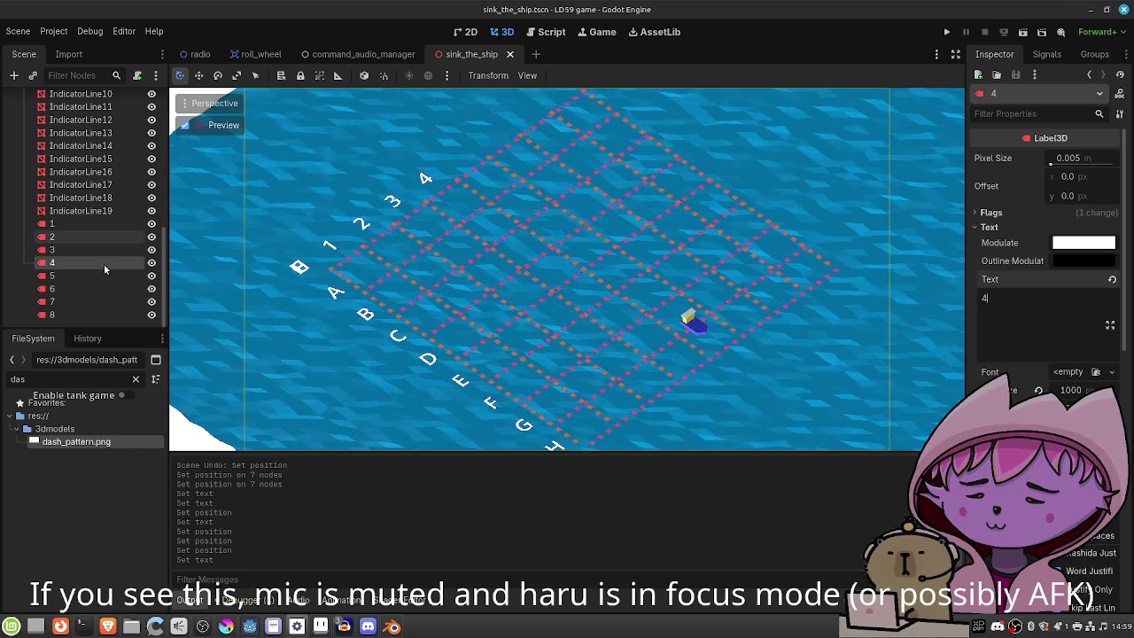
{"action": "left_click", "coordinate": [60, 278]}
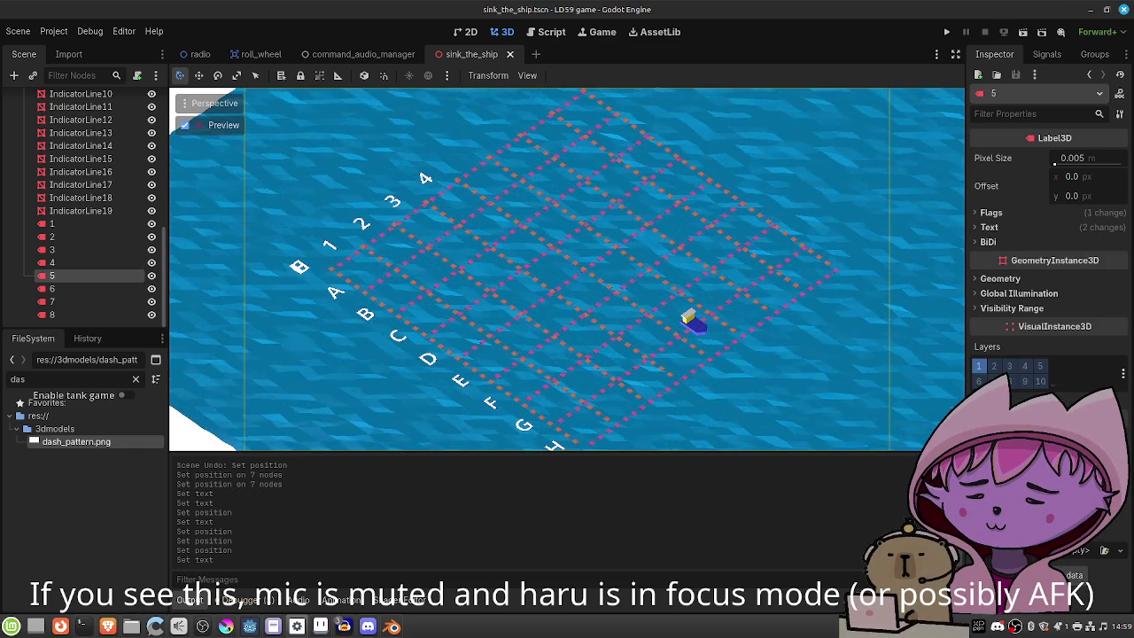
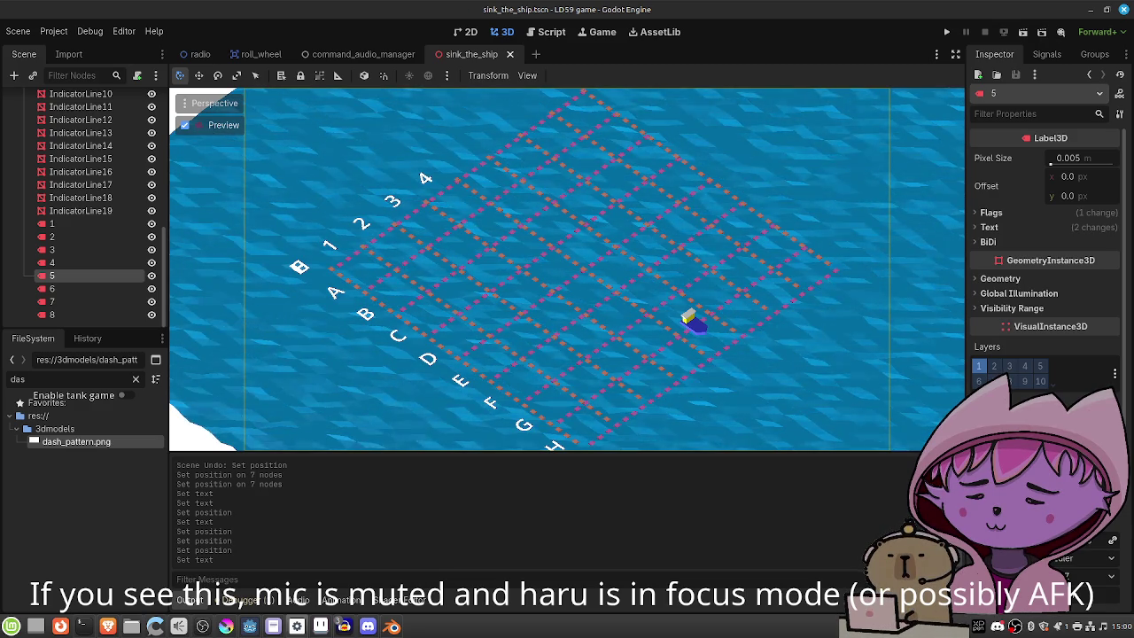
Place labels 5, 6 and 7 along the grid's numbered top edge with their numbers as text.
{"action": "key", "text": "Return"}
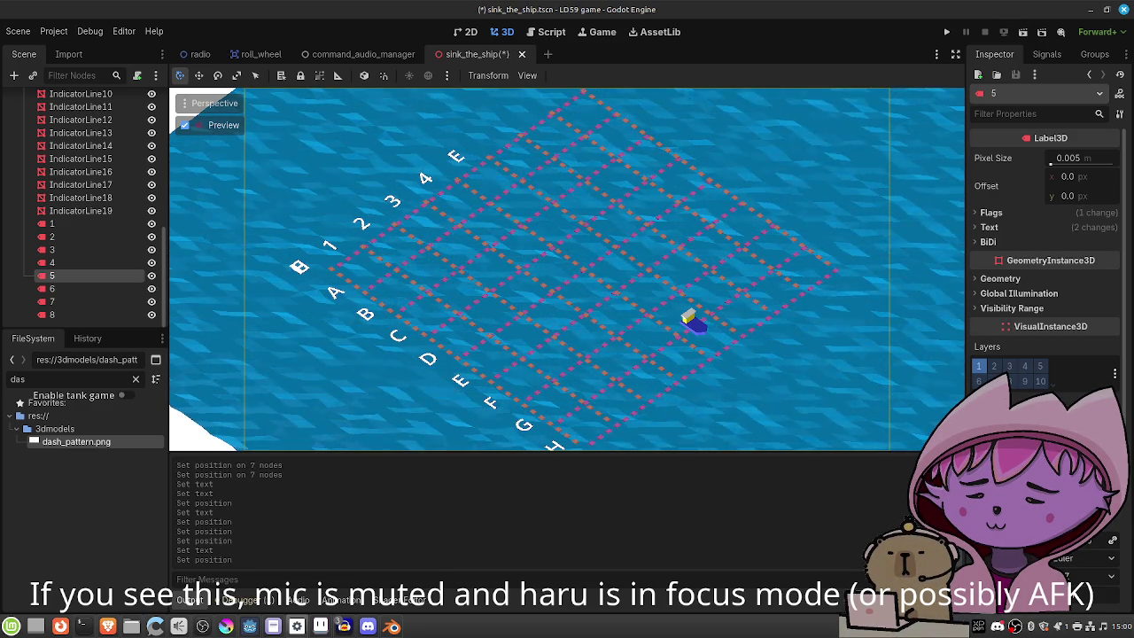
{"action": "left_click", "coordinate": [999, 229]}
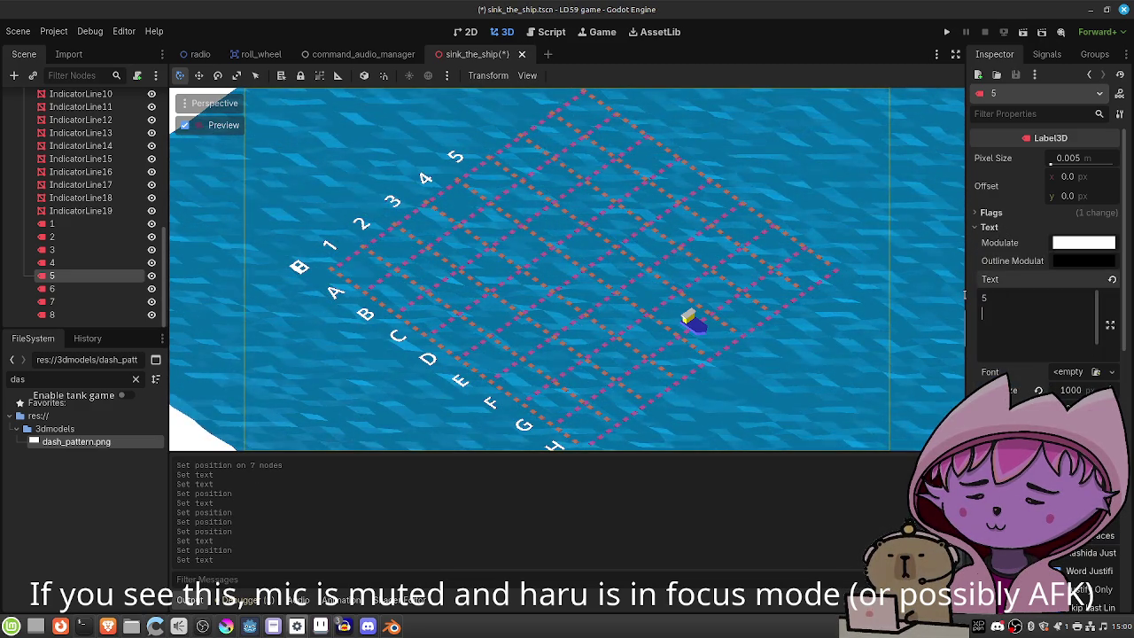
{"action": "left_click", "coordinate": [63, 289]}
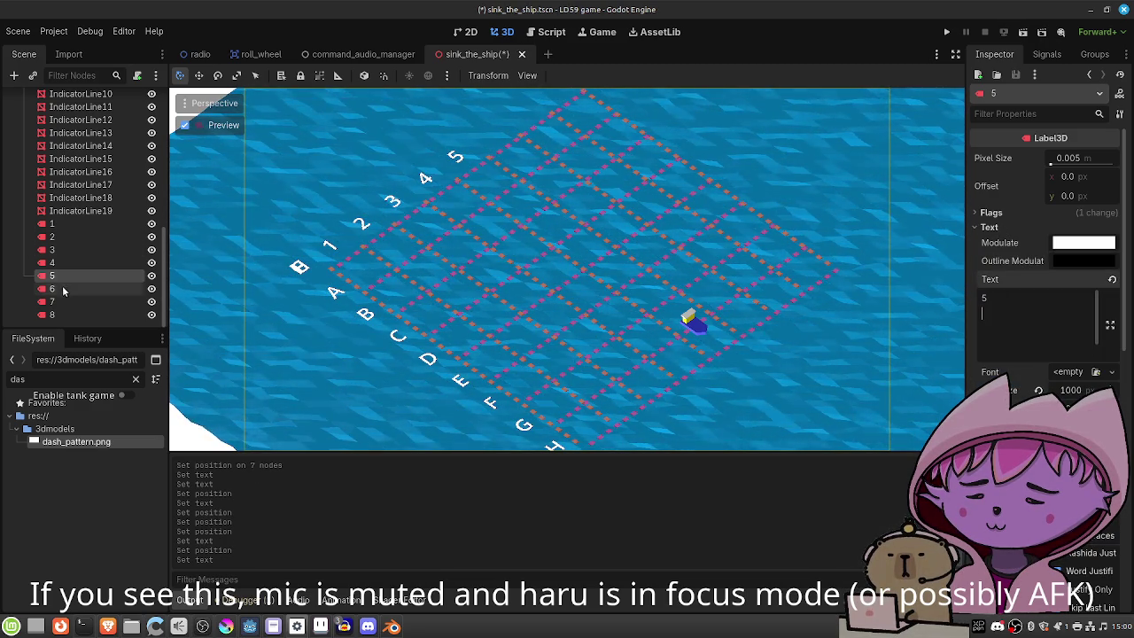
{"action": "left_click", "coordinate": [981, 229]}
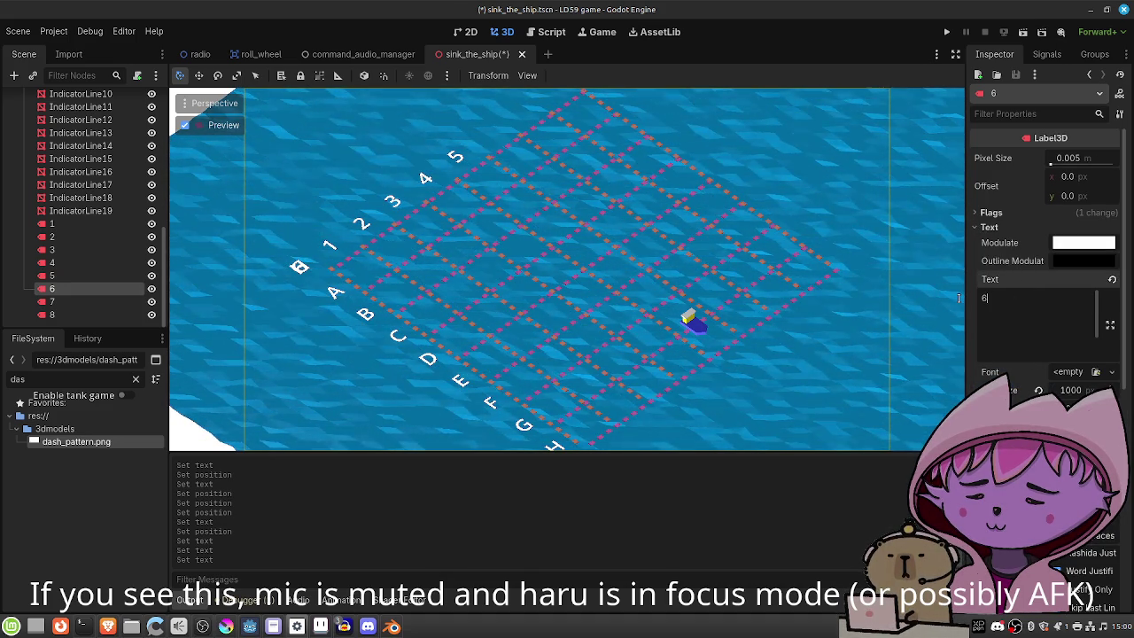
{"action": "scroll", "coordinate": [1045, 230], "scroll_direction": "down", "scroll_amount": 8}
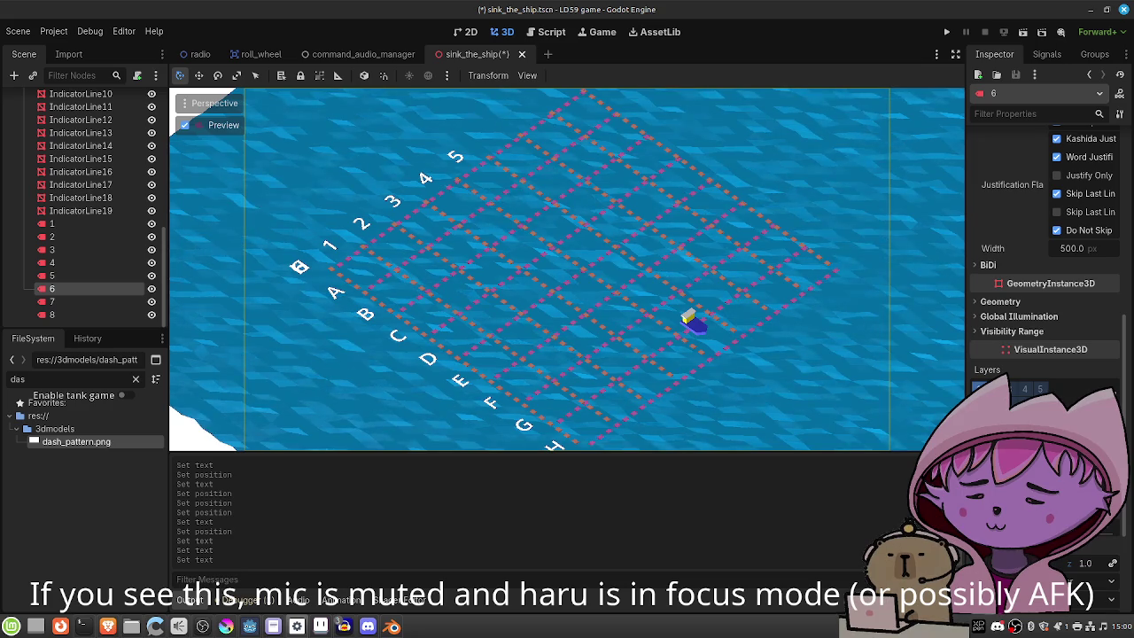
{"action": "key", "text": "Down"}
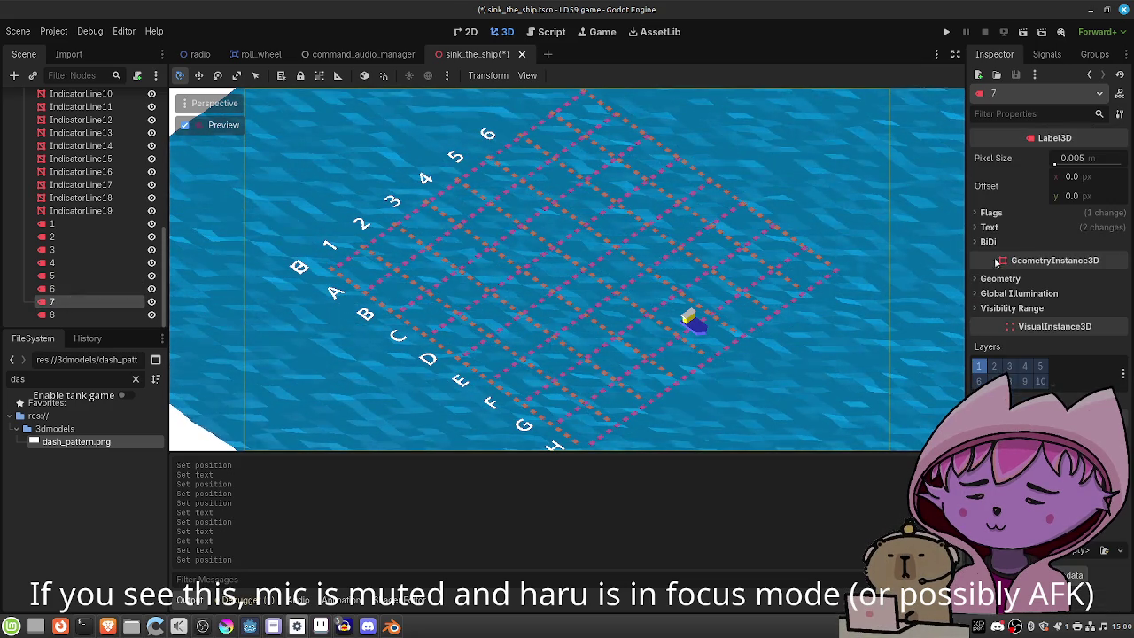
{"action": "left_click", "coordinate": [988, 228]}
{"action": "left_click_drag", "start_coordinate": [991, 298], "coordinate": [957, 296]}
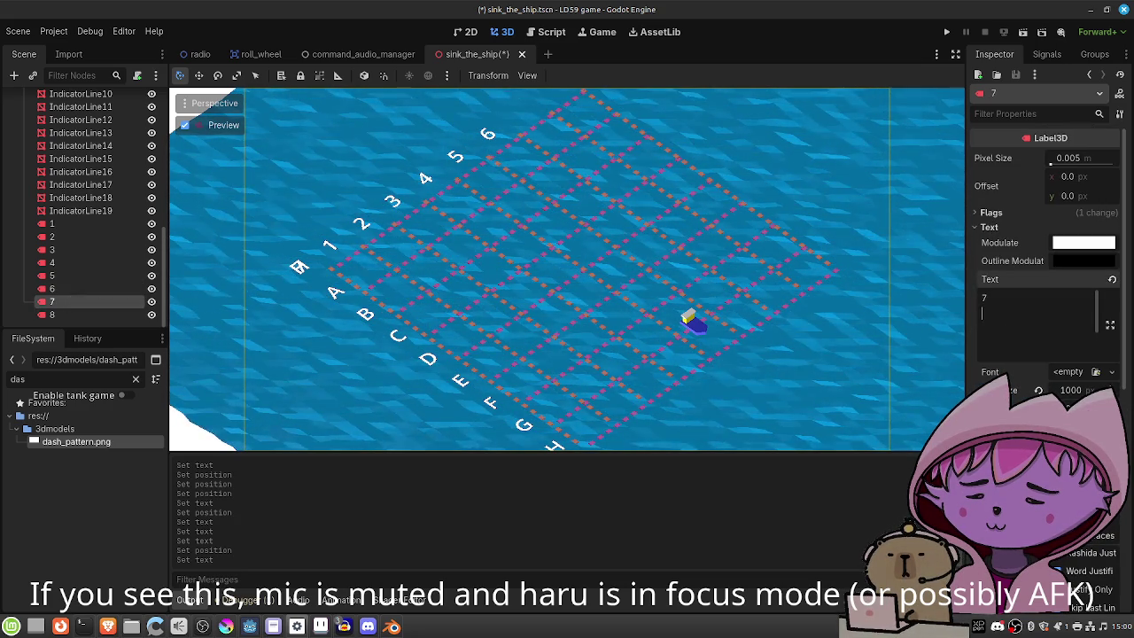
{"action": "scroll", "coordinate": [1045, 265], "scroll_direction": "down", "scroll_amount": 5}
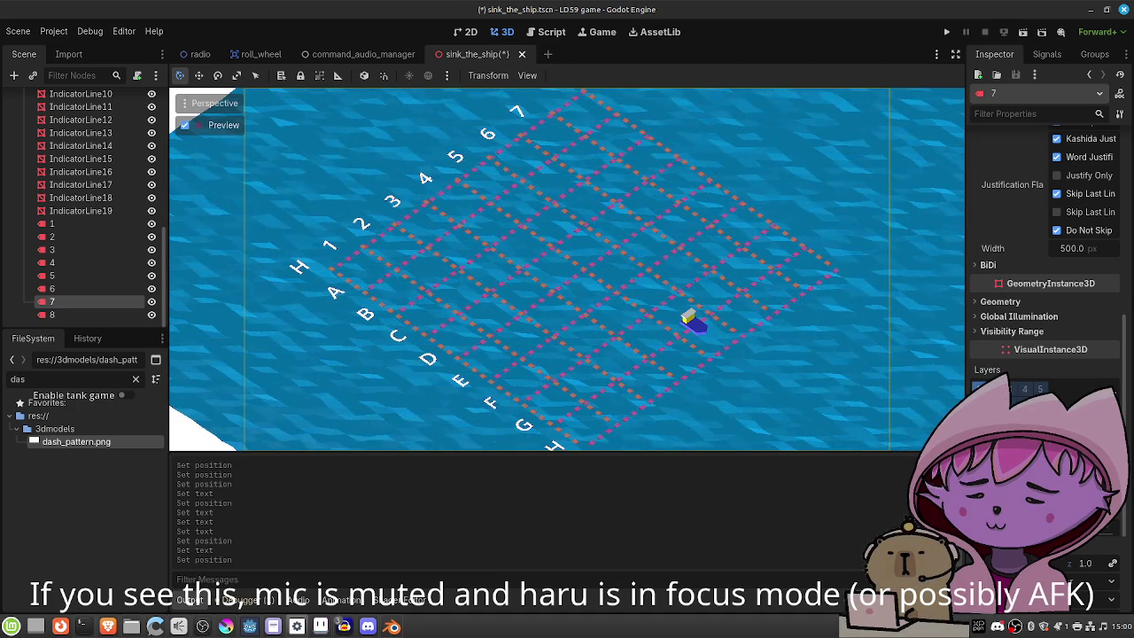
Set label node 8's text to '8' and save the sink_the_ship scene.
{"action": "left_click", "coordinate": [52, 315]}
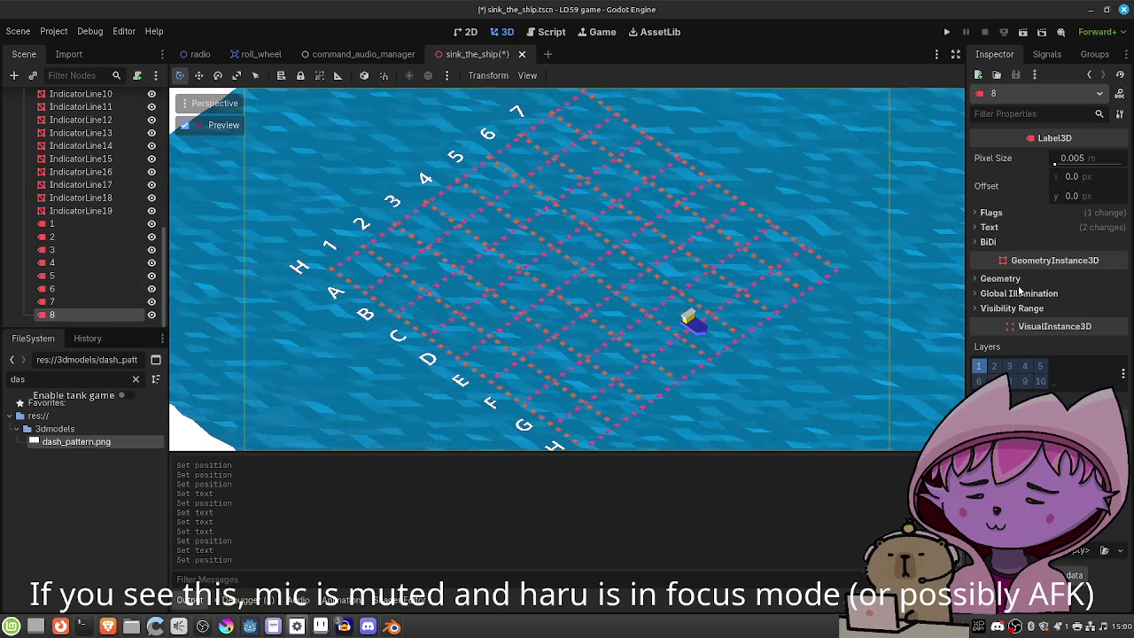
{"action": "left_click", "coordinate": [990, 227]}
{"action": "left_click", "coordinate": [1018, 301]}
{"action": "key", "text": "BackSpace"}
{"action": "type", "text": "8"}
{"action": "scroll", "coordinate": [1046, 266], "scroll_direction": "down", "scroll_amount": 3}
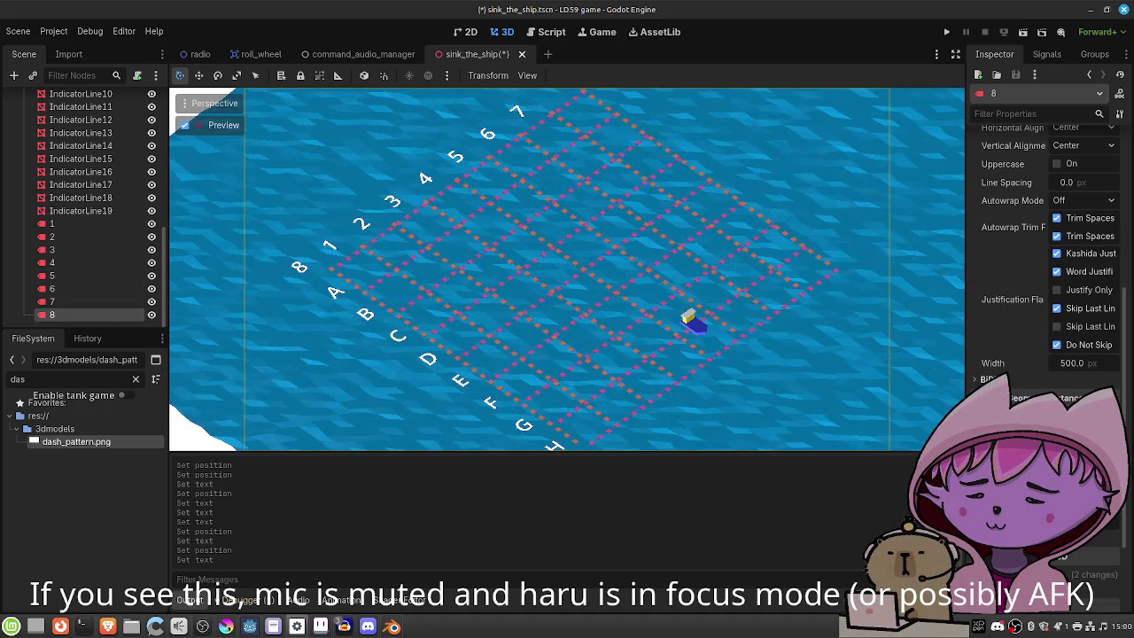
{"action": "scroll", "coordinate": [1045, 266], "scroll_direction": "down", "scroll_amount": 3}
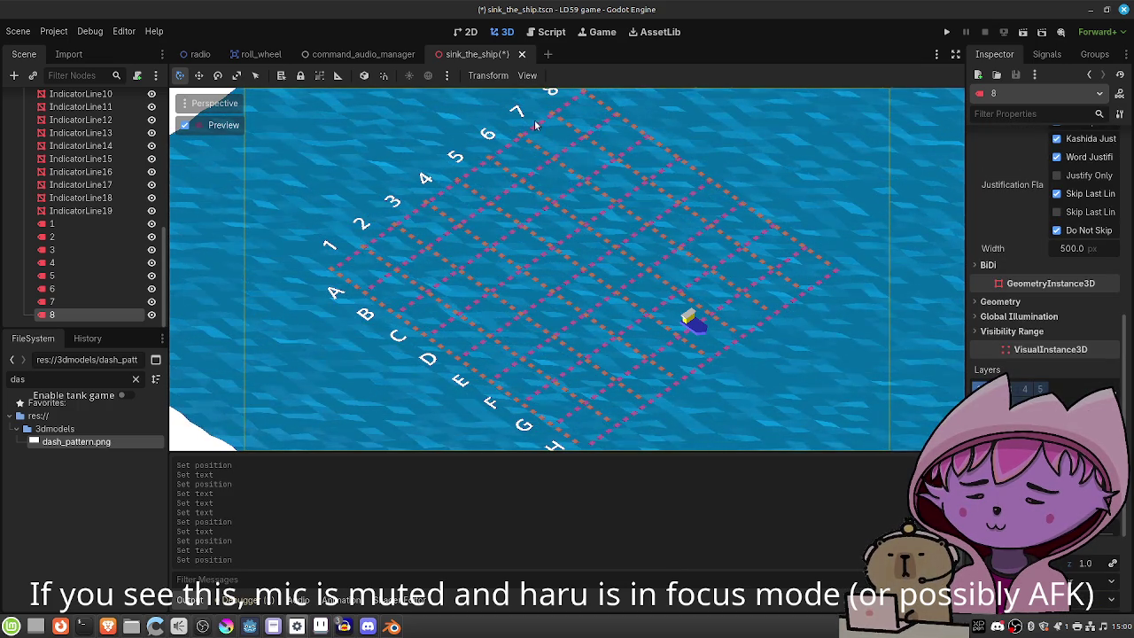
{"action": "key", "text": "ctrl+s"}
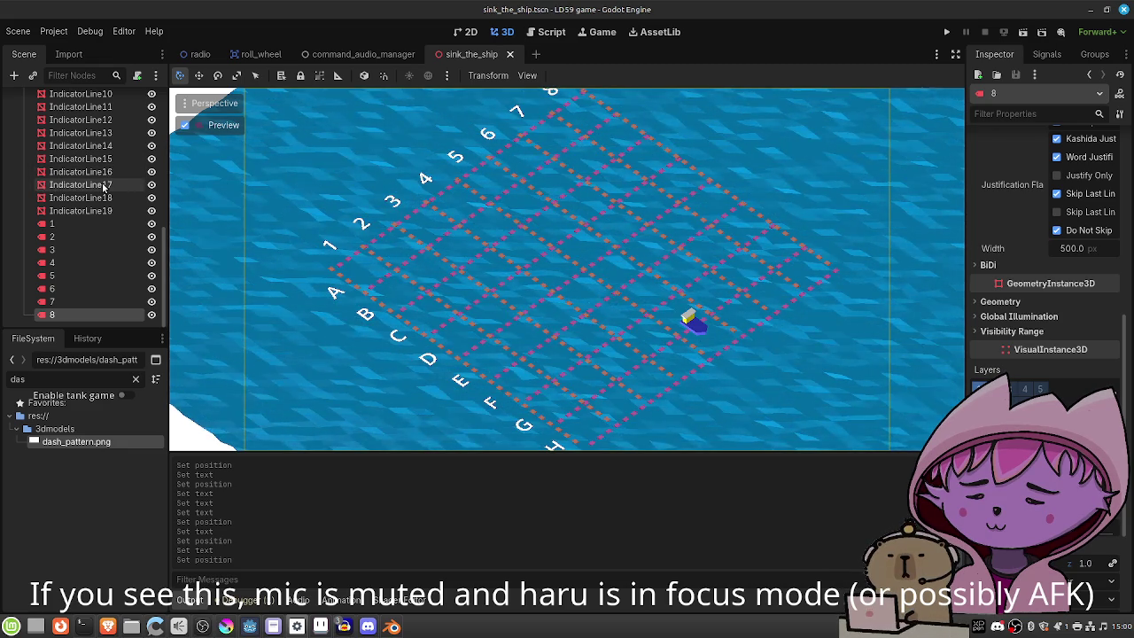
{"action": "scroll", "coordinate": [106, 177], "scroll_direction": "up", "scroll_amount": 8}
{"action": "scroll", "coordinate": [102, 187], "scroll_direction": "up", "scroll_amount": 2}
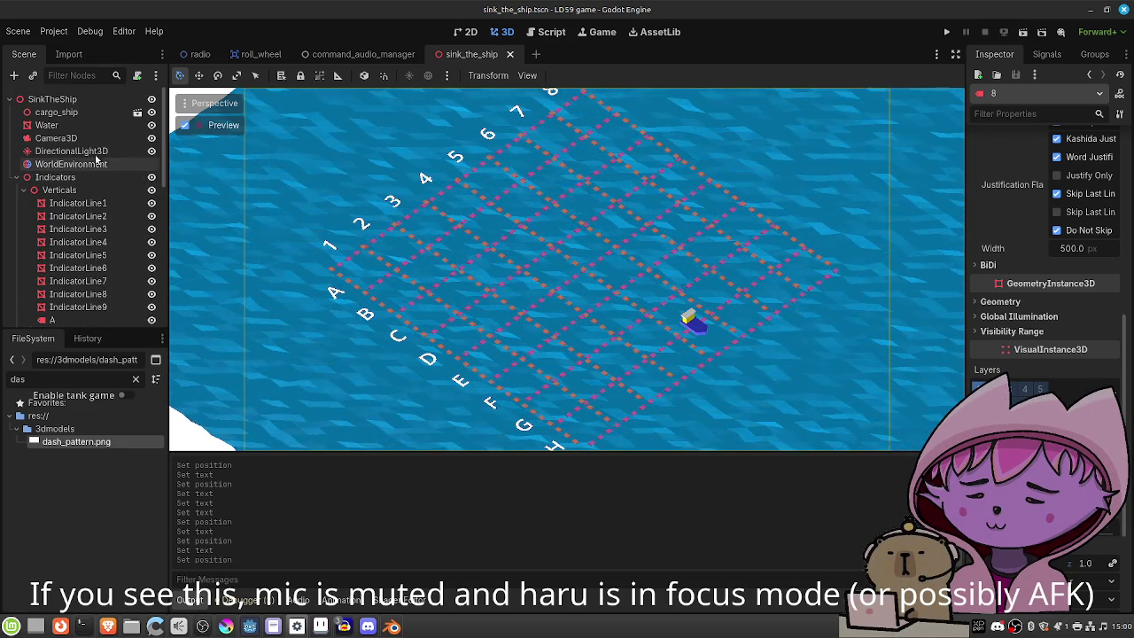
Widen the Camera3D orthogonal size to 85 so the A–H by 1–8 grid fits.
{"action": "left_click", "coordinate": [56, 138]}
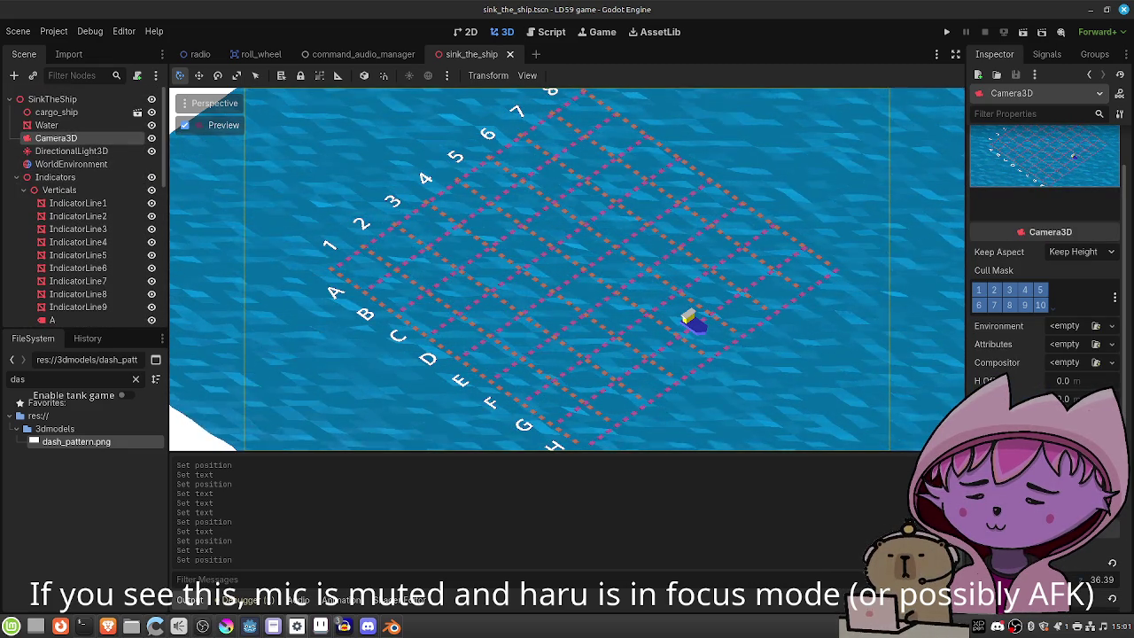
{"action": "left_click_drag", "start_coordinate": [1062, 399], "coordinate": [1089, 399]}
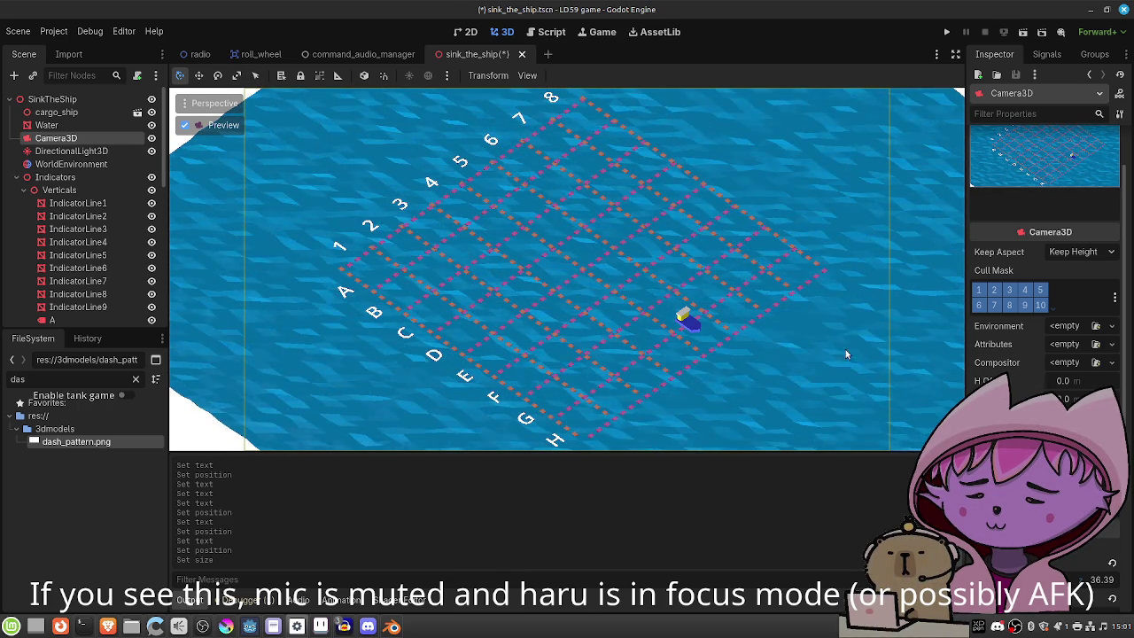
{"action": "scroll", "coordinate": [1045, 266], "scroll_direction": "down", "scroll_amount": 5}
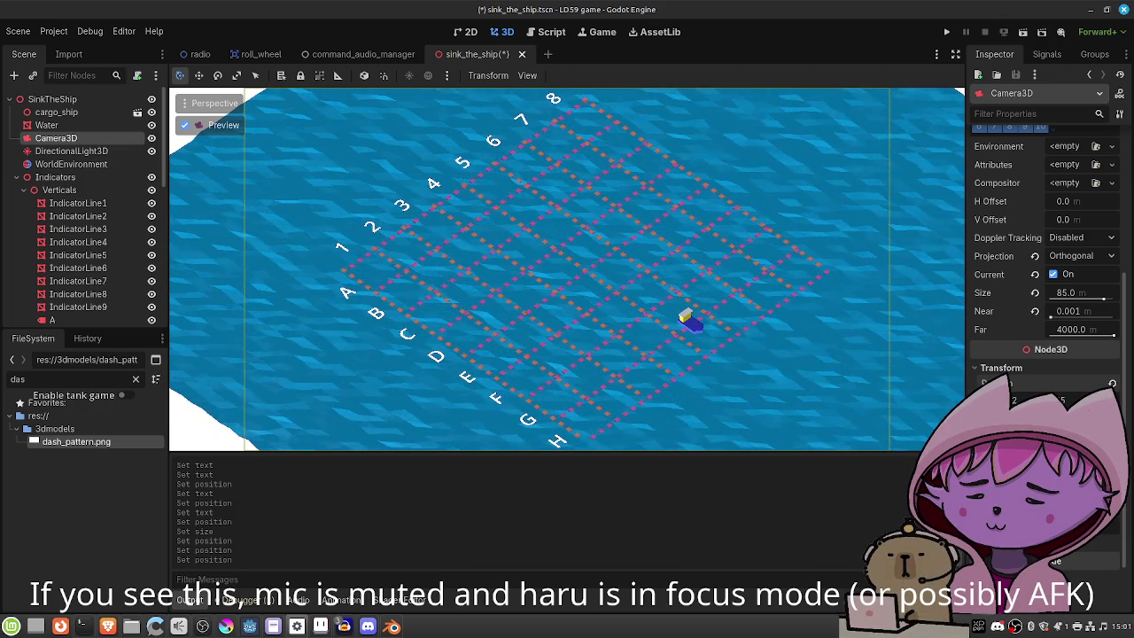
Set the Water PlaneMesh size to 220 × 220 m and save the scene.
{"action": "key", "text": "ctrl+s"}
{"action": "left_click", "coordinate": [61, 127]}
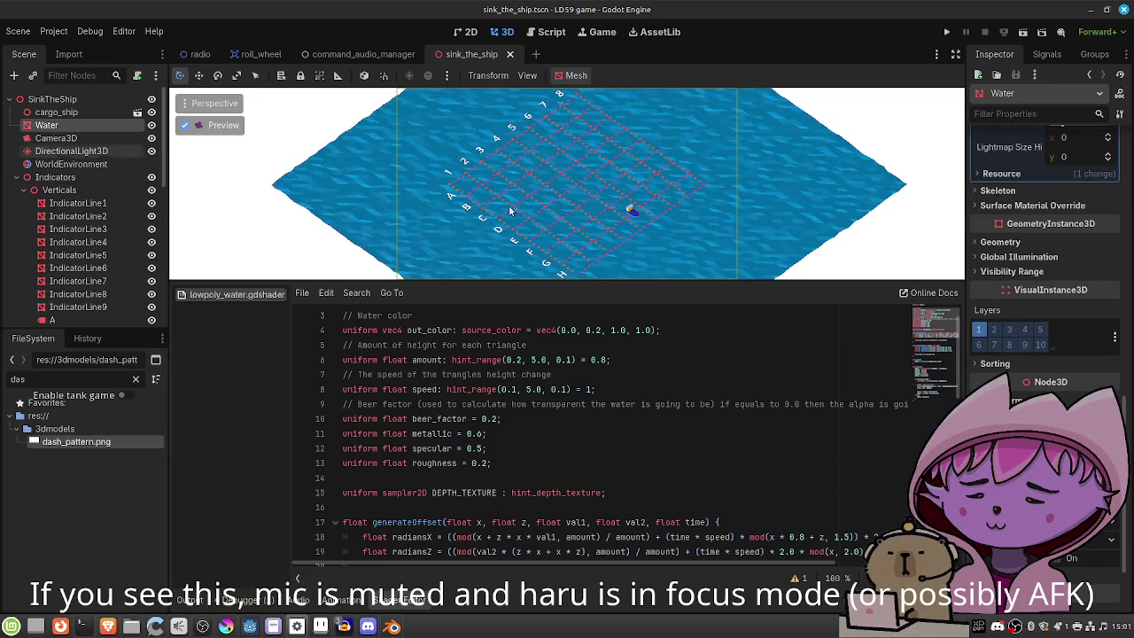
{"action": "scroll", "coordinate": [1056, 255], "scroll_direction": "up", "scroll_amount": 10}
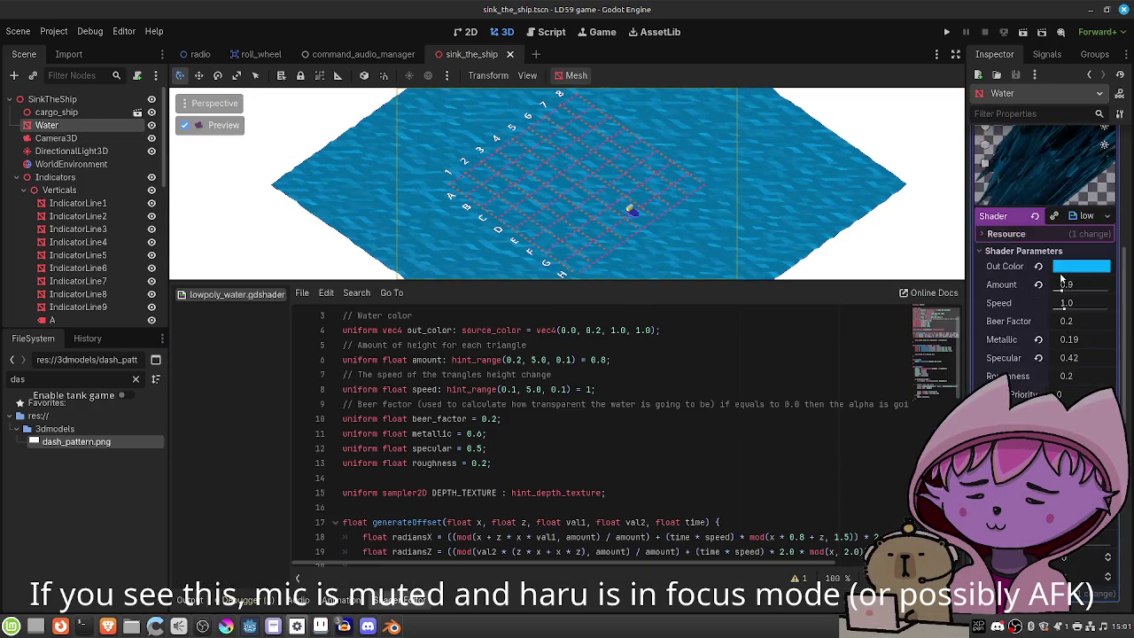
{"action": "scroll", "coordinate": [1061, 278], "scroll_direction": "up", "scroll_amount": 5}
{"action": "left_click", "coordinate": [1072, 259]}
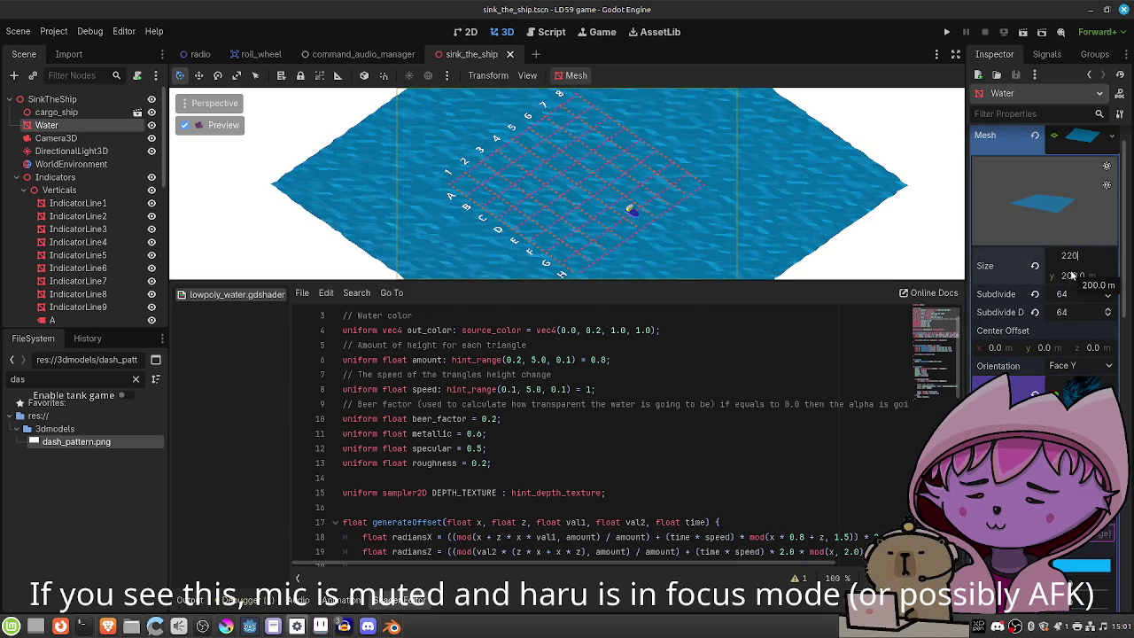
{"action": "left_click", "coordinate": [1070, 275]}
{"action": "type", "text": "20"}
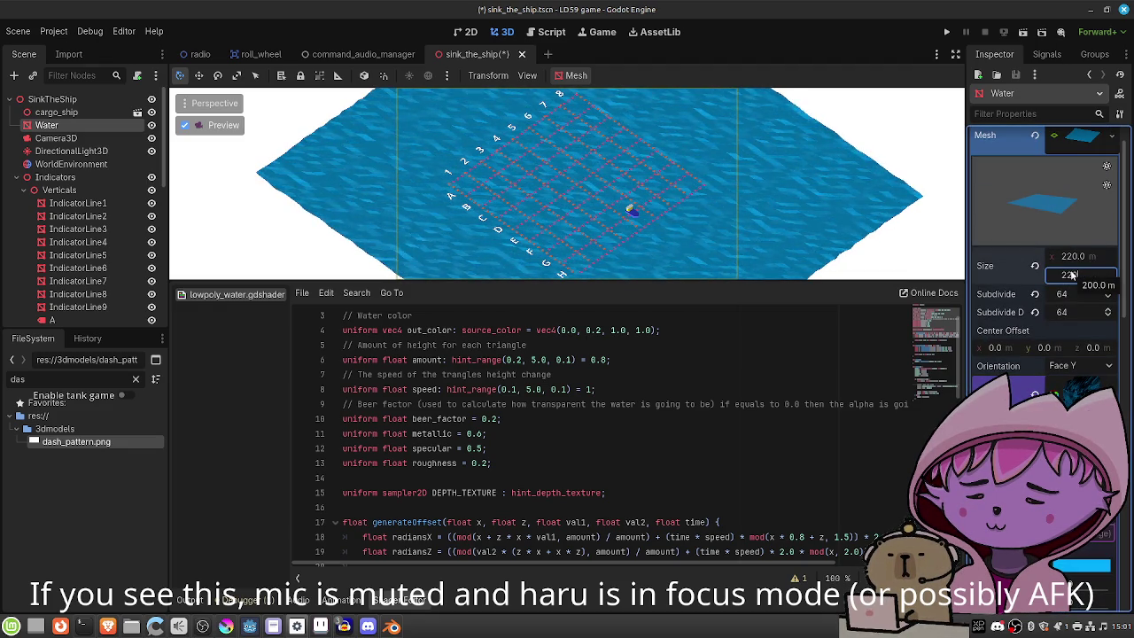
{"action": "key", "text": "Return"}
{"action": "key", "text": "ctrl+s"}
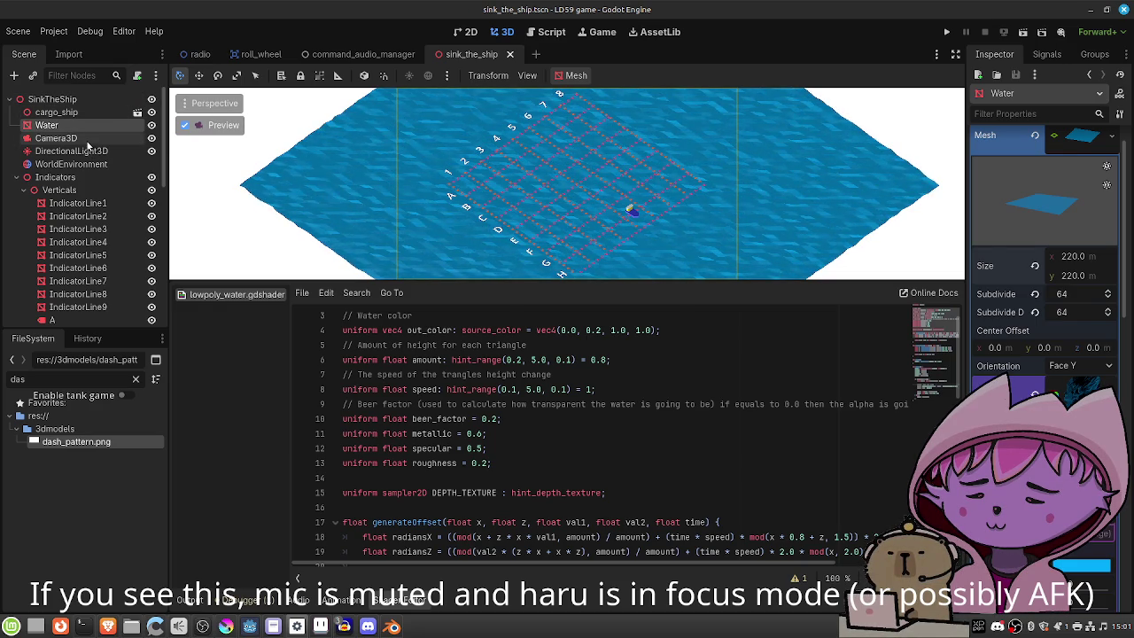
Enlarge the 3D view, save, and run the current scene.
{"action": "left_click", "coordinate": [89, 138]}
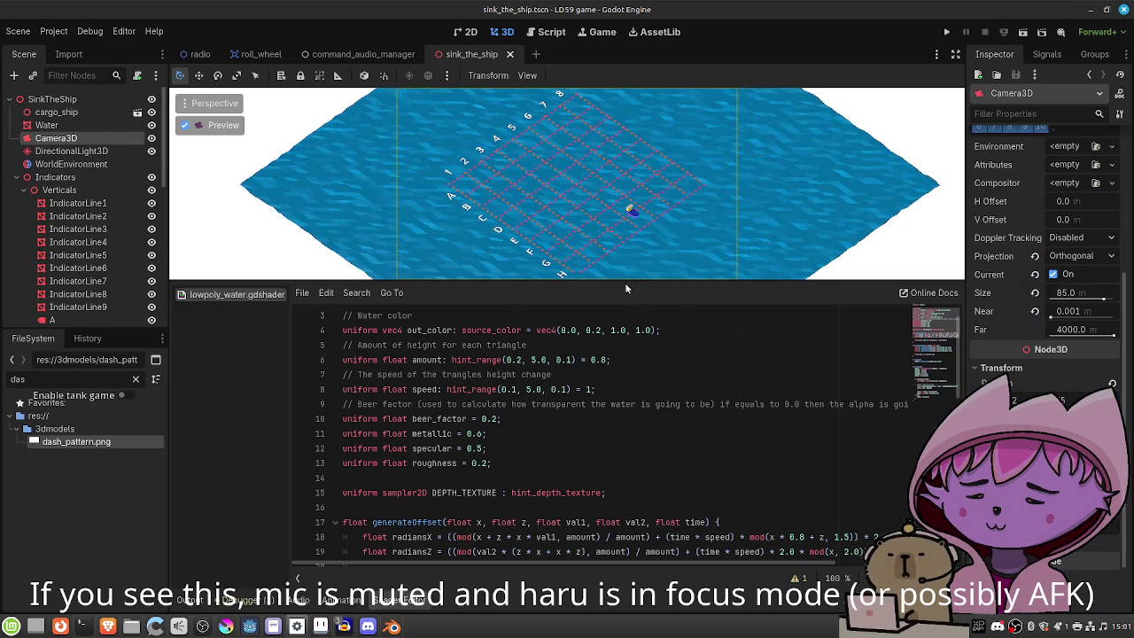
{"action": "left_click_drag", "start_coordinate": [625, 283], "coordinate": [635, 479]}
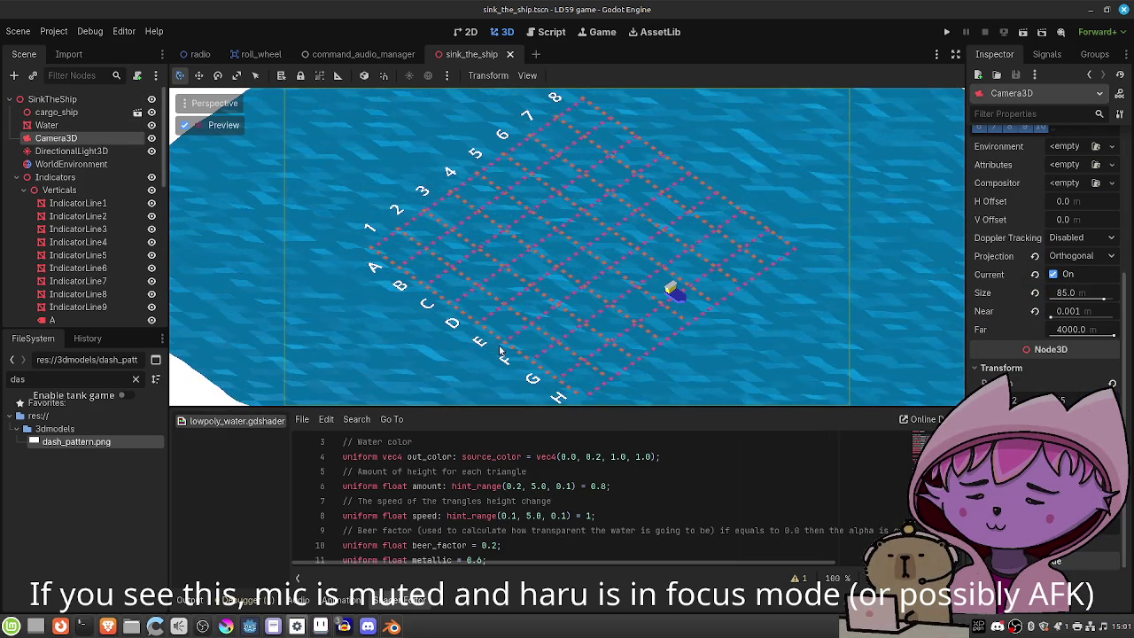
{"action": "key", "text": "ctrl+s"}
{"action": "left_click", "coordinate": [1023, 32]}
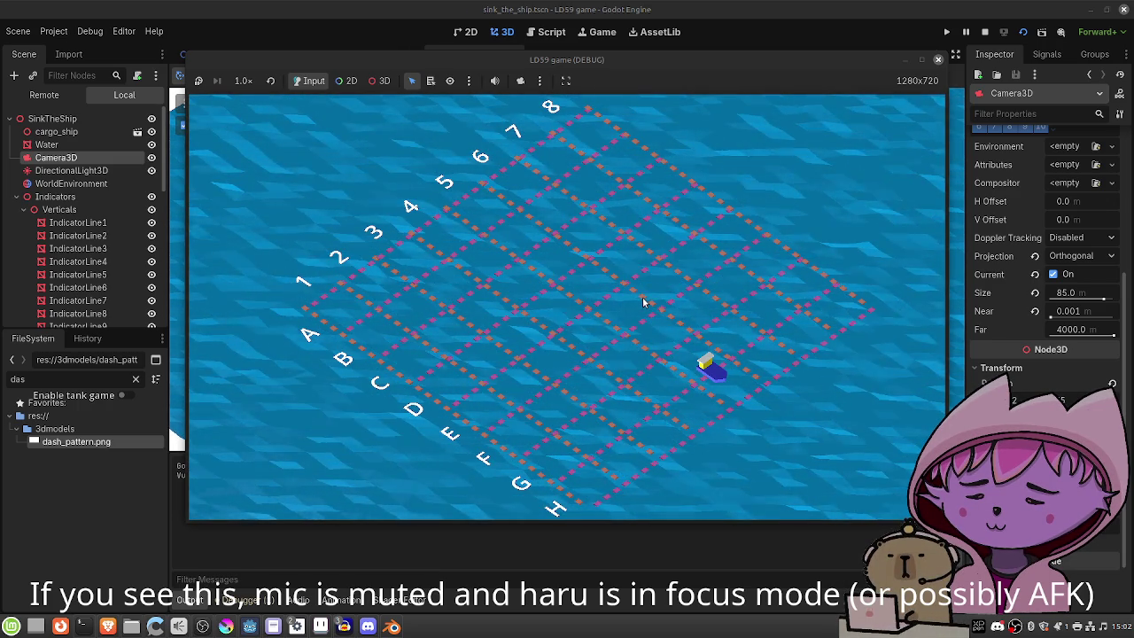
Close the running game window and open the system start menu.
{"action": "left_click", "coordinate": [939, 64]}
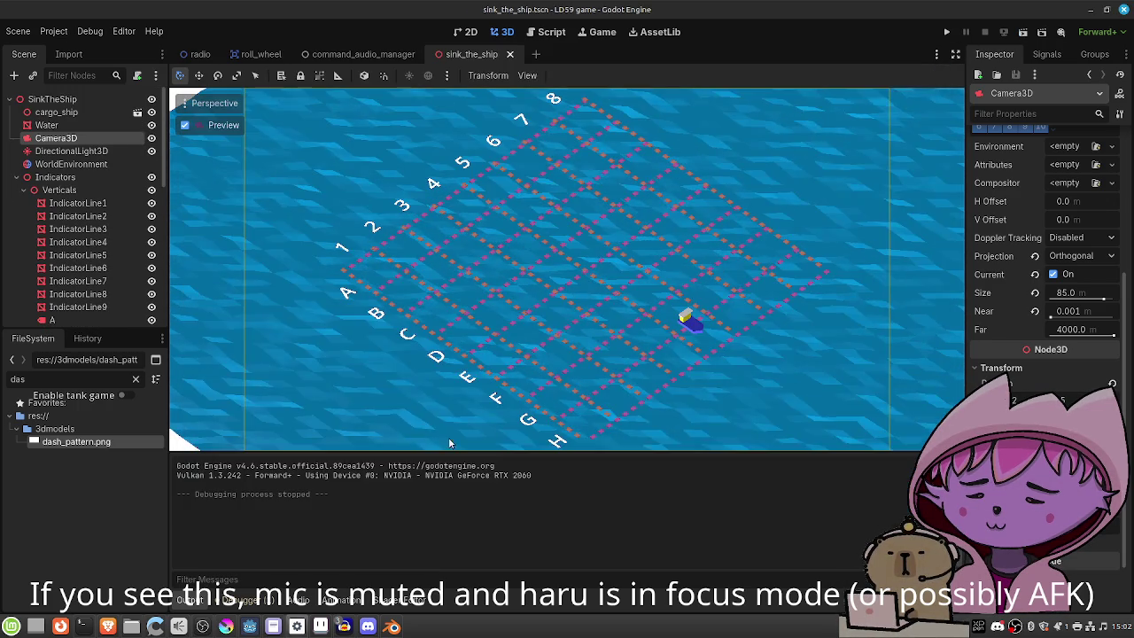
{"action": "left_click", "coordinate": [12, 627]}
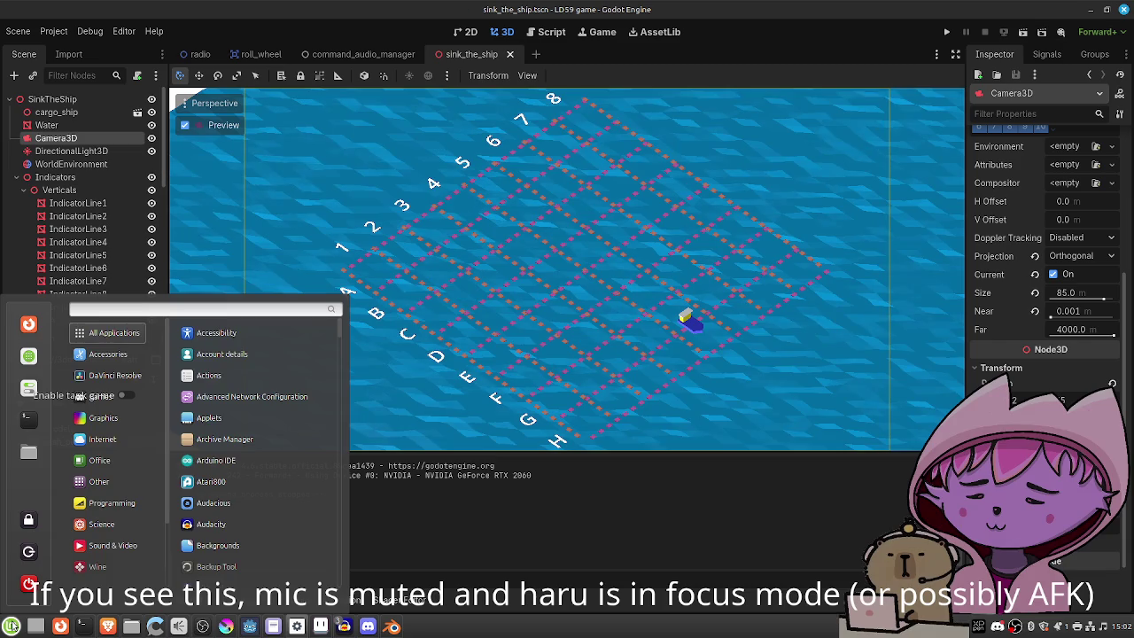
Commit all 20 changed files to main as 'basic sink the ship visuals' and close GitHub Desktop.
{"action": "key", "text": "Escape"}
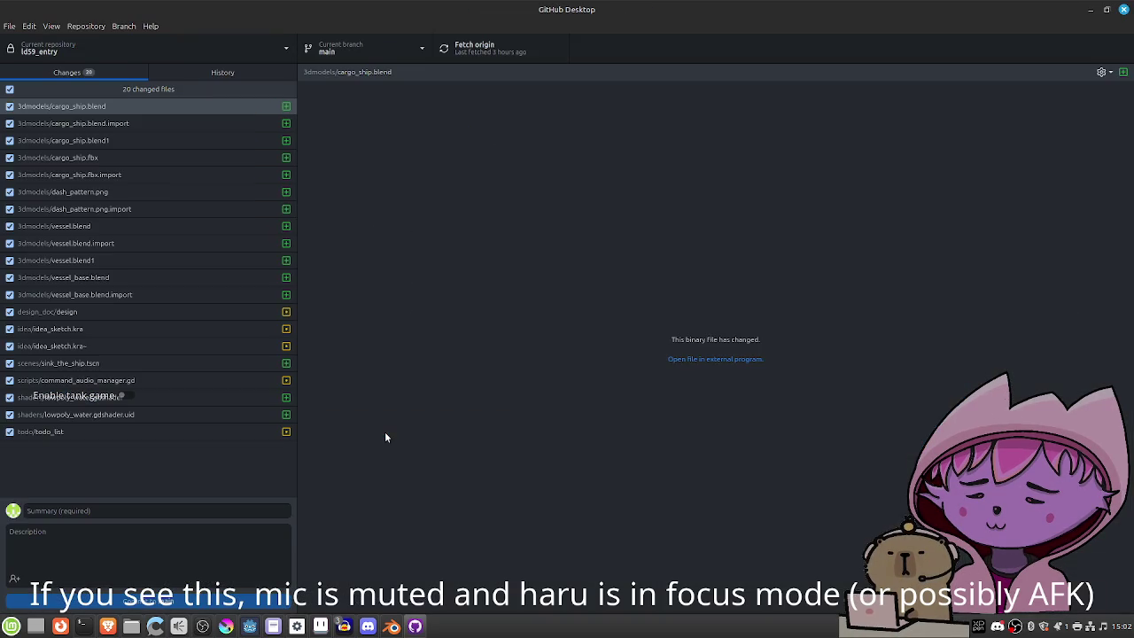
{"action": "type", "text": "basic sink the ship visuals"}
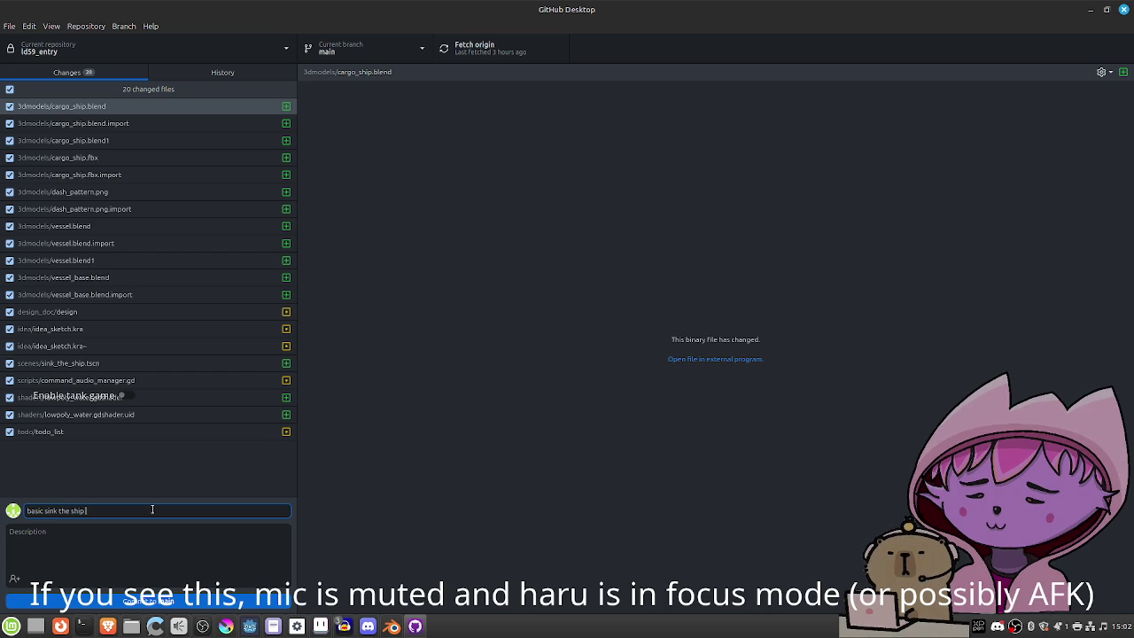
{"action": "left_click", "coordinate": [166, 601]}
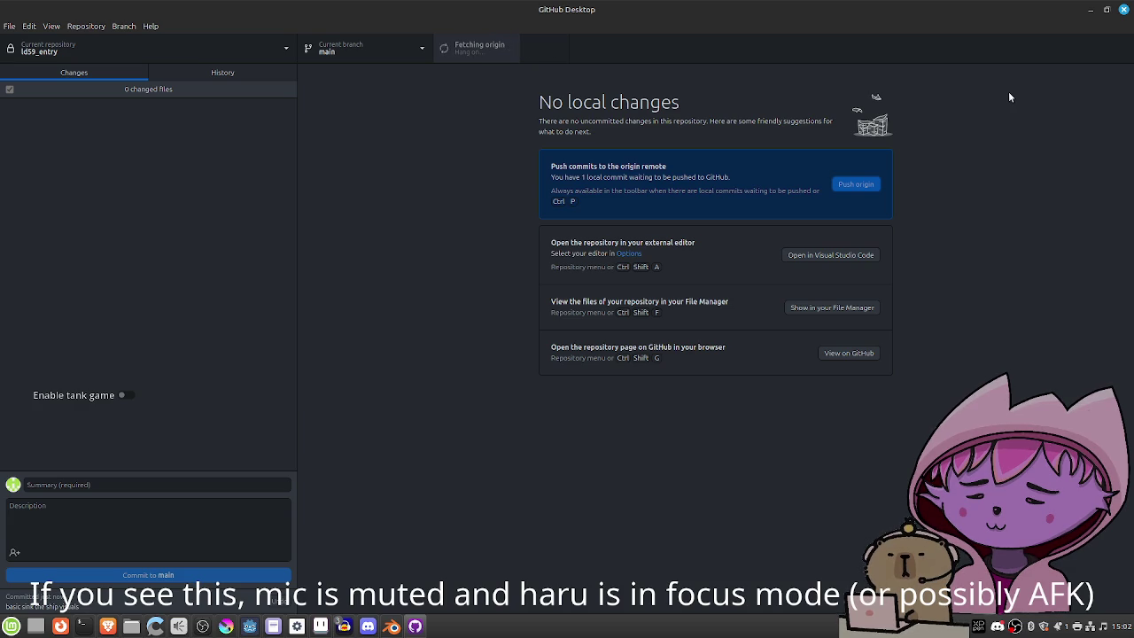
{"action": "left_click", "coordinate": [1123, 9]}
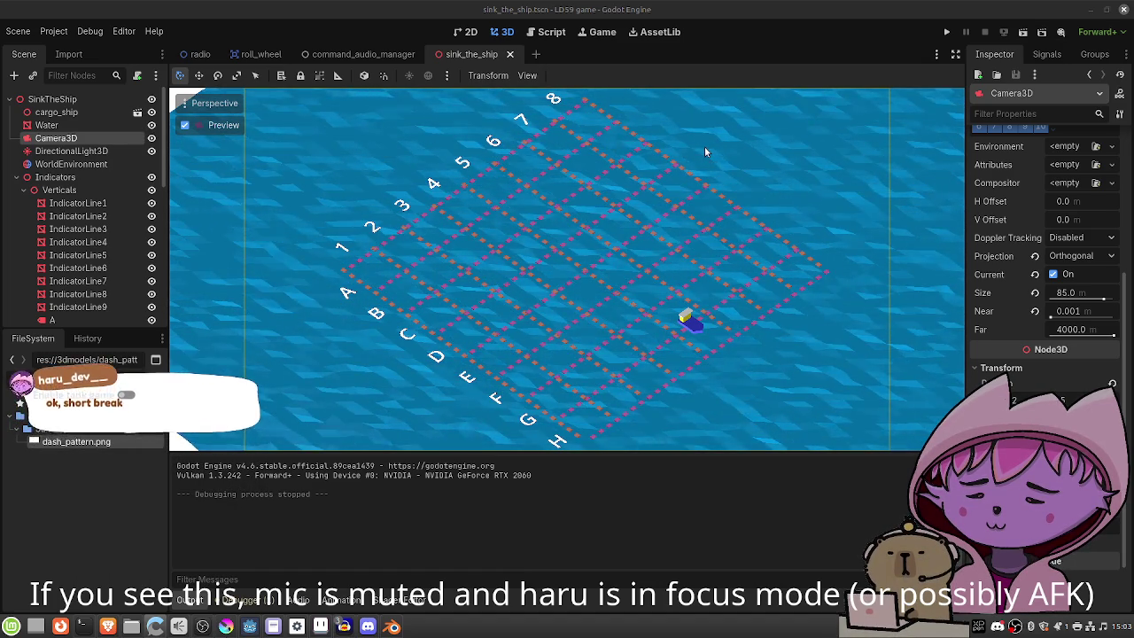
Test-run the radio scene, then return to sink_the_ship and select the Verticals grid lines.
{"action": "left_click", "coordinate": [196, 54]}
{"action": "left_click", "coordinate": [946, 31]}
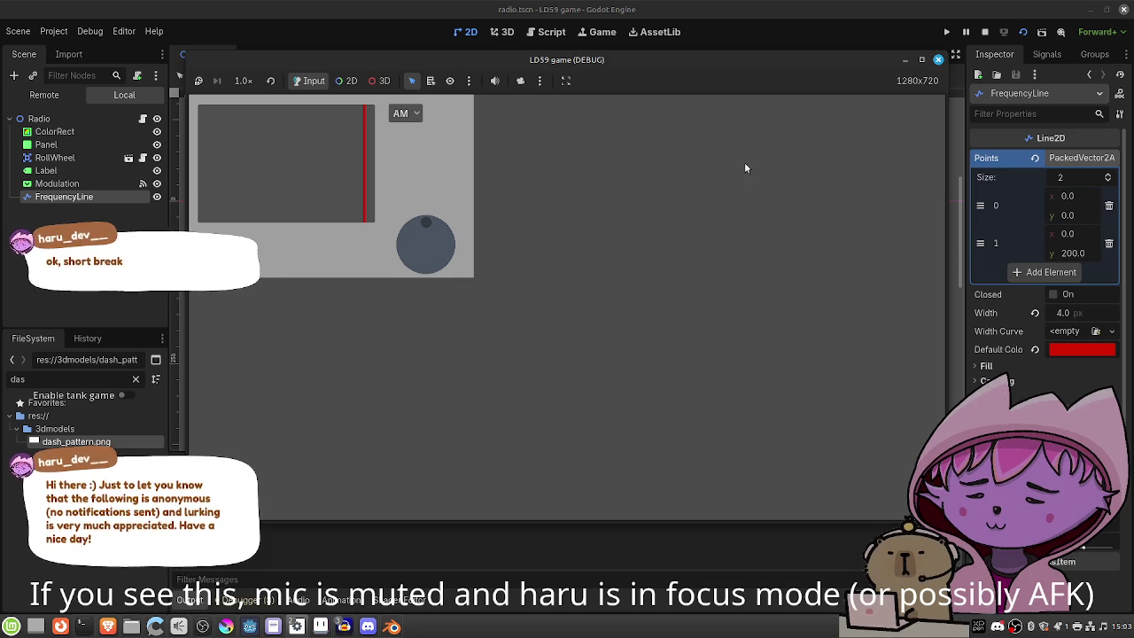
{"action": "left_click", "coordinate": [938, 62]}
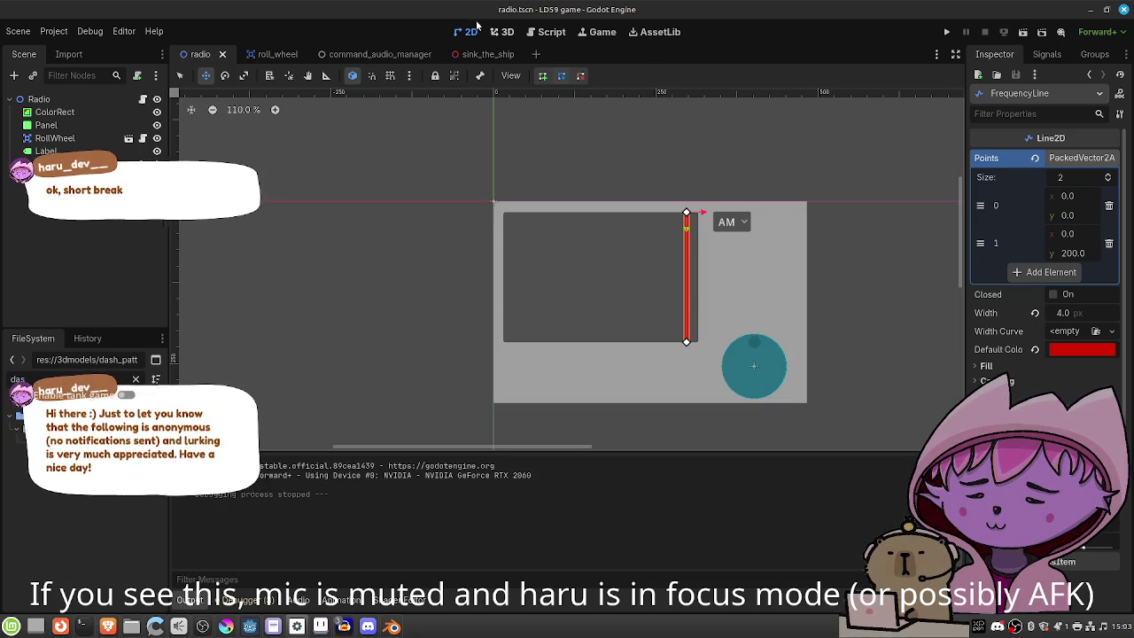
{"action": "left_click", "coordinate": [472, 55]}
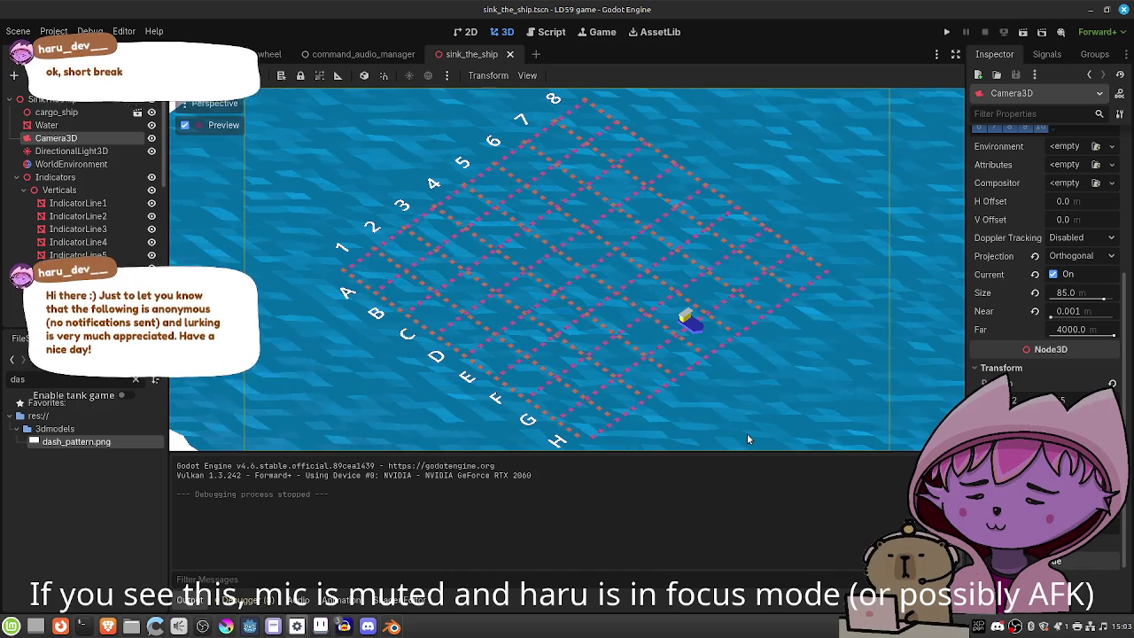
{"action": "left_click", "coordinate": [98, 189]}
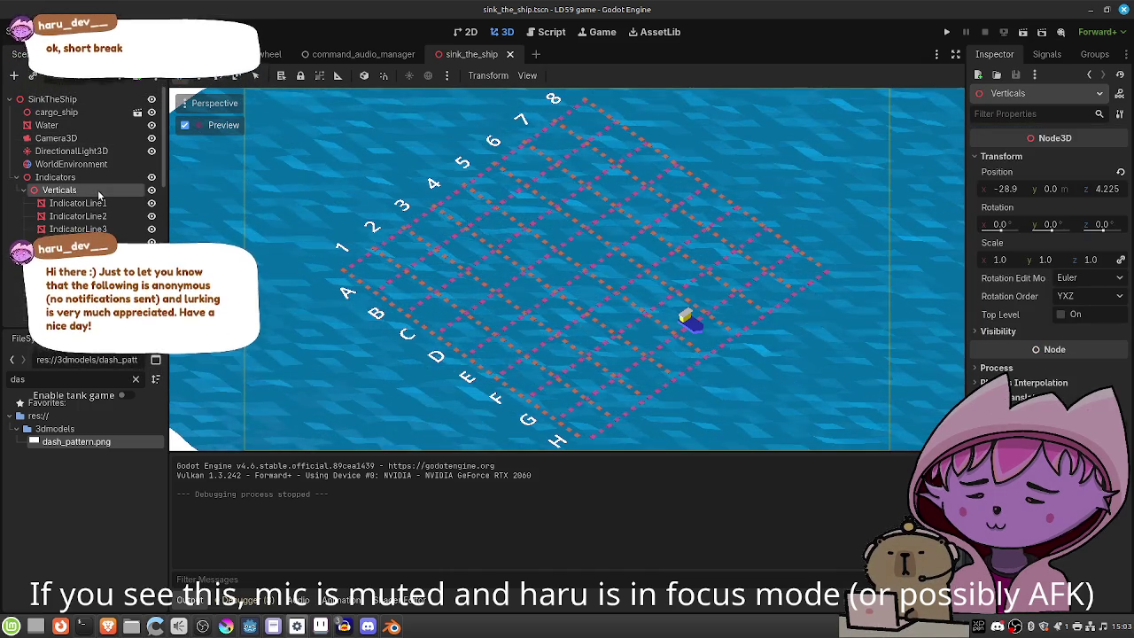
Select the Horizontals group, undo accidental position changes, and nudge it along x.
{"action": "scroll", "coordinate": [54, 159], "scroll_direction": "down", "scroll_amount": 3}
{"action": "left_click", "coordinate": [23, 105]}
{"action": "left_click", "coordinate": [64, 117]}
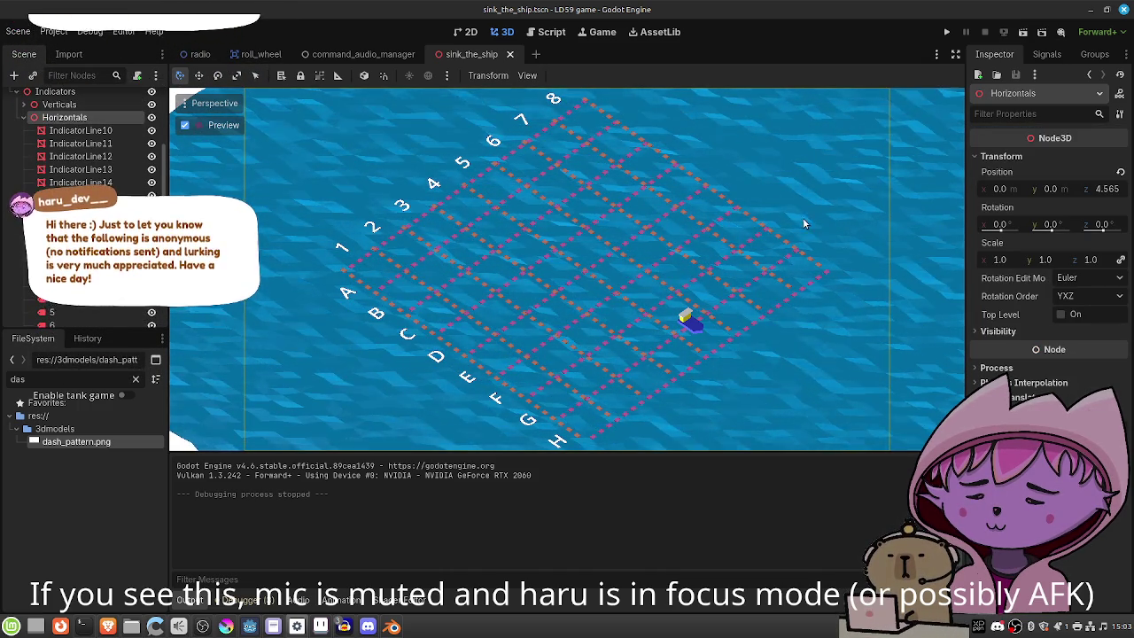
{"action": "left_click_drag", "start_coordinate": [1108, 192], "coordinate": [1127, 193]}
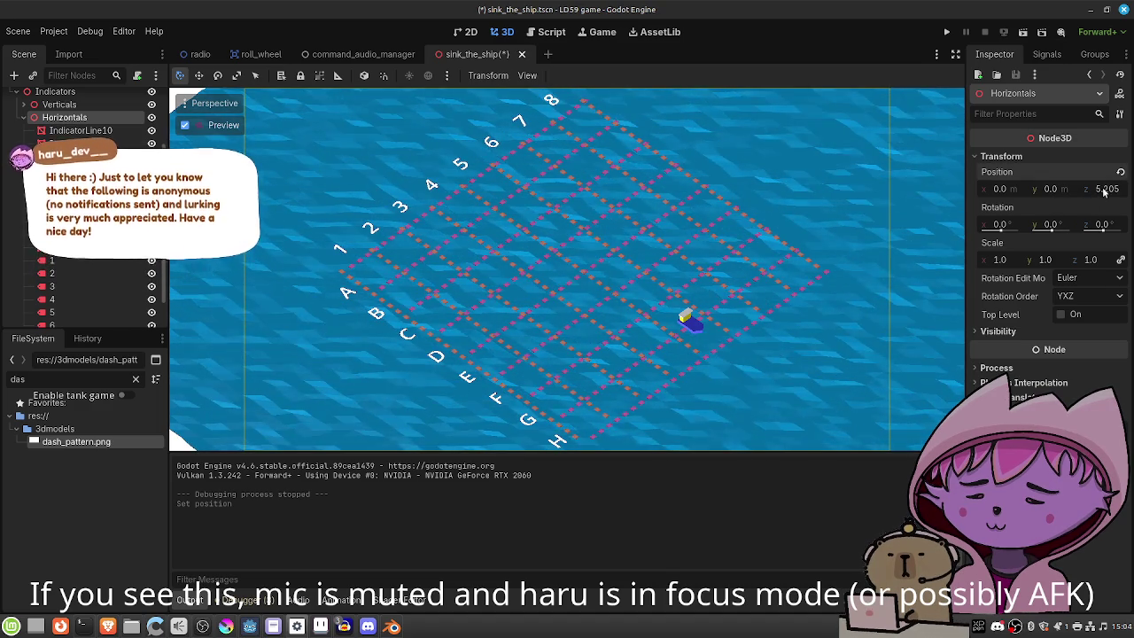
{"action": "key", "text": "ctrl+z"}
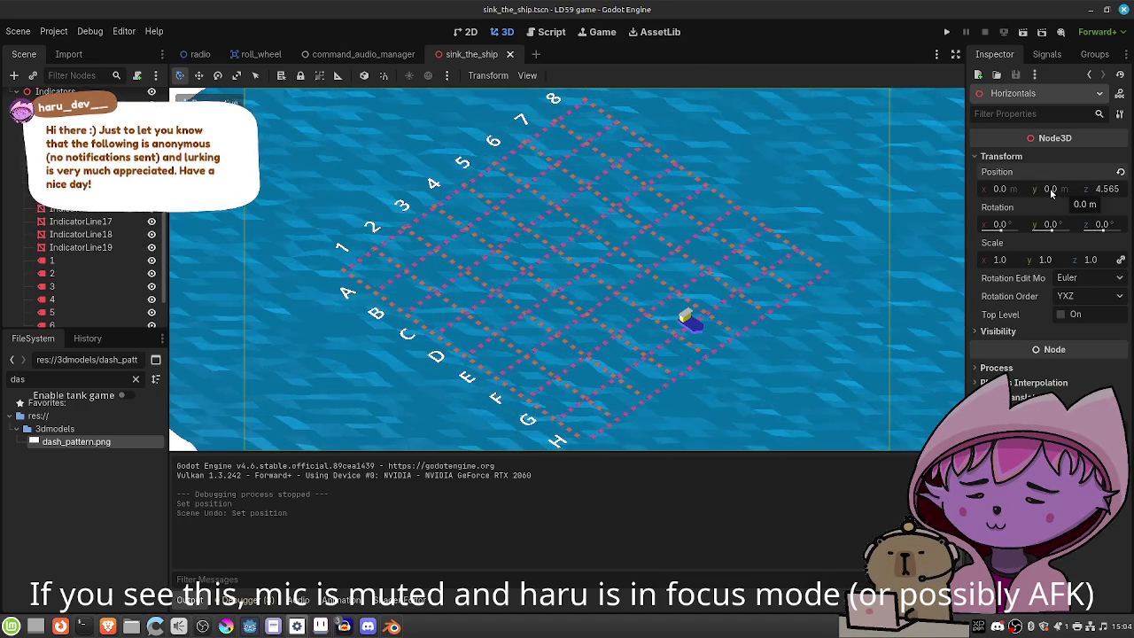
{"action": "left_click", "coordinate": [1053, 188]}
{"action": "type", "text": "0.34"}
{"action": "left_click", "coordinate": [1004, 189]}
{"action": "key", "text": "ctrl+z"}
{"action": "left_click_drag", "start_coordinate": [1003, 188], "coordinate": [1019, 189]}
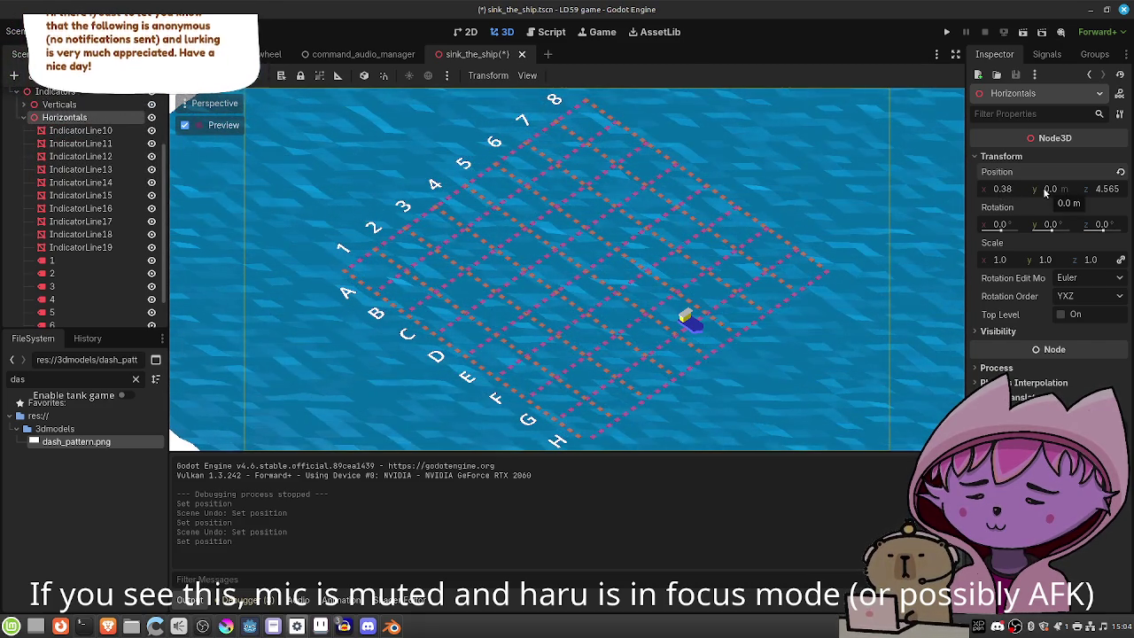
Set the Horizontals y position to 0.0 and try z values 4.59, 4.065 and 4.225.
{"action": "left_click_drag", "start_coordinate": [1043, 187], "coordinate": [1047, 187]}
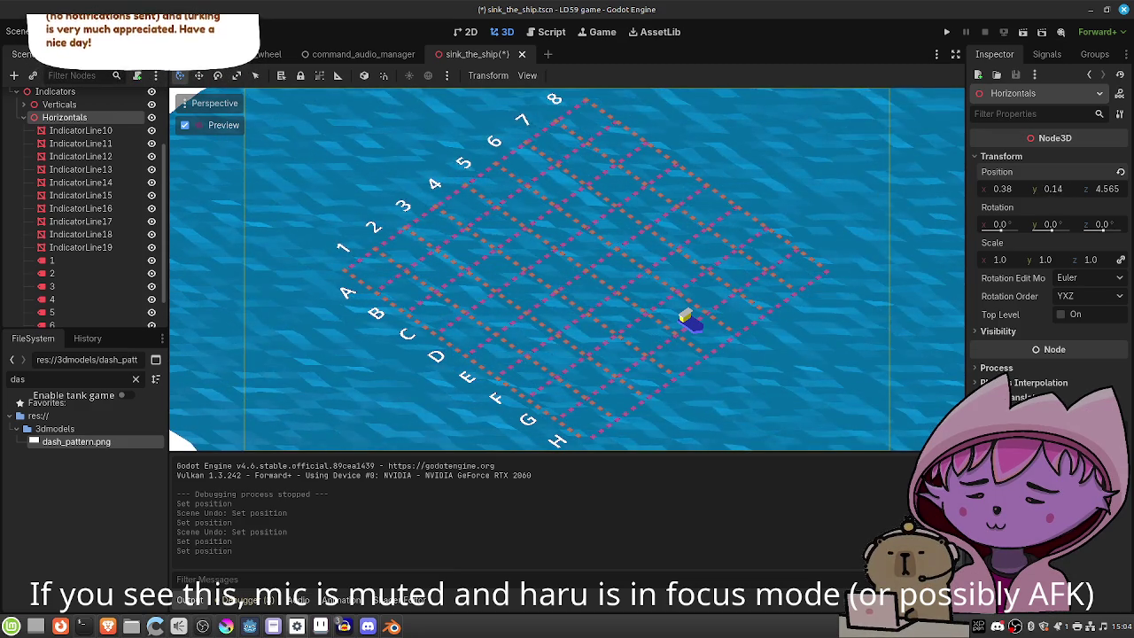
{"action": "left_click", "coordinate": [1048, 187]}
{"action": "type", "text": "0.0"}
{"action": "key", "text": "Tab"}
{"action": "type", "text": "4.59"}
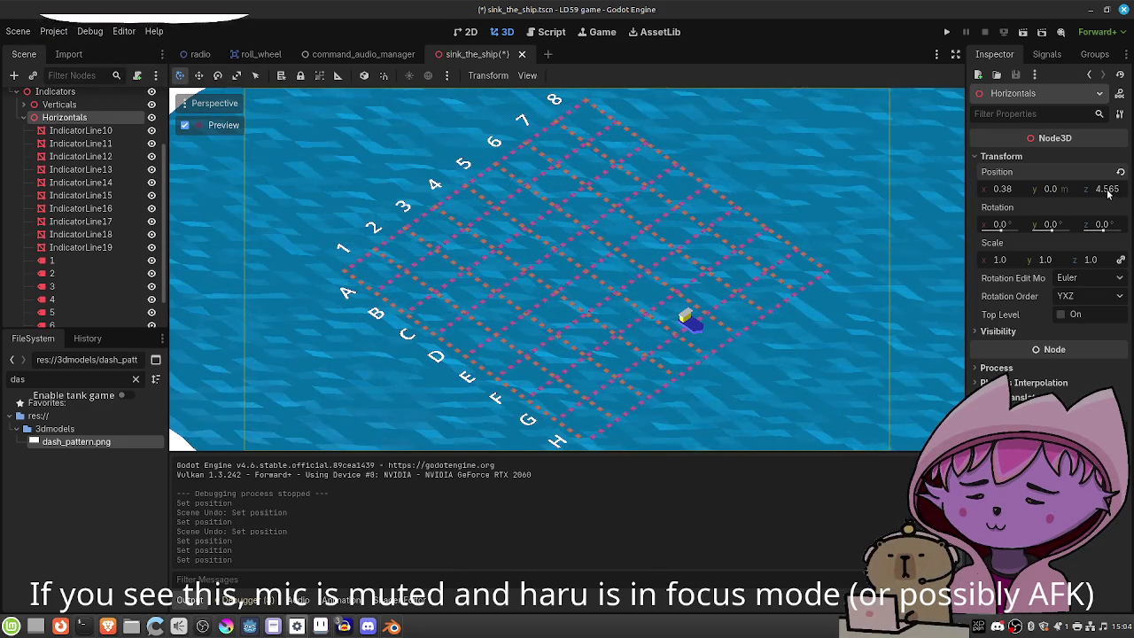
{"action": "key", "text": "Return"}
{"action": "type", "text": "4.065"}
{"action": "key", "text": "Return"}
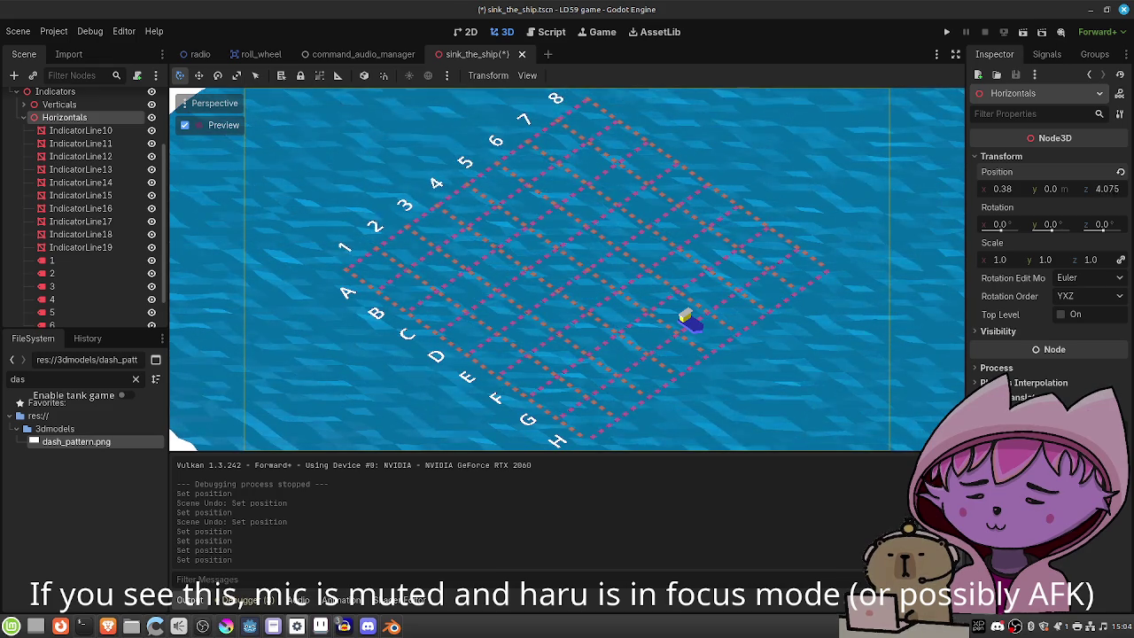
{"action": "type", "text": "4.225"}
{"action": "key", "text": "Return"}
Slide the Horizontals along z to line up with the verticals and save the scene.
{"action": "left_click_drag", "start_coordinate": [1103, 189], "coordinate": [1090, 188]}
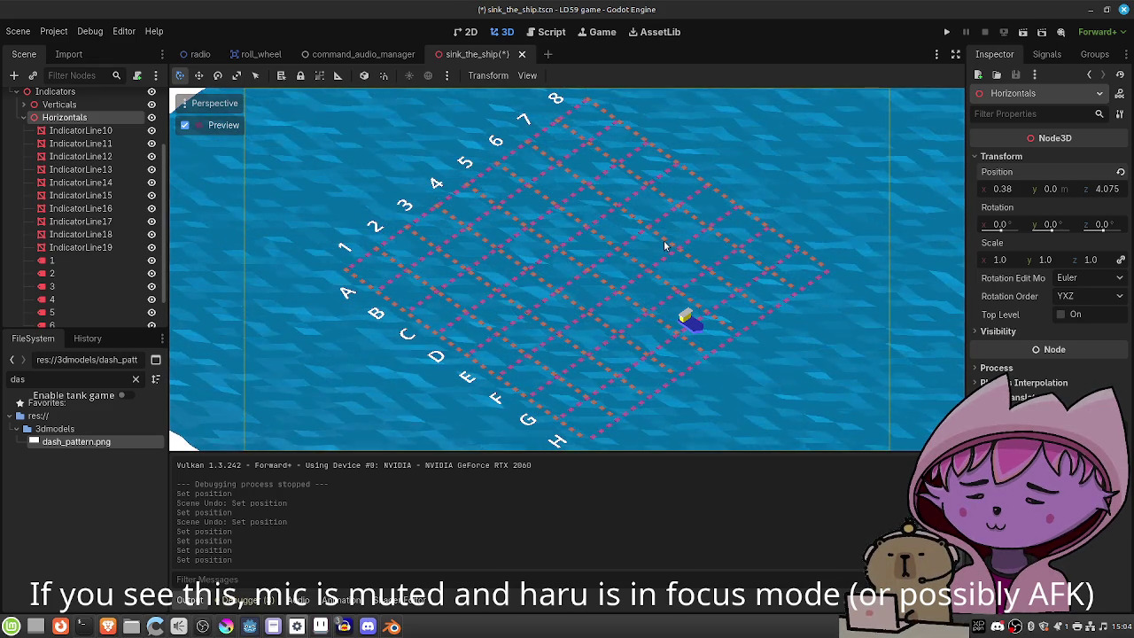
{"action": "left_click_drag", "start_coordinate": [1106, 193], "coordinate": [1089, 193]}
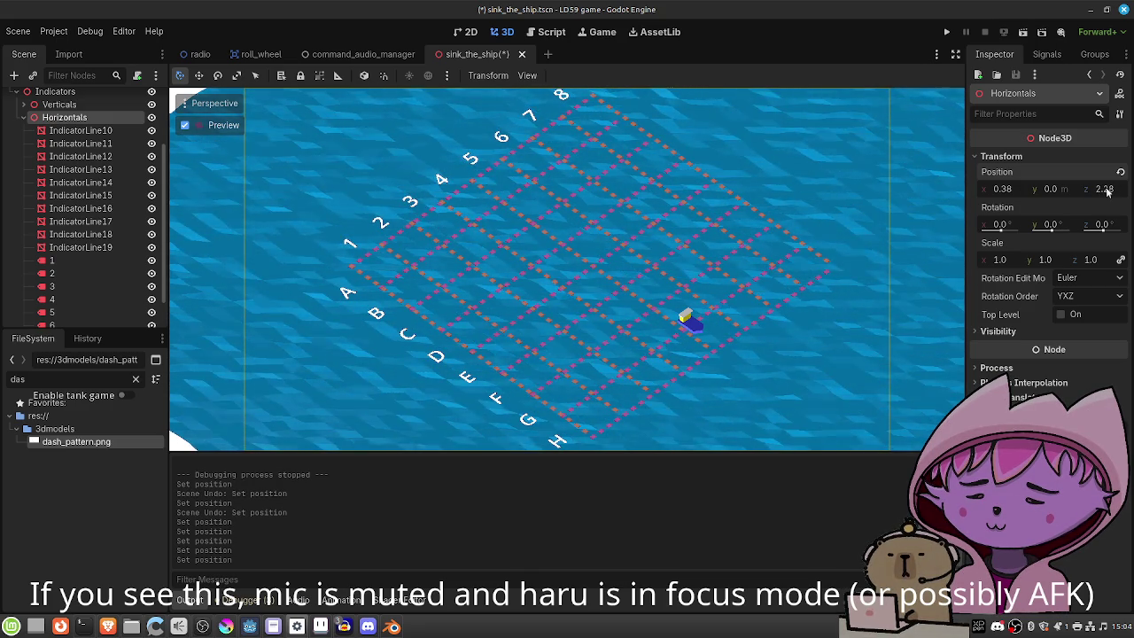
{"action": "key", "text": "ctrl+s"}
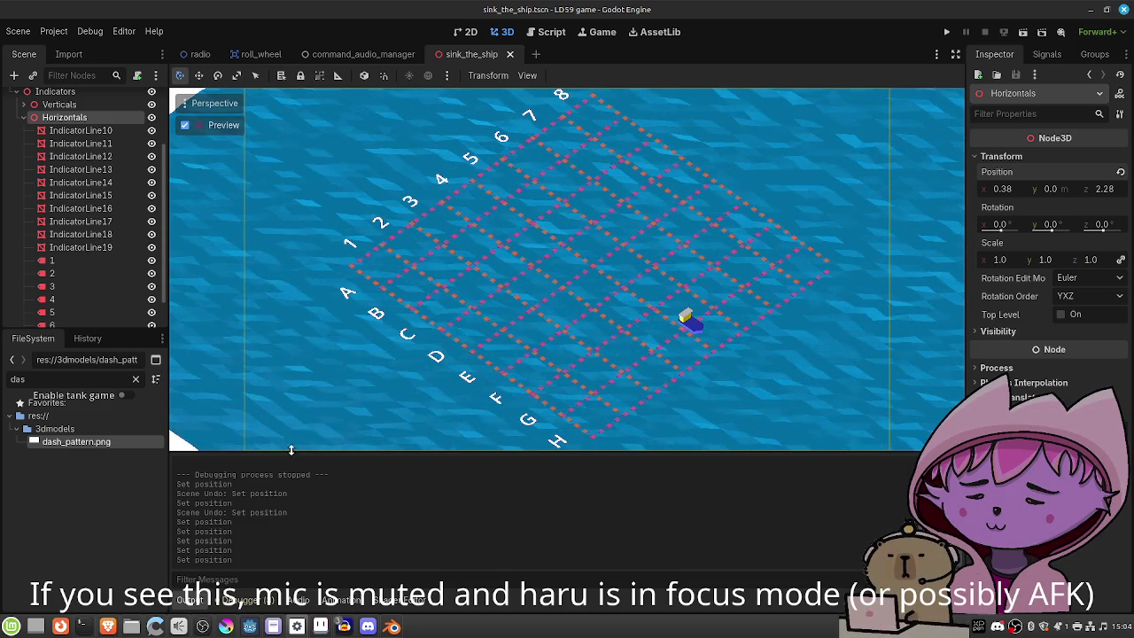
{"action": "left_click", "coordinate": [274, 626]}
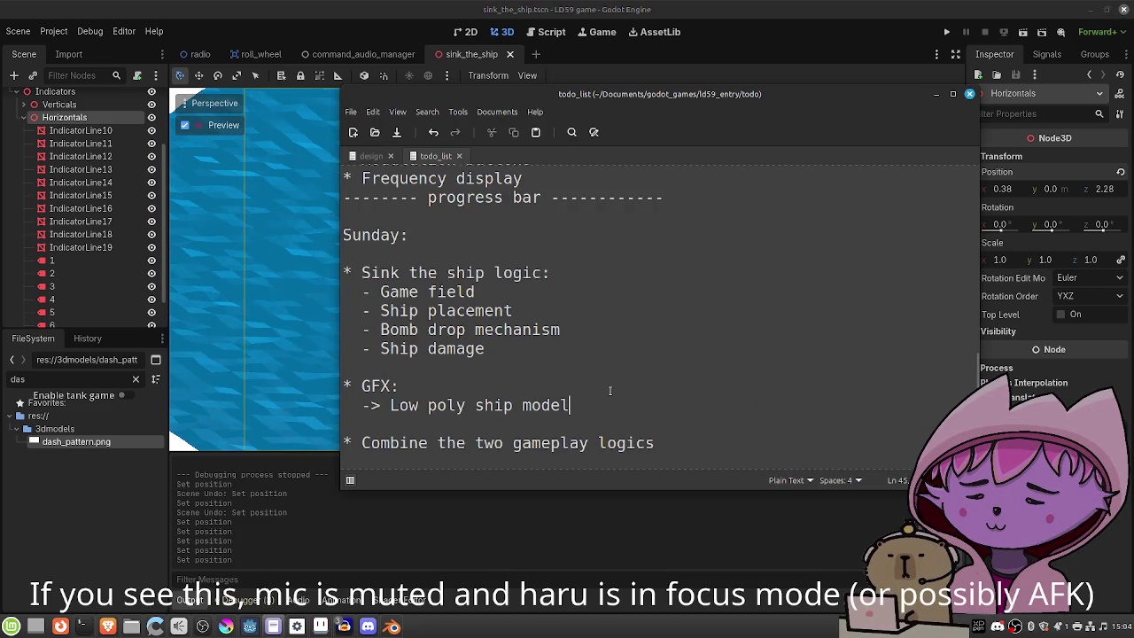
Add '-> Water' and '-> "sink the ship" -grid' below 'Low poly ship model' and save the todo list.
{"action": "key", "text": "Return"}
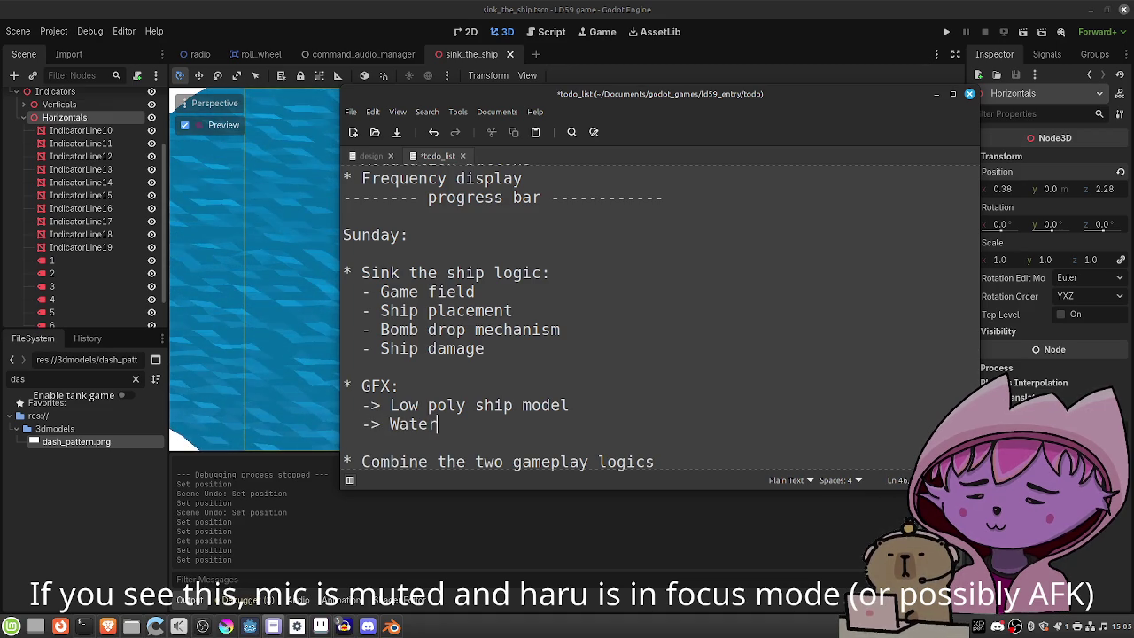
{"action": "key", "text": "Return"}
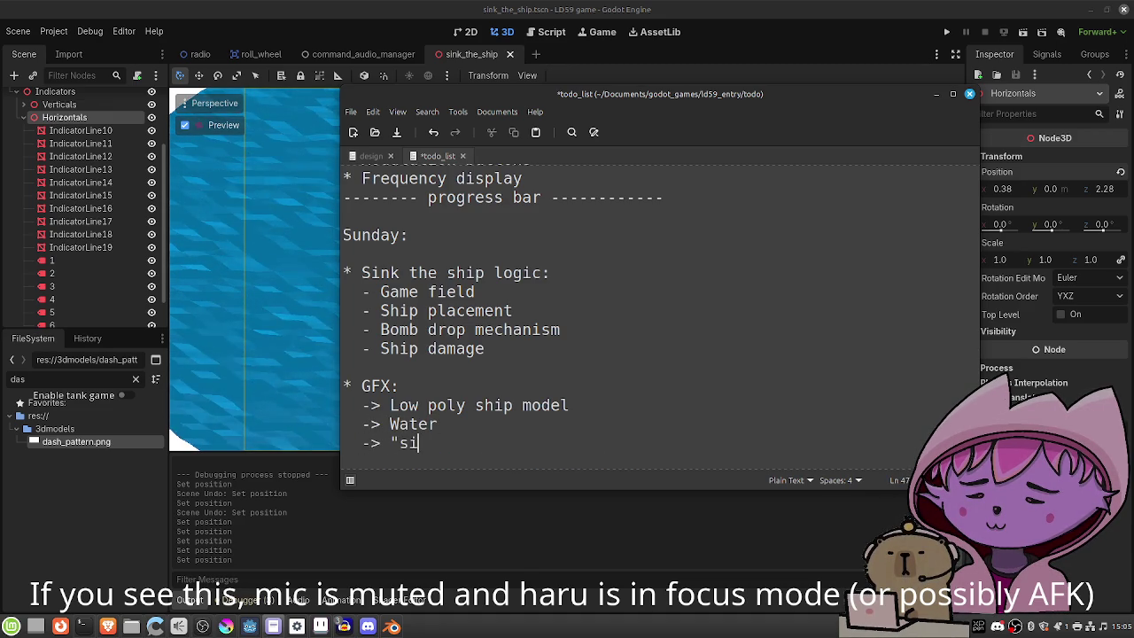
{"action": "type", "text": "-> \"sink the ship\" -grid"}
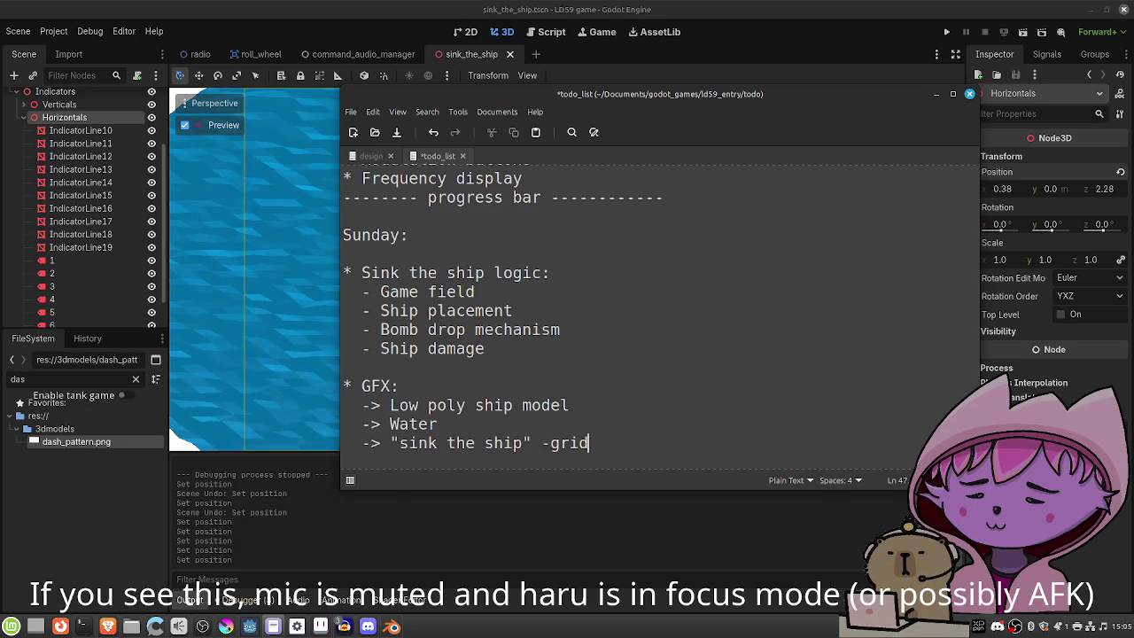
{"action": "key", "text": "ctrl+s"}
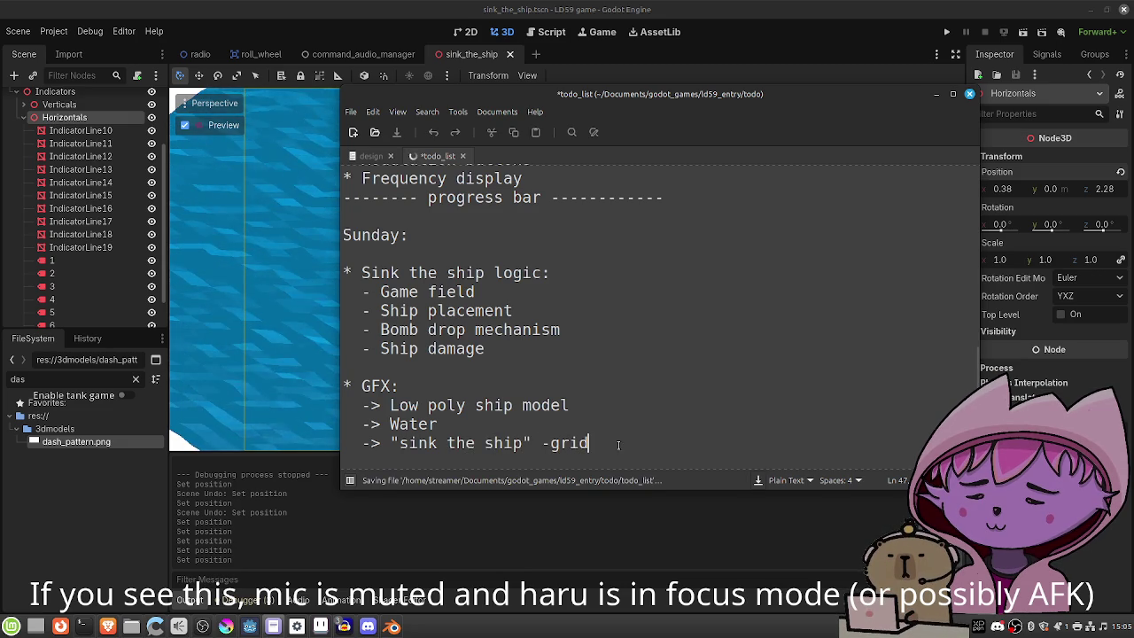
{"action": "mouse_move", "coordinate": [605, 448]}
{"action": "left_mouse_down"}
{"action": "mouse_move", "coordinate": [332, 403]}
{"action": "mouse_move", "coordinate": [327, 381]}
{"action": "left_mouse_up"}
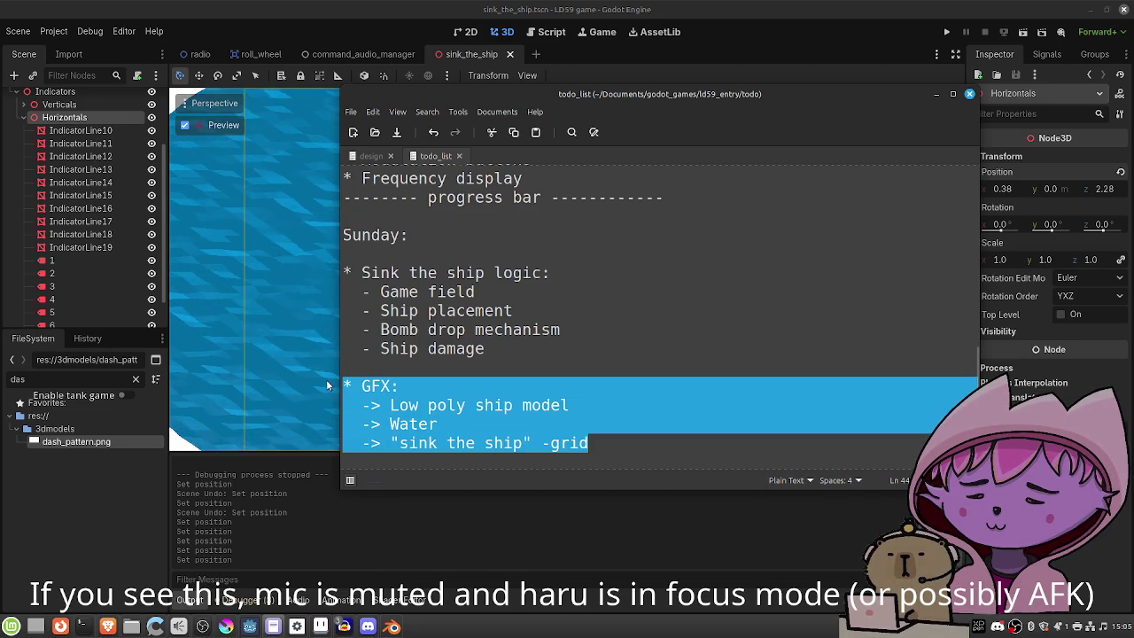
Move the GFX block to just below 'Frequency display', leaving blank lines for a new section.
{"action": "left_click", "coordinate": [576, 179]}
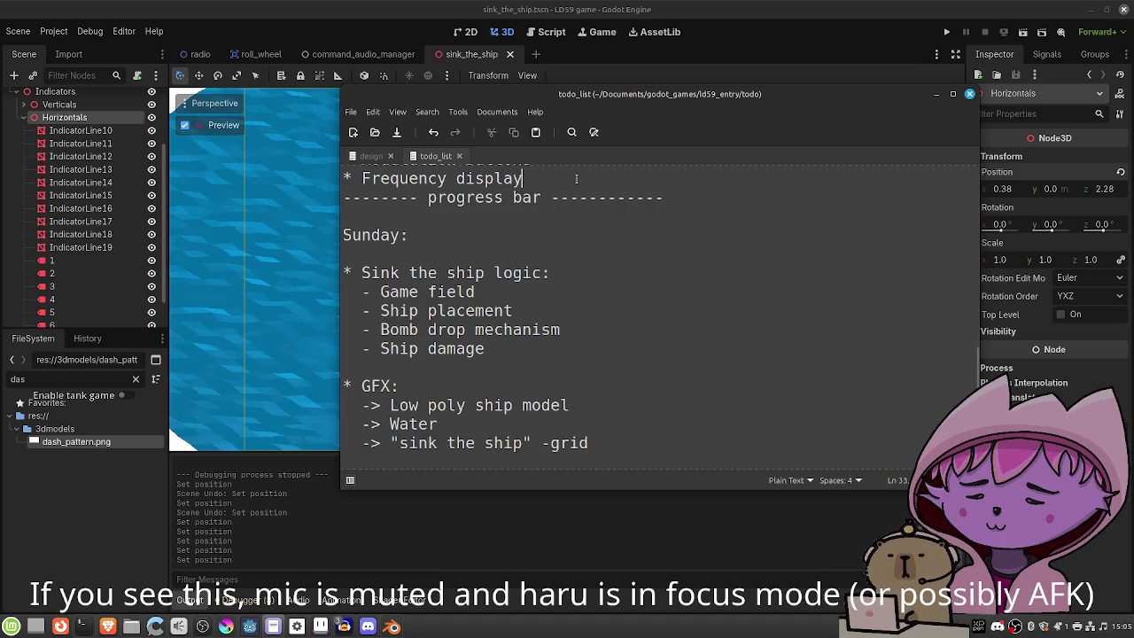
{"action": "key", "text": "Return"}
{"action": "key", "text": "Return"}
{"action": "scroll", "coordinate": [506, 380], "scroll_direction": "down", "scroll_amount": 1}
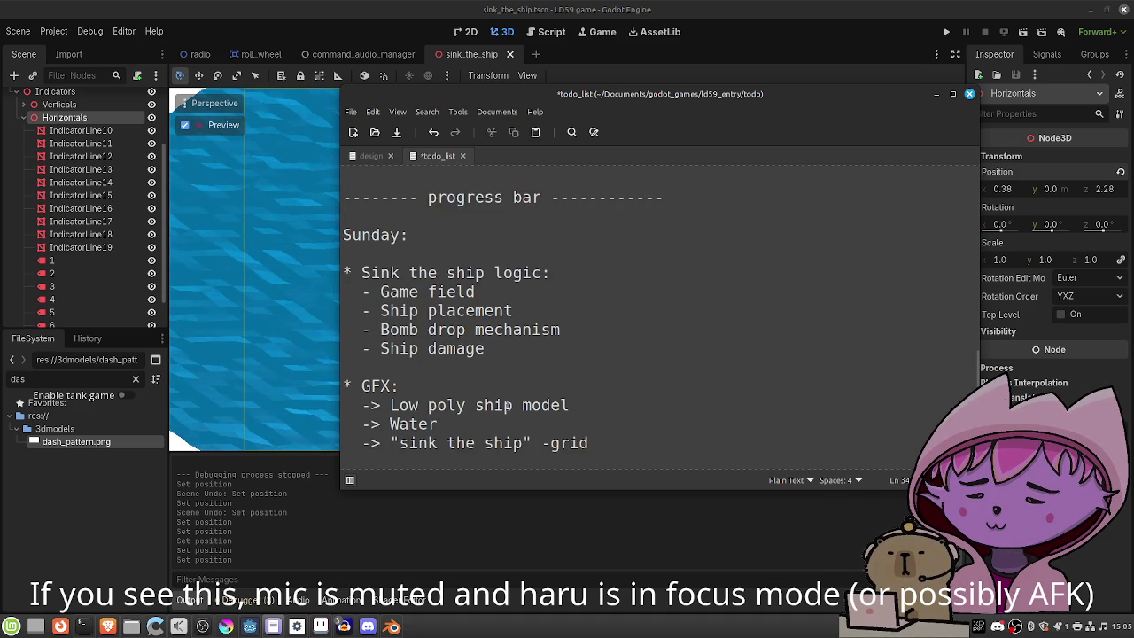
{"action": "mouse_move", "coordinate": [608, 450]}
{"action": "left_mouse_down"}
{"action": "mouse_move", "coordinate": [321, 435]}
{"action": "mouse_move", "coordinate": [331, 392]}
{"action": "left_mouse_up"}
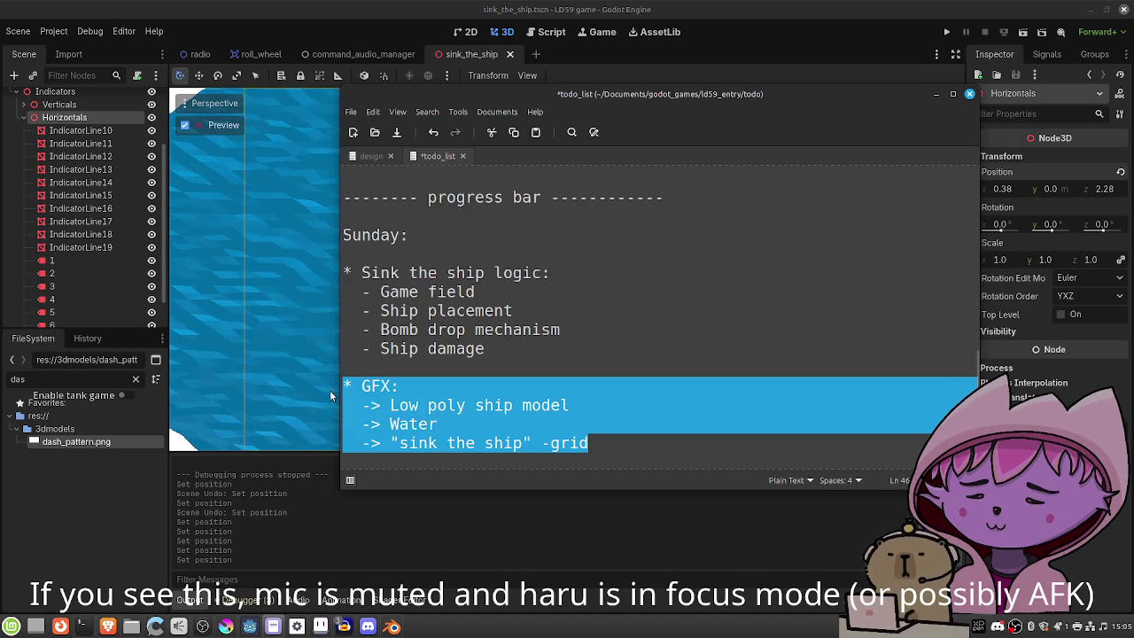
{"action": "key", "text": "ctrl+x"}
{"action": "scroll", "coordinate": [469, 194], "scroll_direction": "up", "scroll_amount": 1}
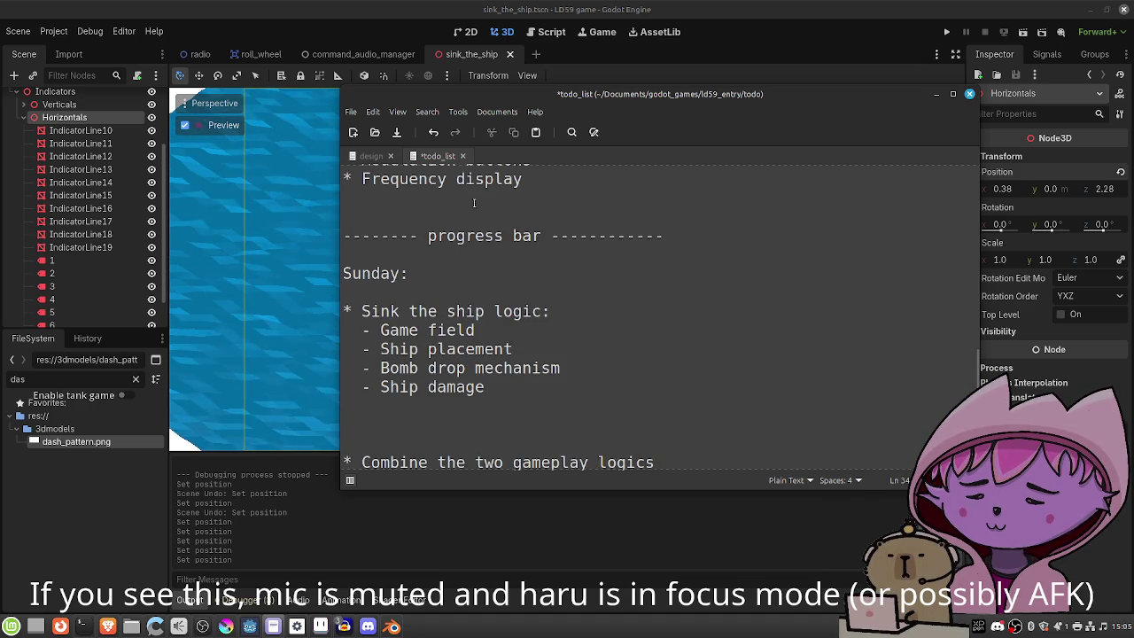
{"action": "key", "text": "ctrl+v"}
{"action": "scroll", "coordinate": [504, 265], "scroll_direction": "up", "scroll_amount": 1}
{"action": "scroll", "coordinate": [531, 324], "scroll_direction": "down", "scroll_amount": 2}
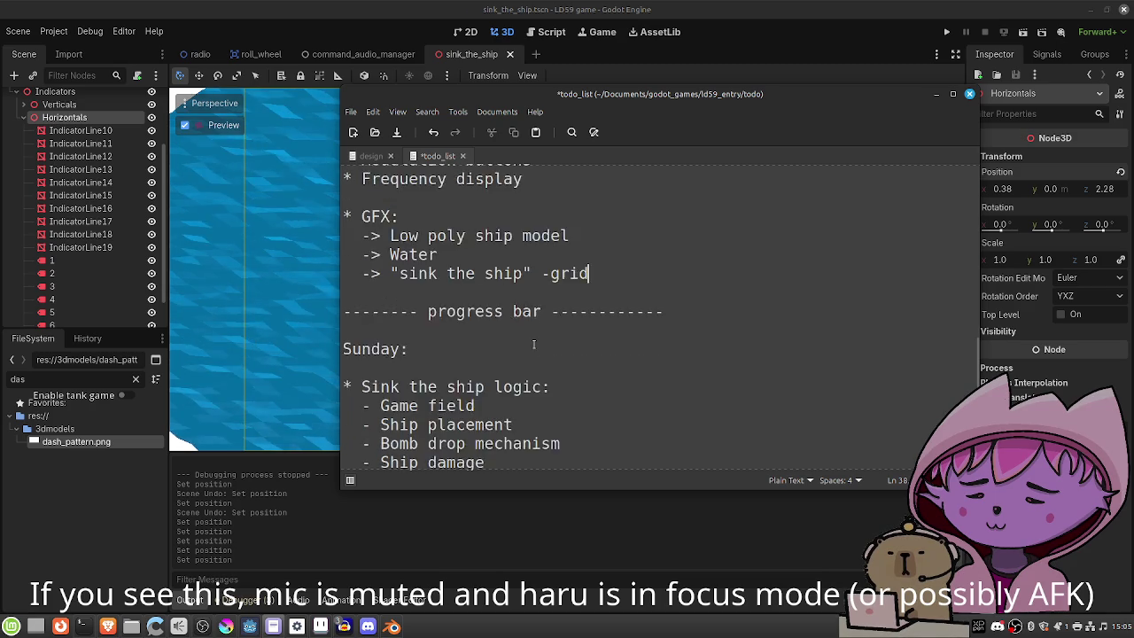
{"action": "key", "text": "Return"}
{"action": "key", "text": "Return"}
{"action": "key", "text": "Up"}
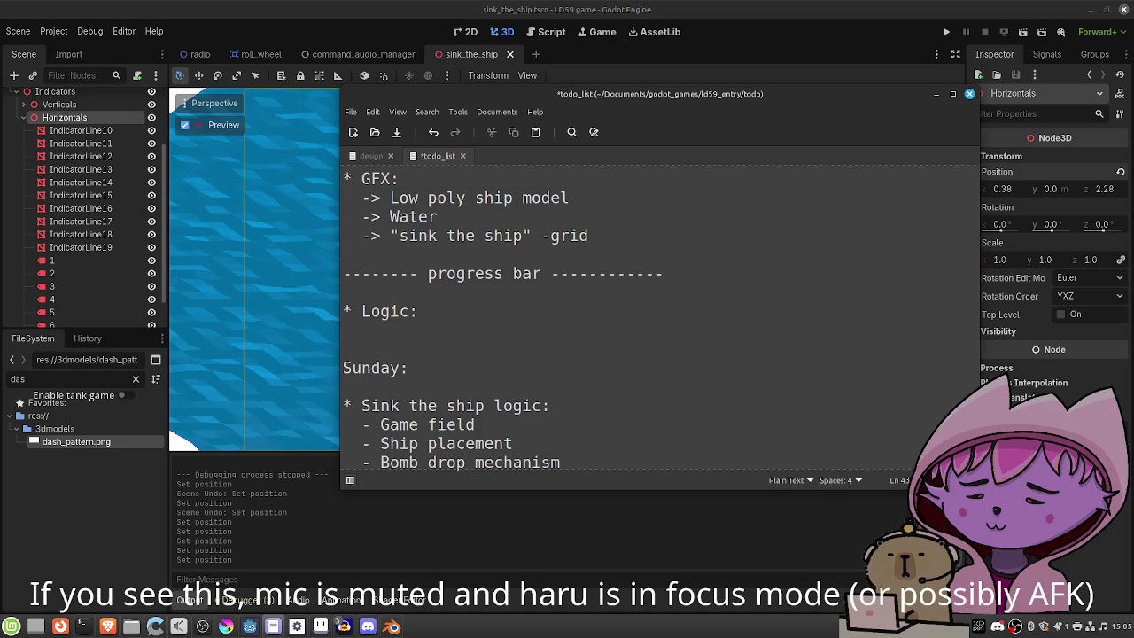
Add Logic tasks: vessel moves on select-and-click, and vessel moves to a selected location.
{"action": "type", "text": "-> V"}
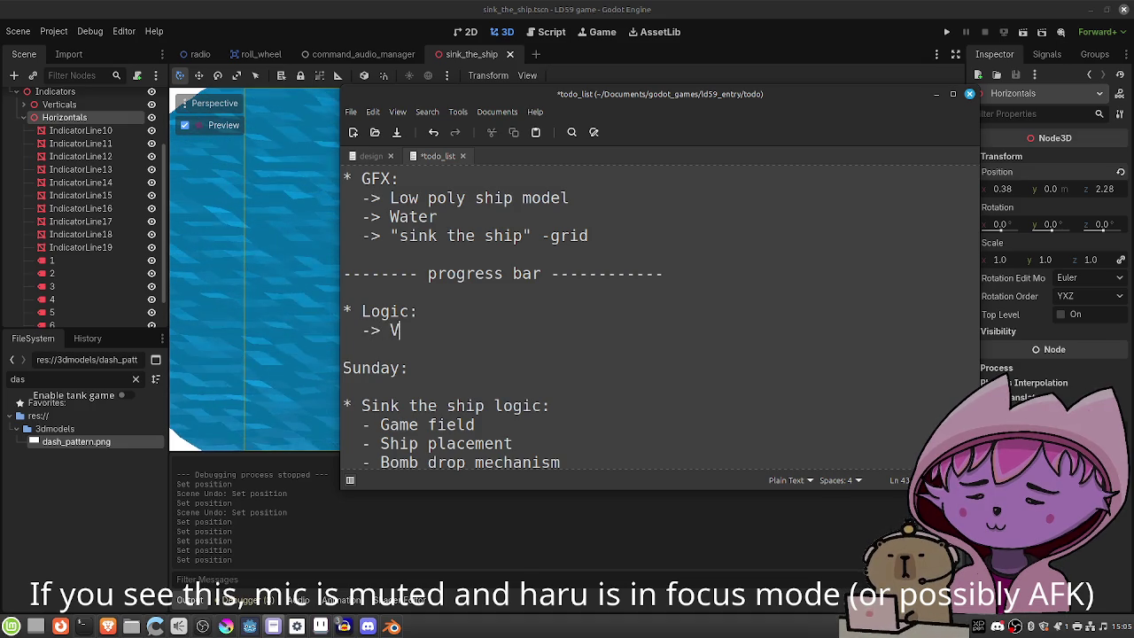
{"action": "type", "text": "essel "}
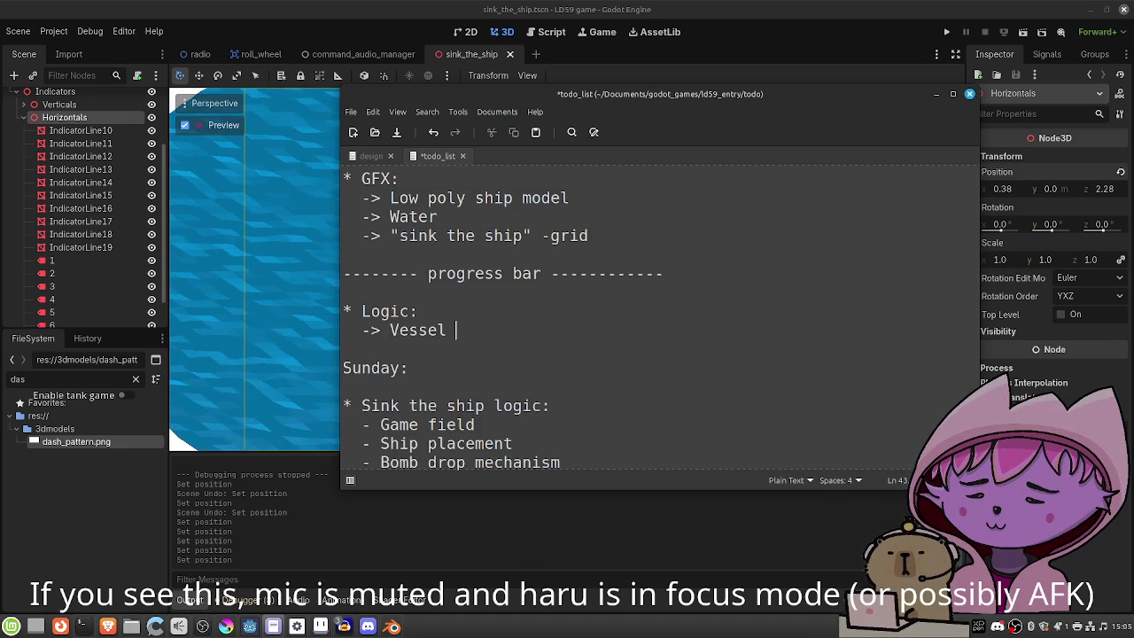
{"action": "type", "text": "move"}
{"action": "key", "text": "BackSpace"}
{"action": "key", "text": "BackSpace"}
{"action": "key", "text": "BackSpace"}
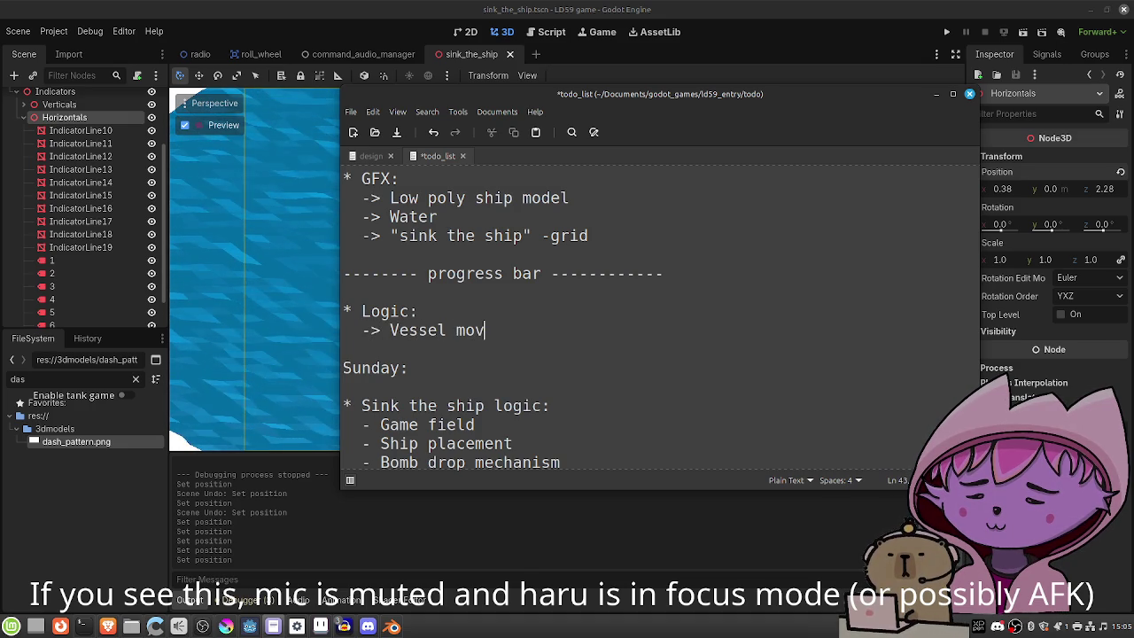
{"action": "type", "text": "move p"}
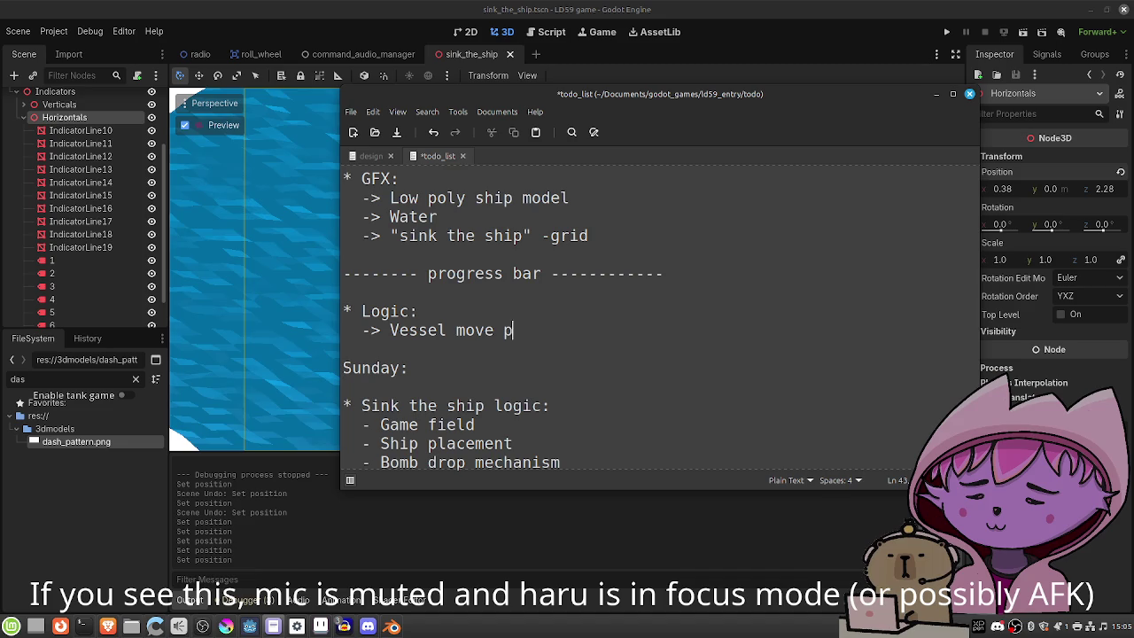
{"action": "type", "text": "er clic"}
{"action": "key", "text": "BackSpace"}
{"action": "key", "text": "BackSpace"}
{"action": "key", "text": "BackSpace"}
{"action": "key", "text": "BackSpace"}
{"action": "type", "text": "select and click"}
{"action": "key", "text": "Return"}
{"action": "type", "text": "-> Vessel moves to a selected c"}
{"action": "key", "text": "BackSpace"}
{"action": "type", "text": "location"}
Save the todo list and hide the editor to return to Godot.
{"action": "key", "text": "ctrl+s"}
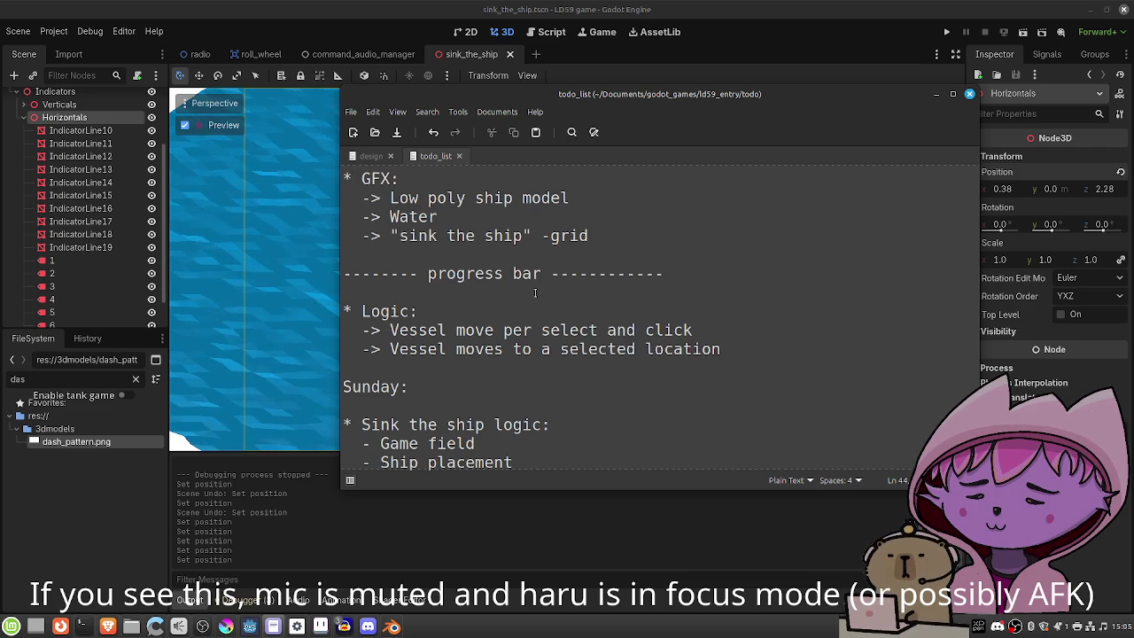
{"action": "mouse_move", "coordinate": [202, 627]}
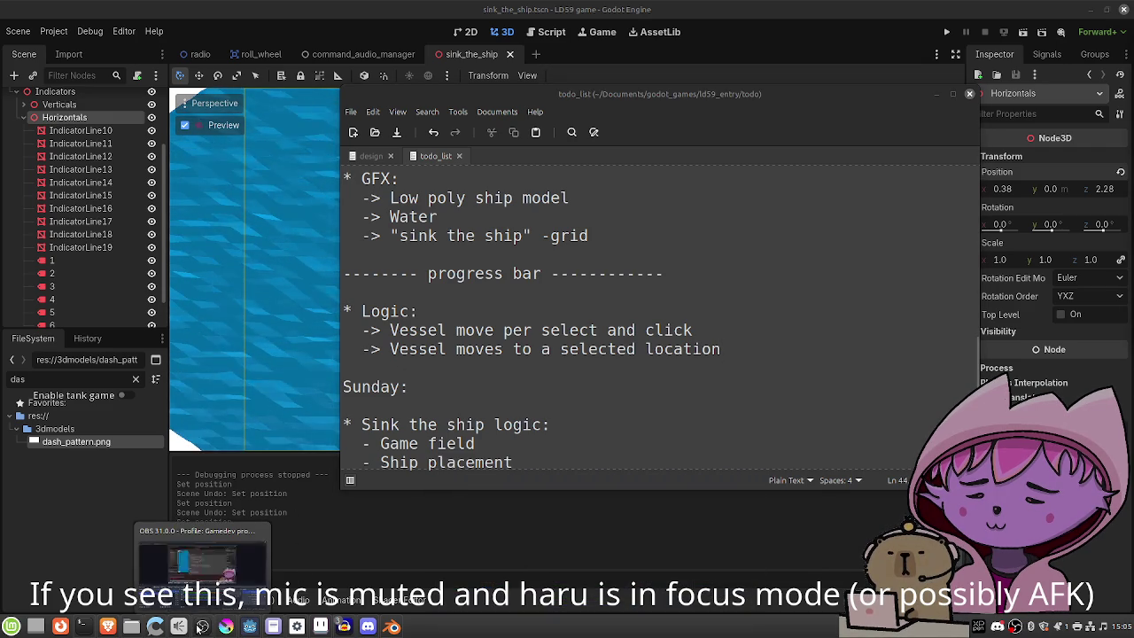
{"action": "left_click", "coordinate": [936, 94]}
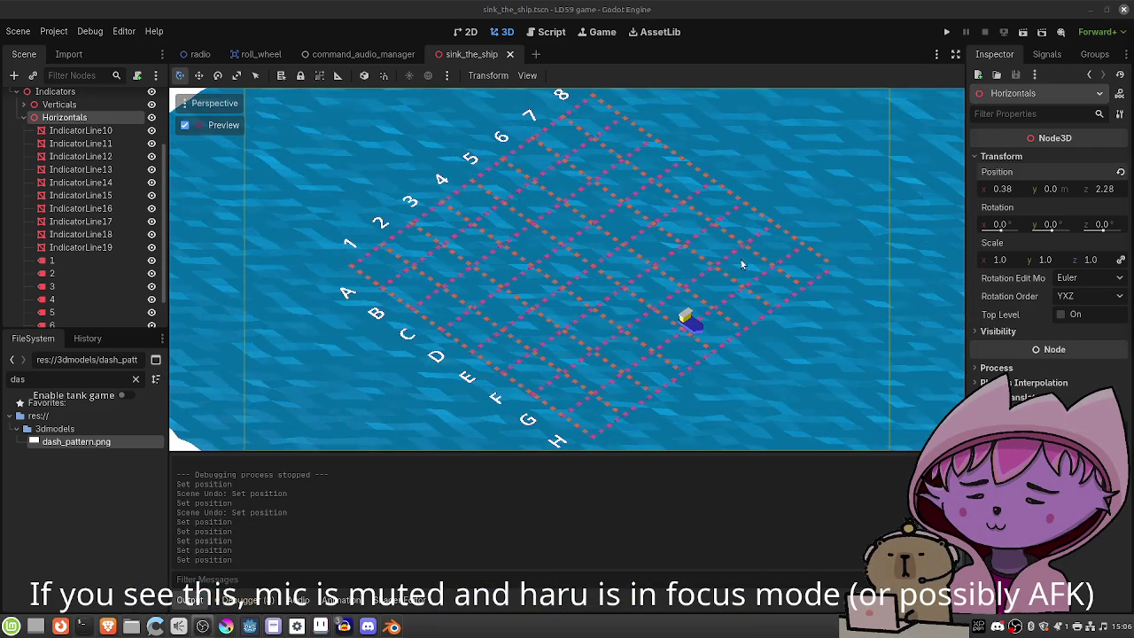